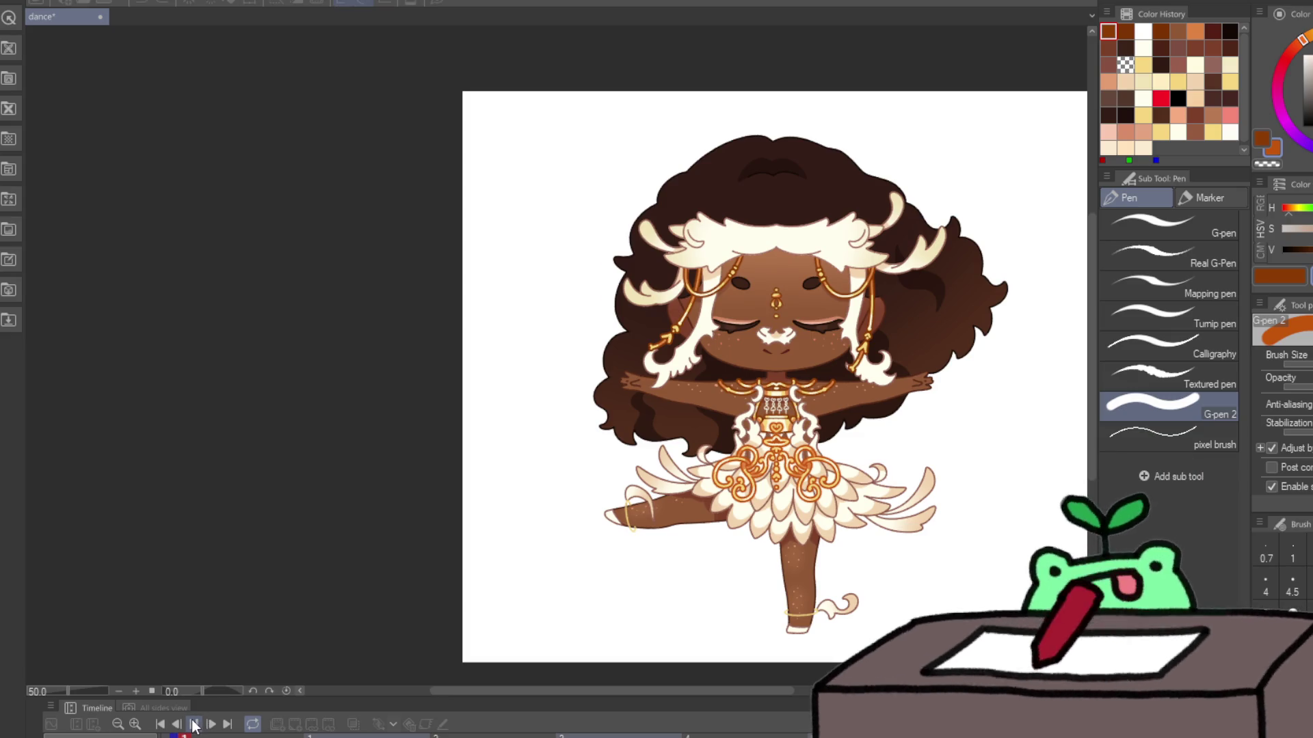
Step: Play the dance animation on the Timeline to watch the chibi turn around
{"action": "left_click", "coordinate": [195, 725]}
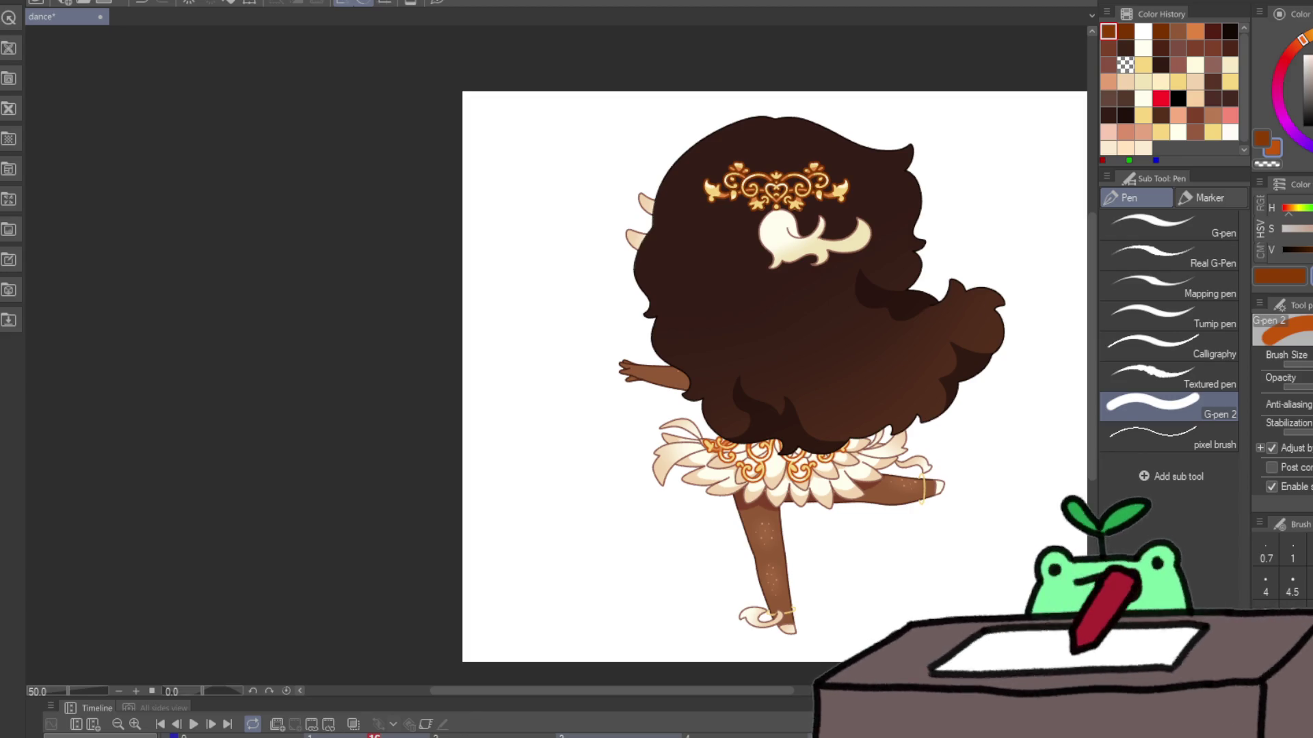
Step: Replay the dance animation, stop the playback, and save the dance file
{"action": "left_click", "coordinate": [195, 725]}
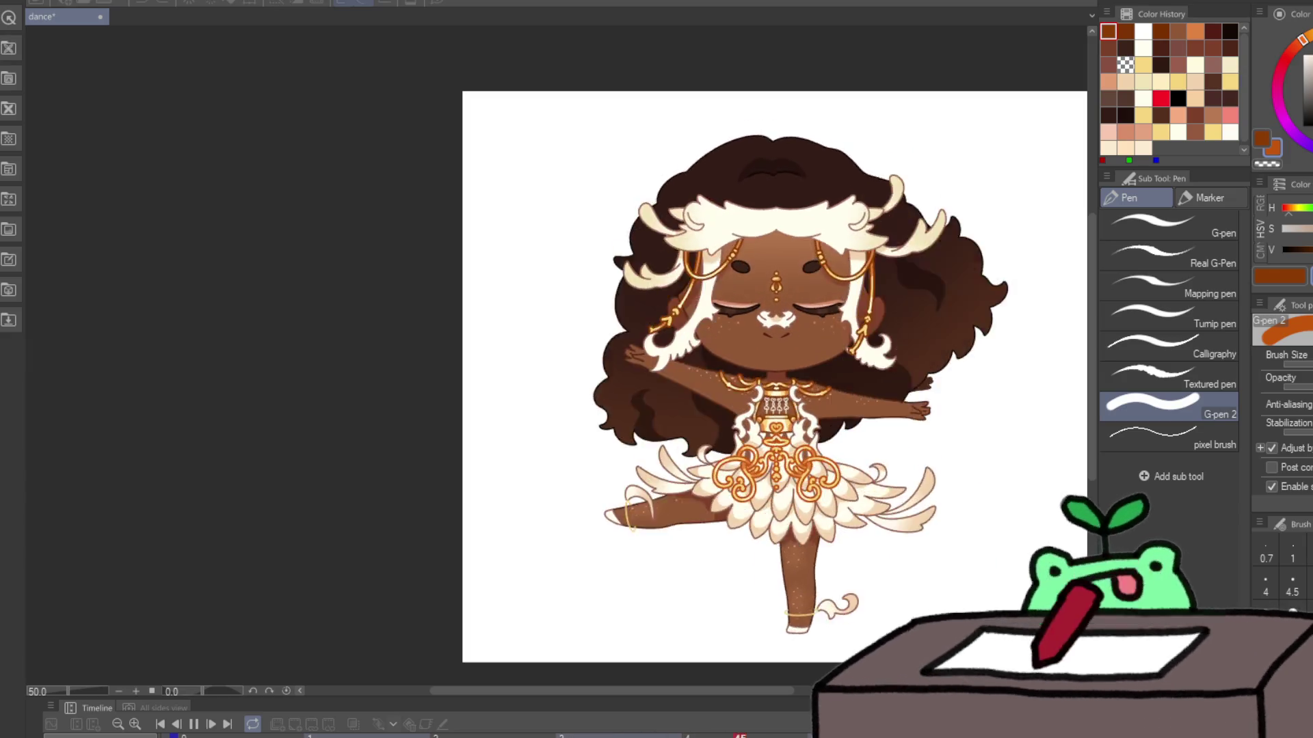
{"action": "key", "text": "space"}
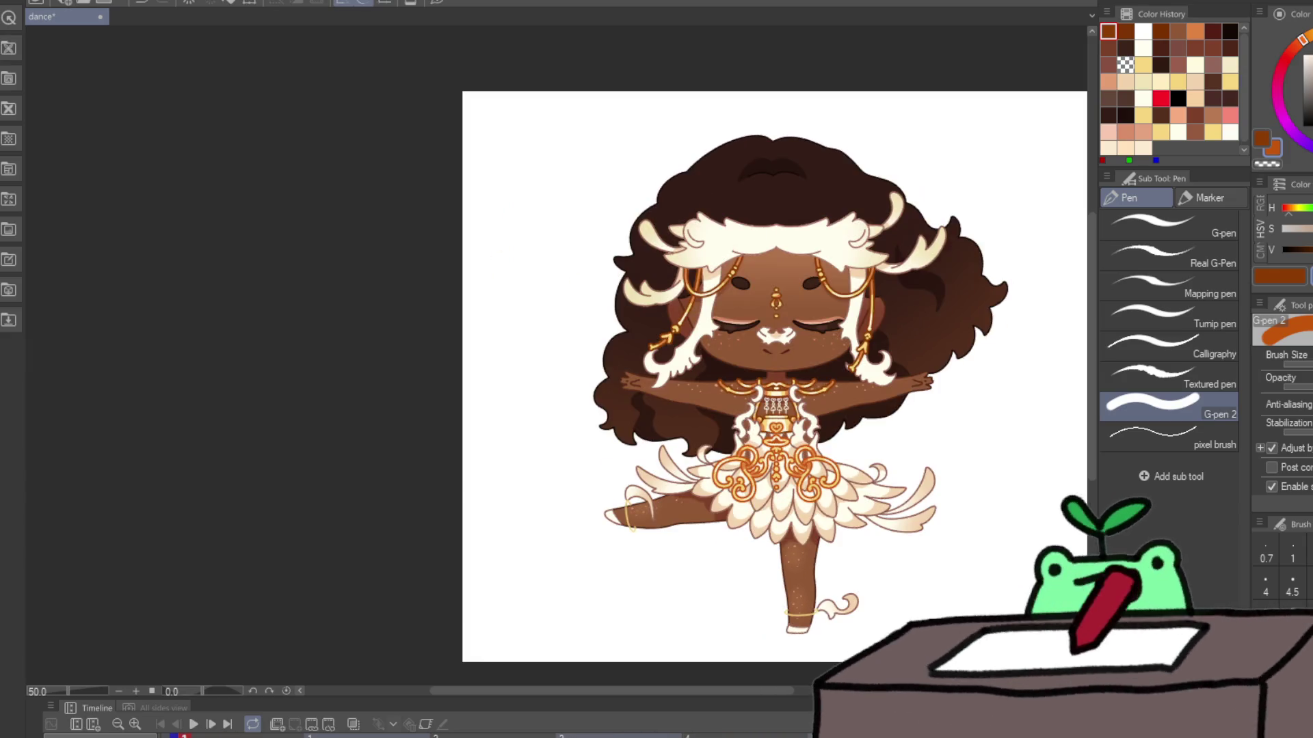
{"action": "key", "text": "ctrl+s"}
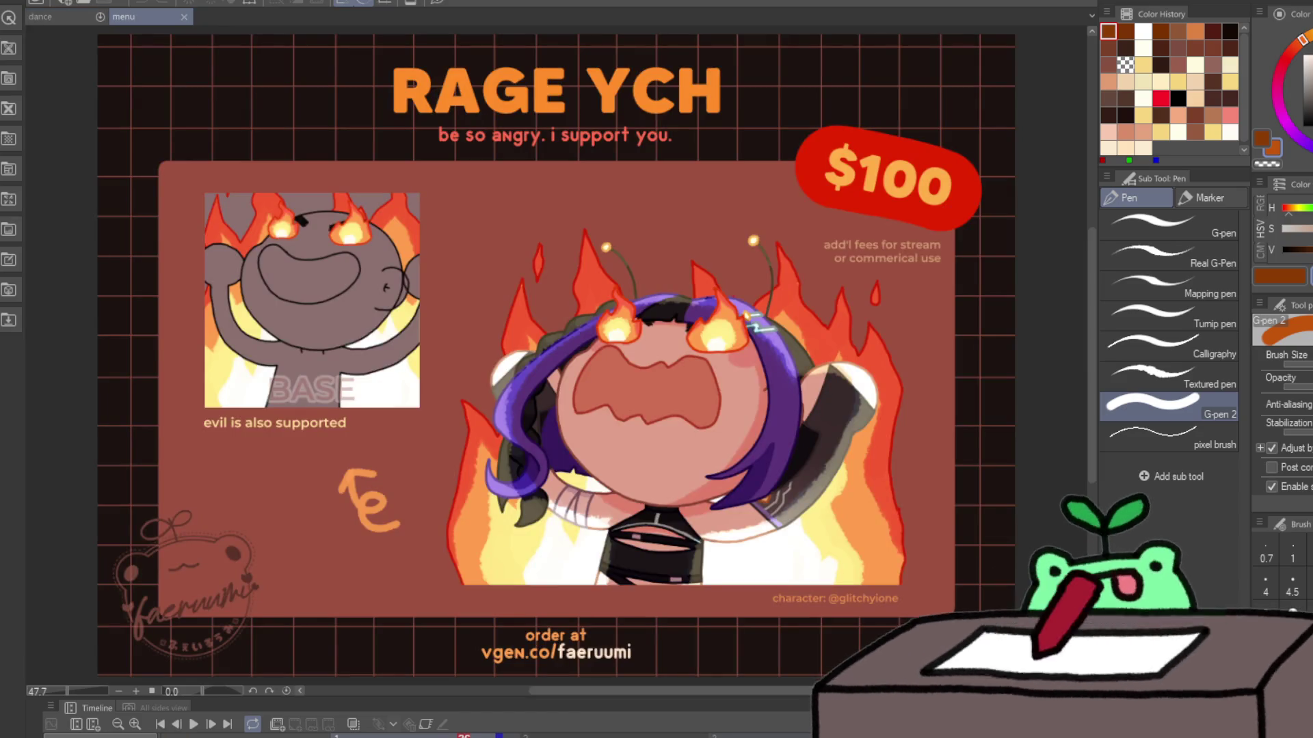
{"action": "scroll", "coordinate": [387, 456], "scroll_direction": "down", "scroll_amount": 1}
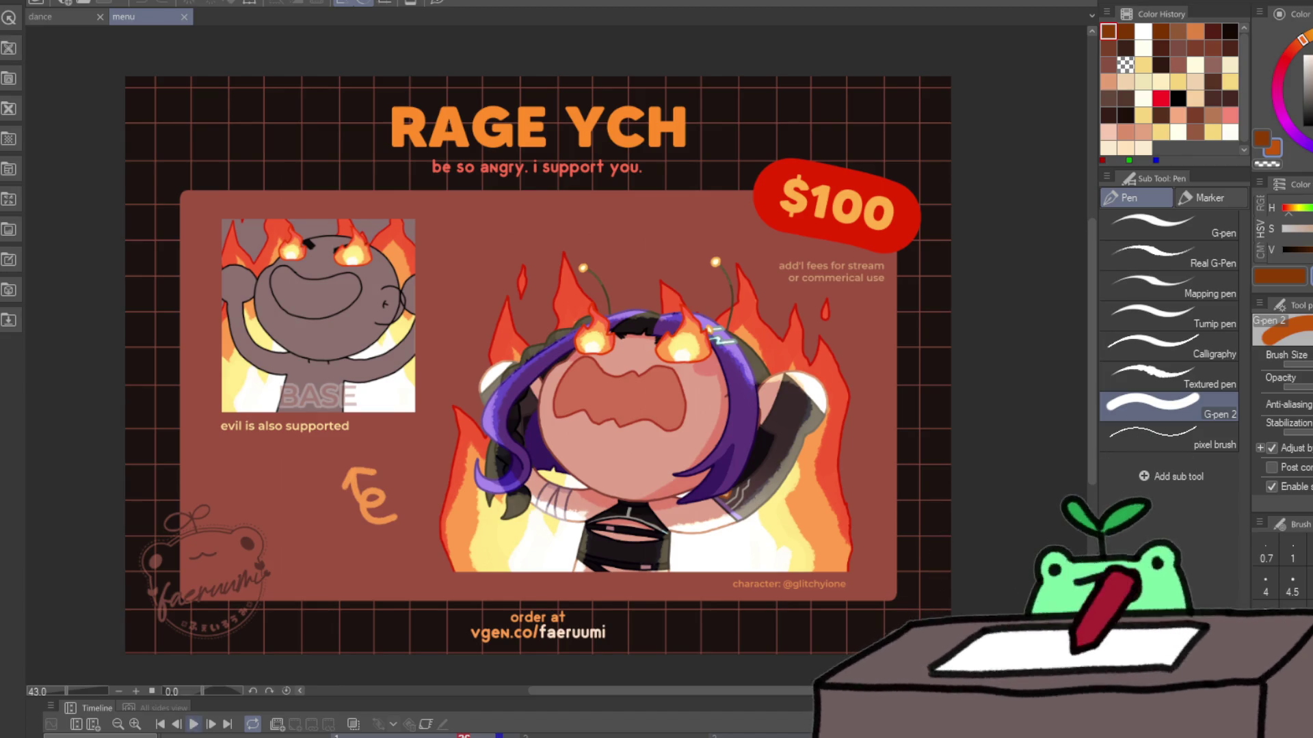
Step: Play the RAGE YCH animation in the menu document, replay and stop it, then close menu
{"action": "left_click", "coordinate": [195, 725]}
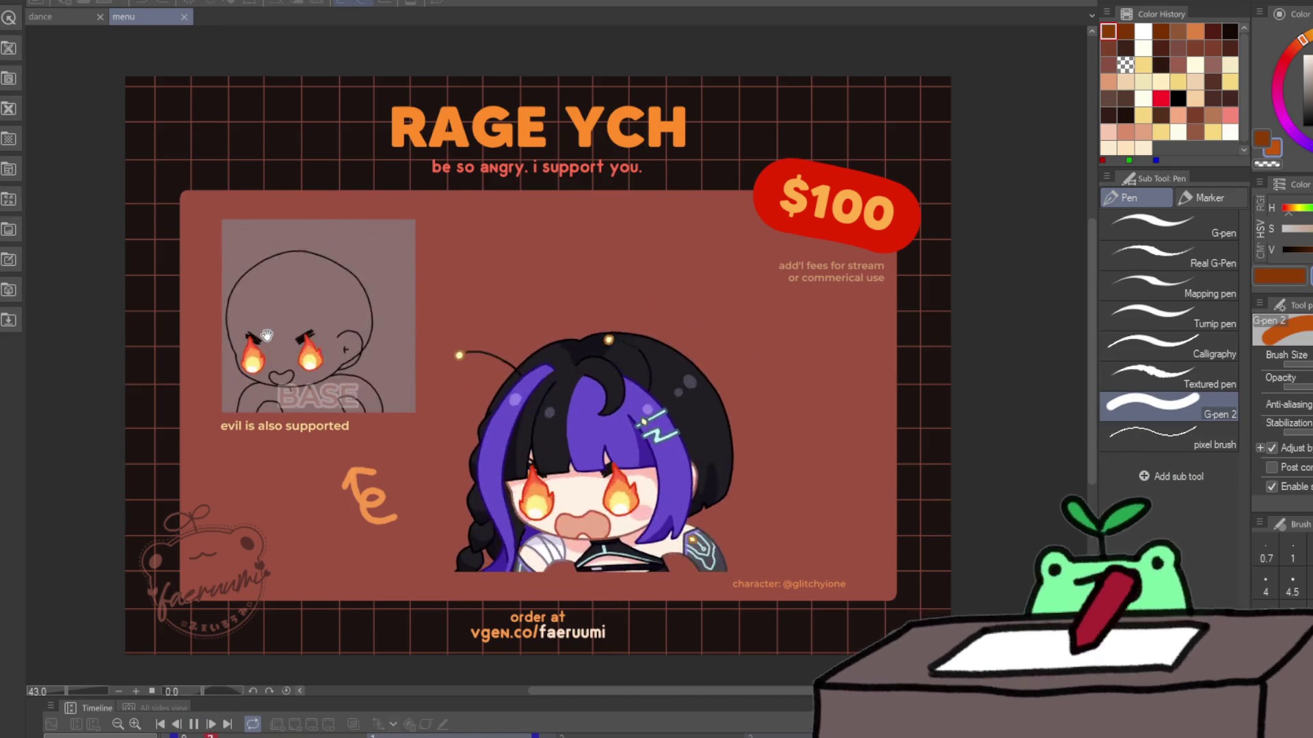
{"action": "scroll", "coordinate": [266, 335], "scroll_direction": "down", "scroll_amount": 2}
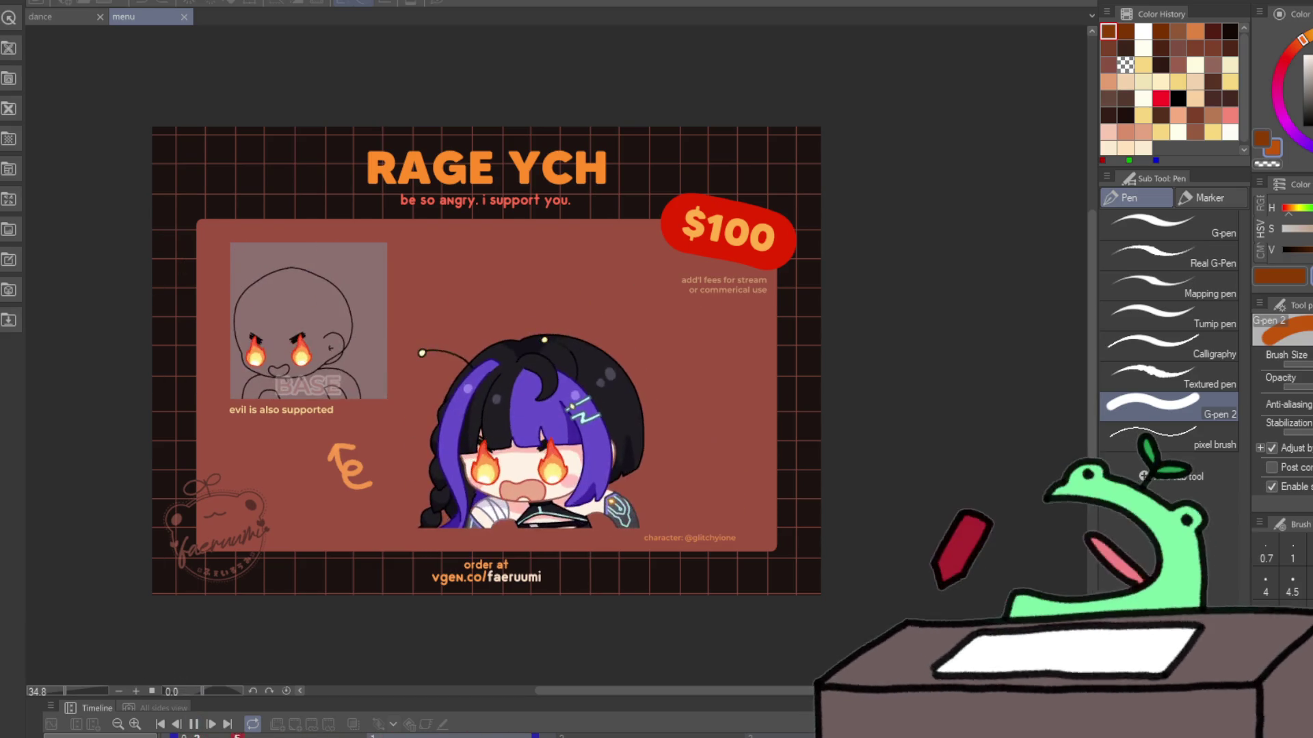
{"action": "left_click", "coordinate": [193, 725]}
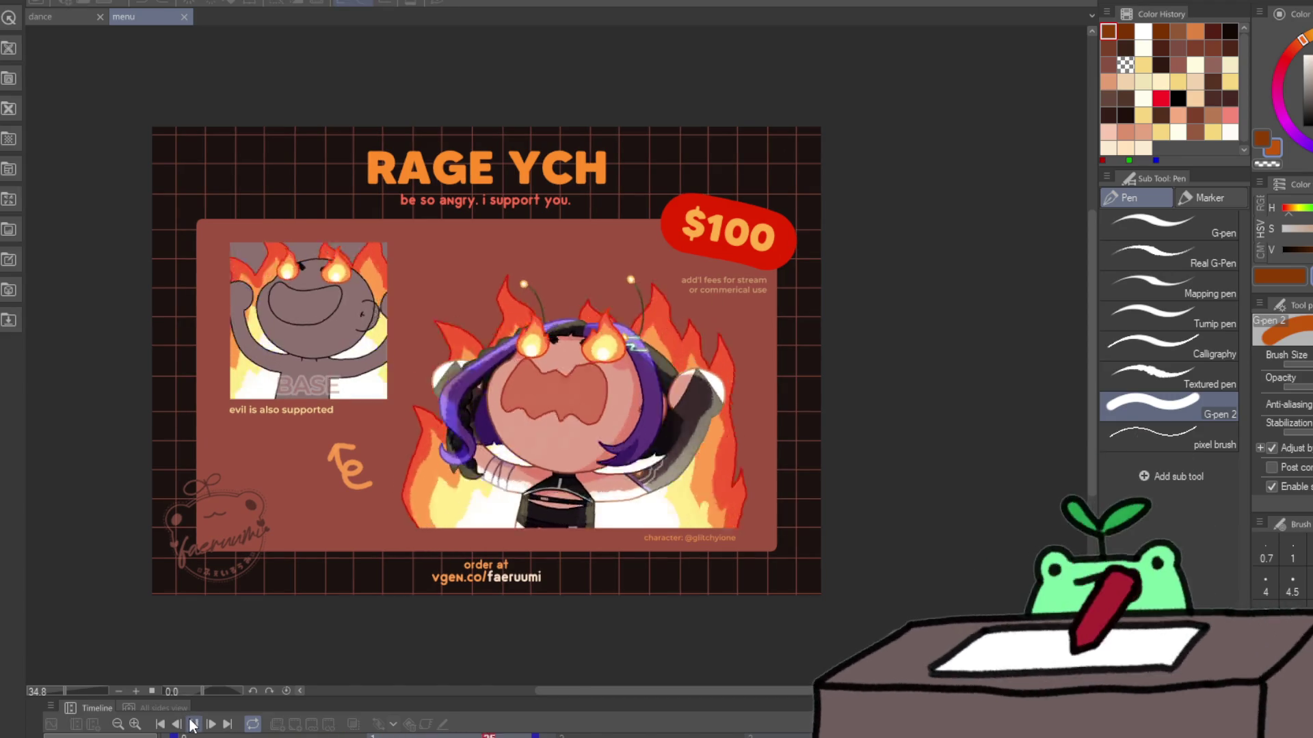
{"action": "left_click", "coordinate": [194, 725]}
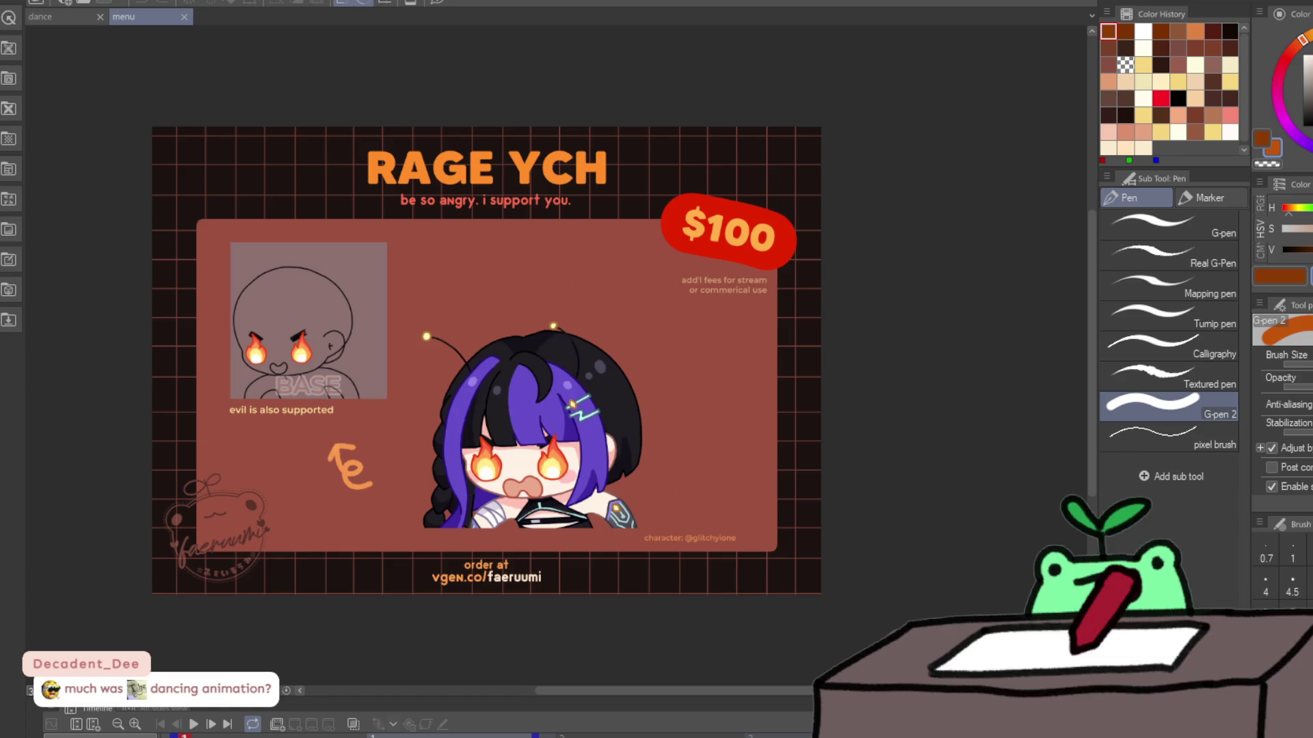
{"action": "left_click", "coordinate": [184, 17]}
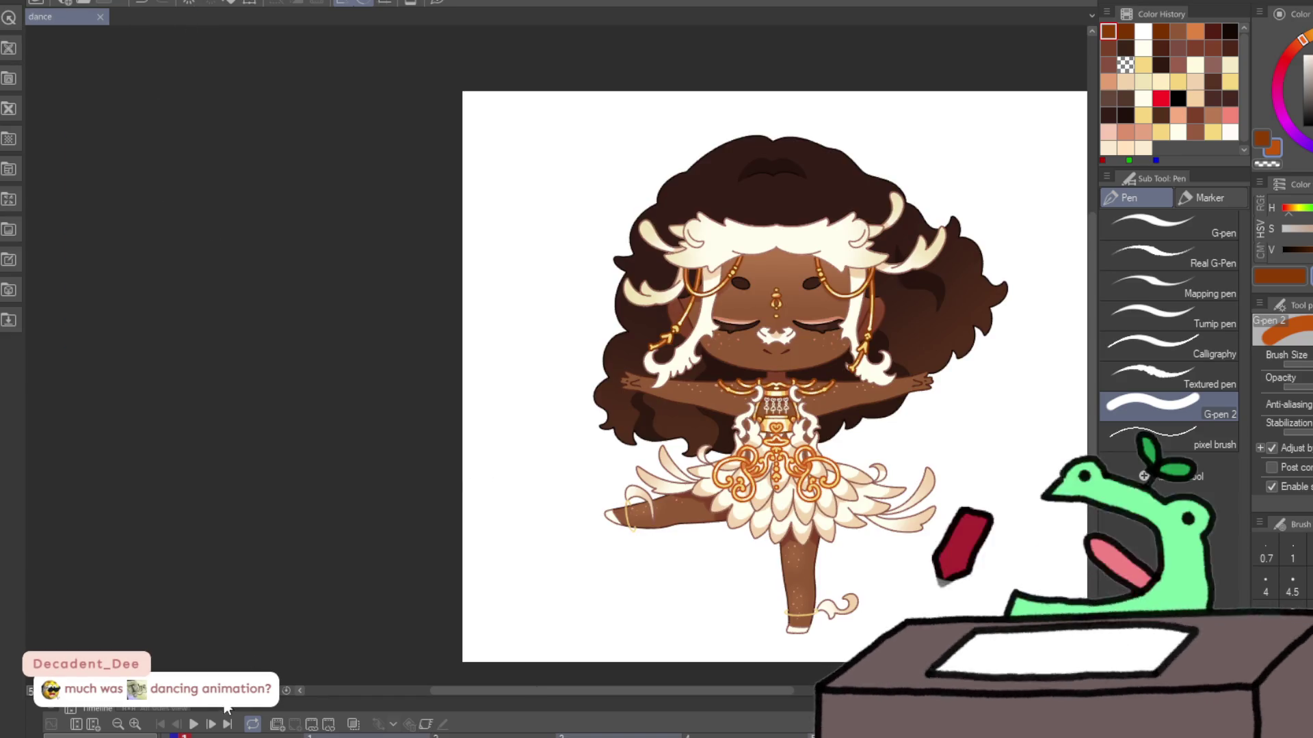
Step: Replay the dance animation on the Timeline after closing the menu document
{"action": "left_click", "coordinate": [194, 724]}
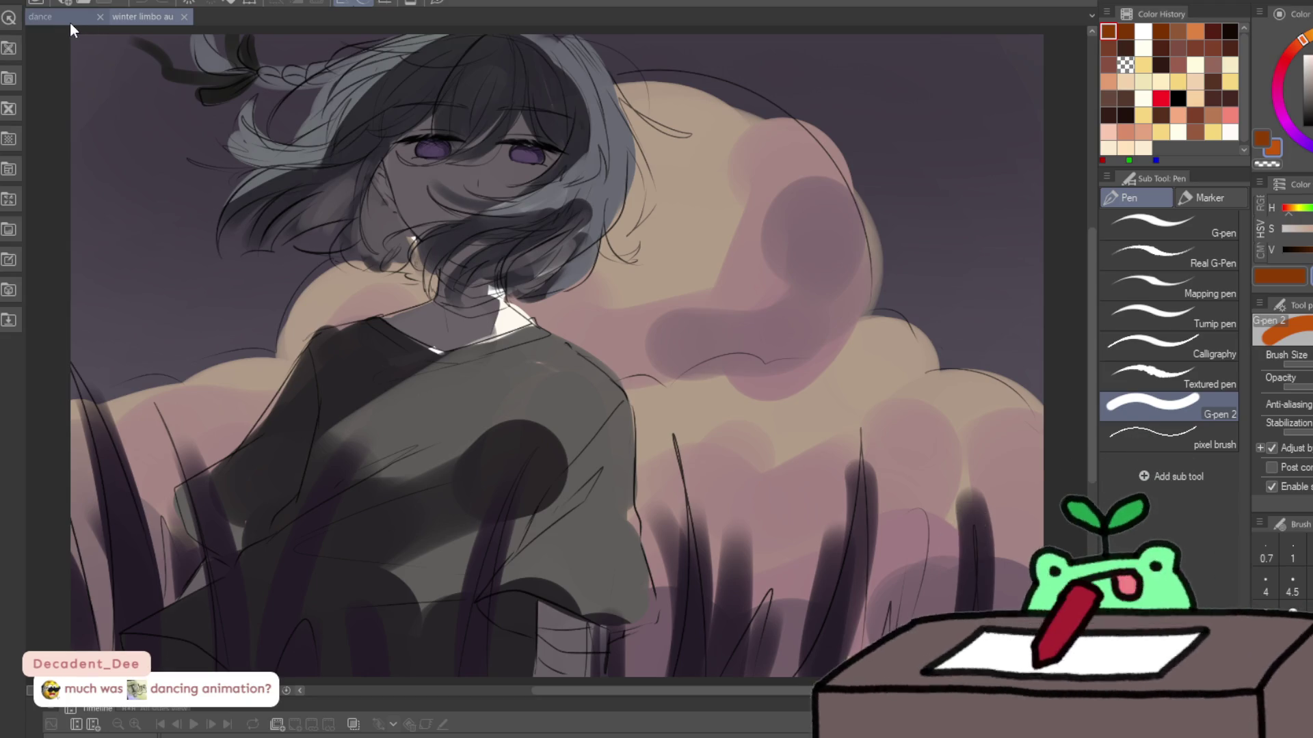
Step: Glance at the dance artwork, return to winter limbo au, and zoom out to see the whole painting
{"action": "left_click", "coordinate": [69, 20]}
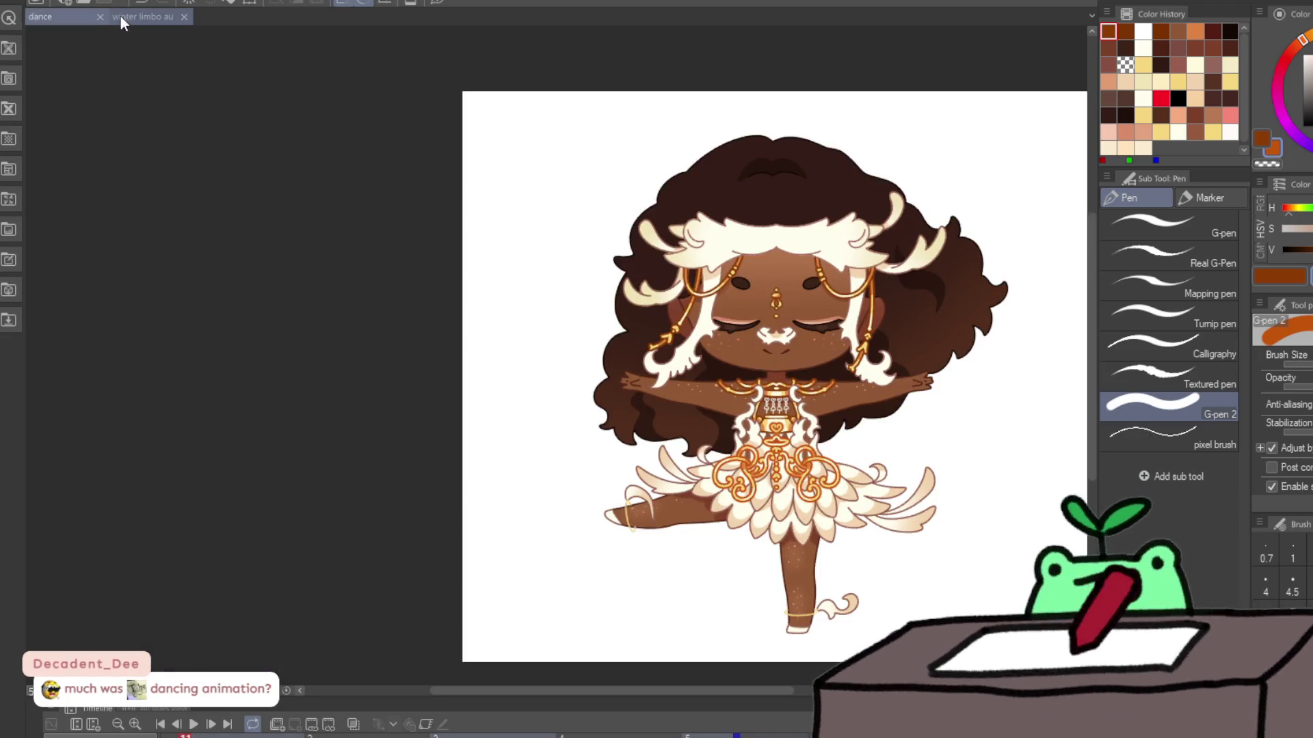
{"action": "left_click", "coordinate": [122, 17]}
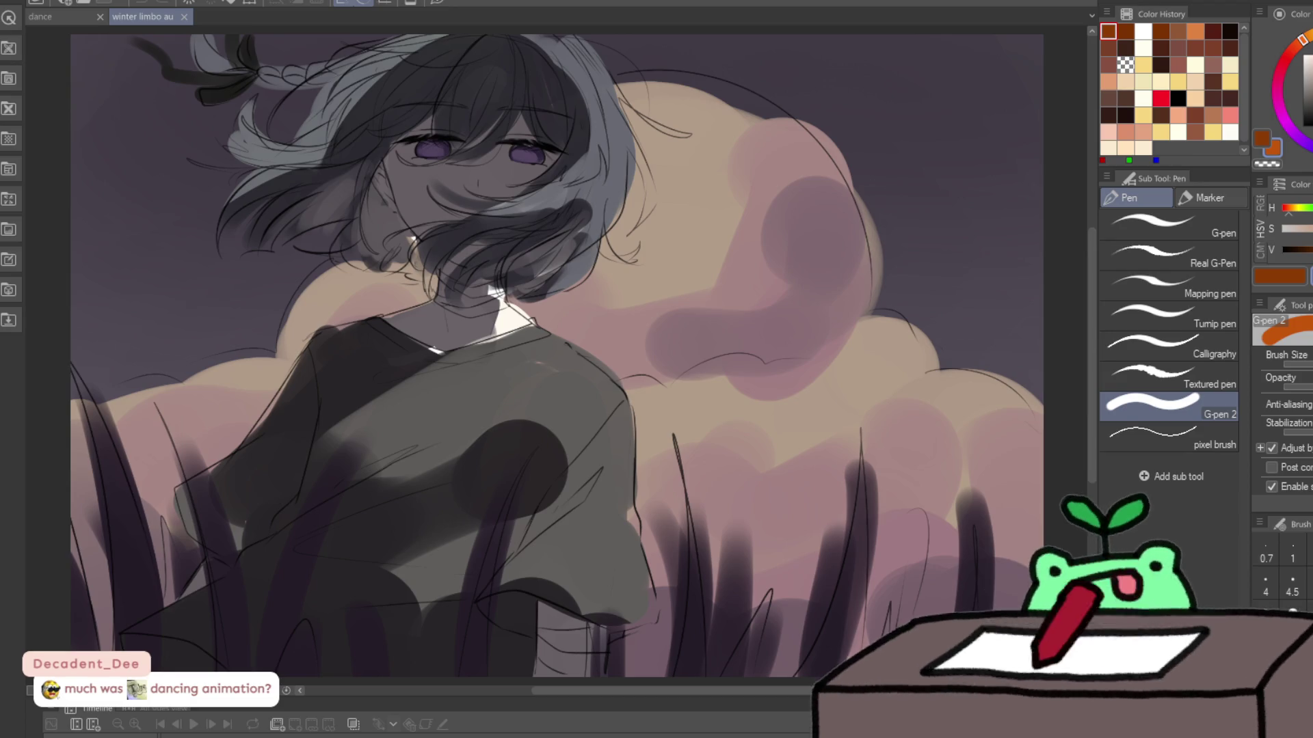
{"action": "key", "text": "ctrl+minus"}
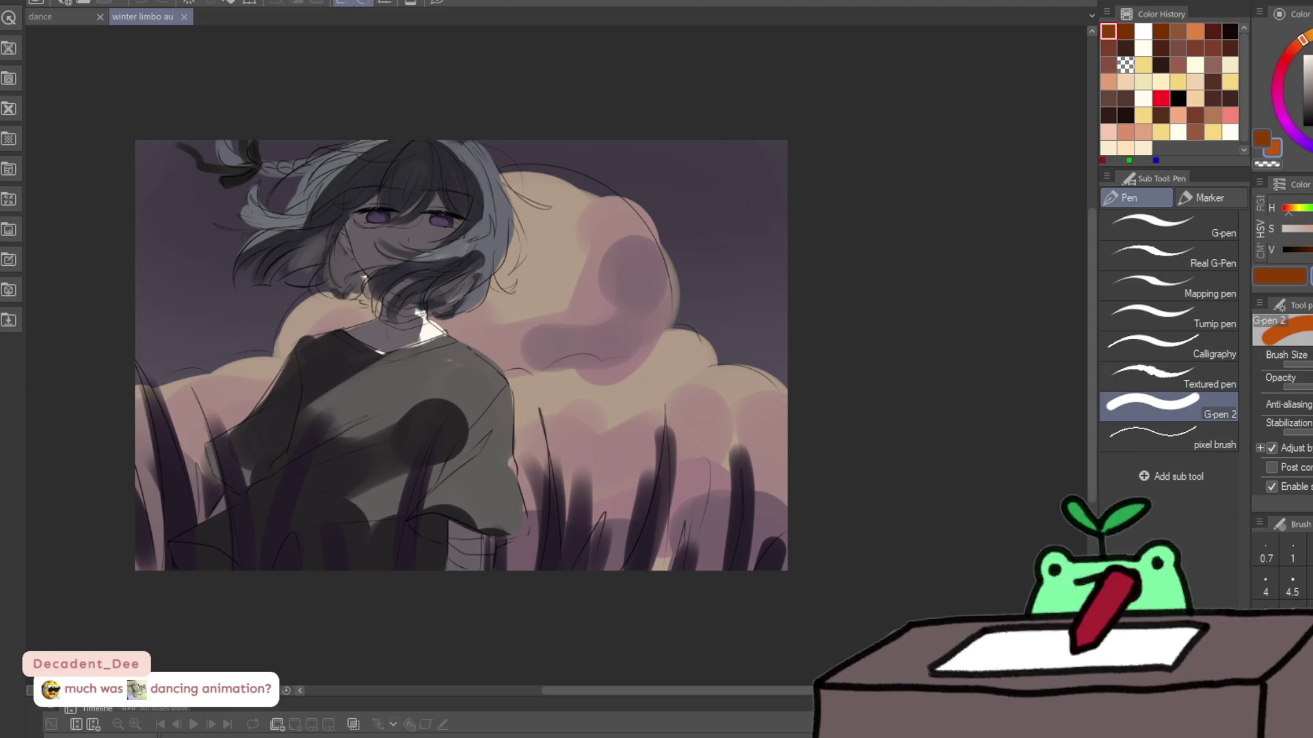
Step: Hide the colours, add a vertical guide line, and tint the line art a faint blue
{"action": "key", "text": "ctrl+z"}
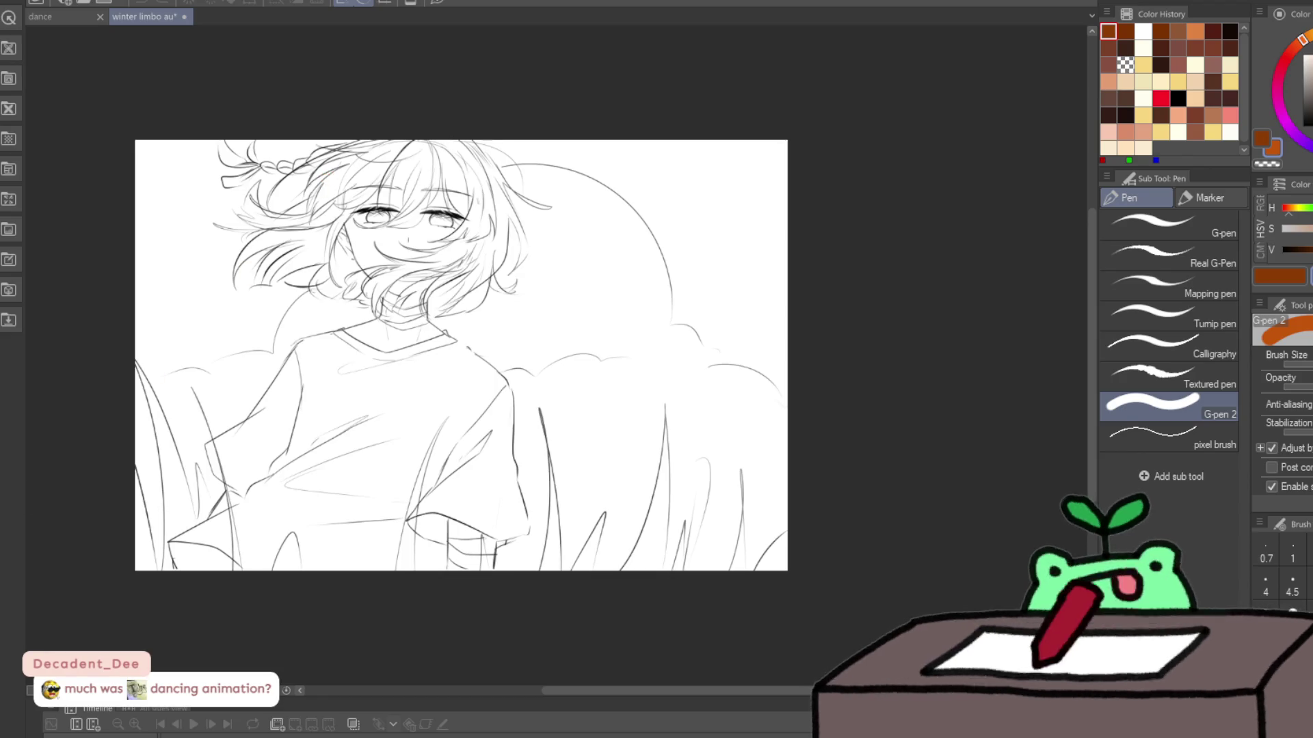
{"action": "key", "text": "ctrl+z"}
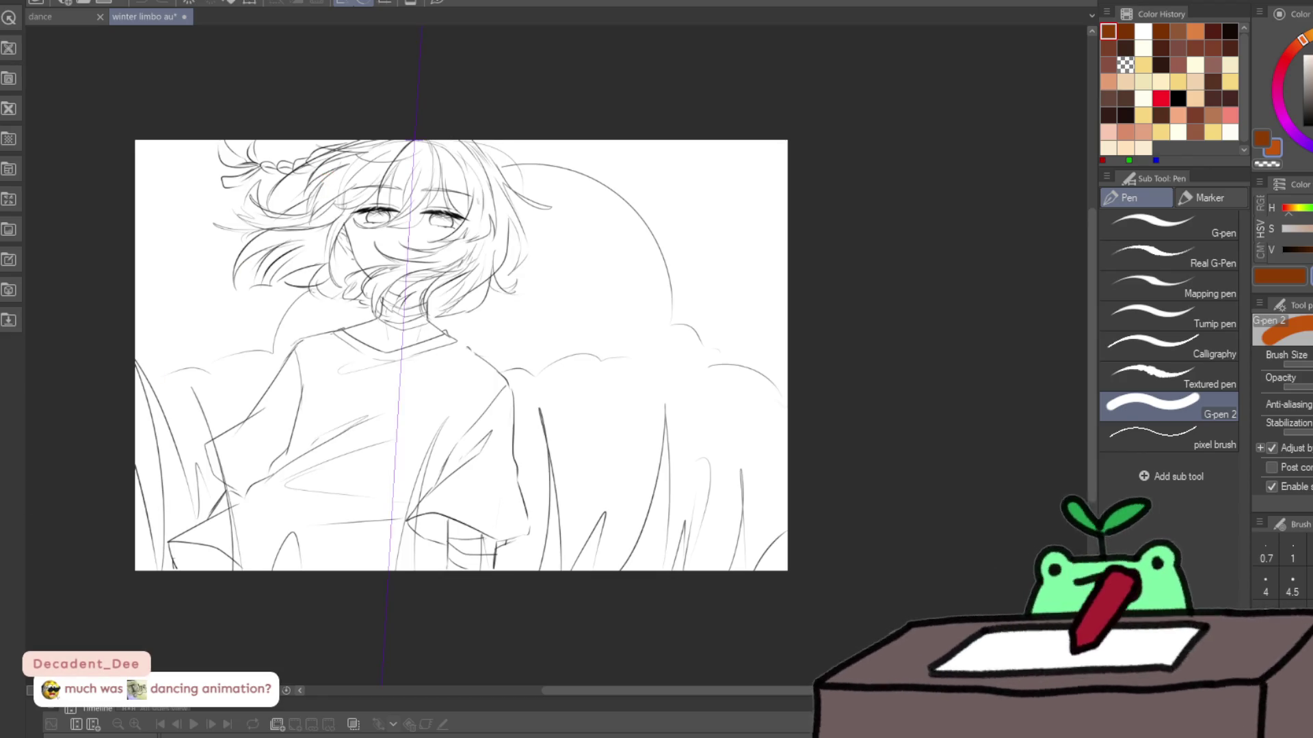
{"action": "key", "text": "ctrl+z"}
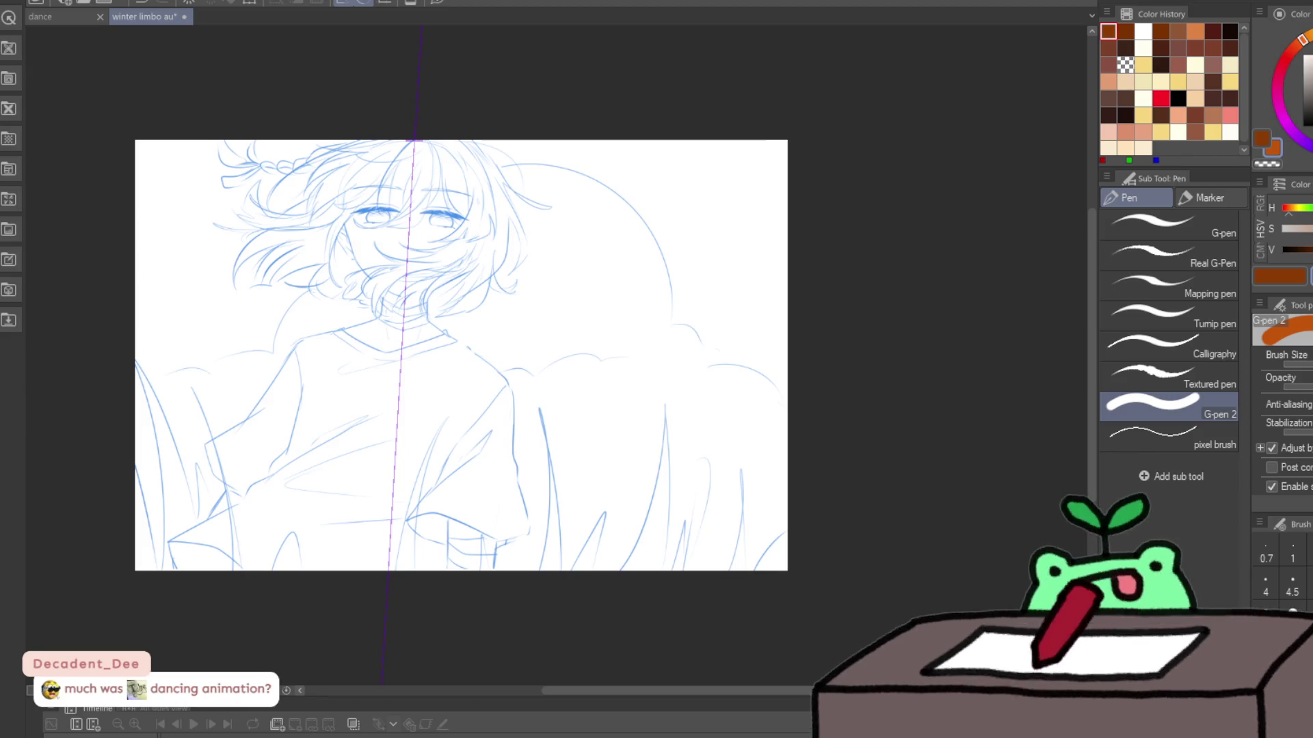
{"action": "key", "text": "ctrl+z"}
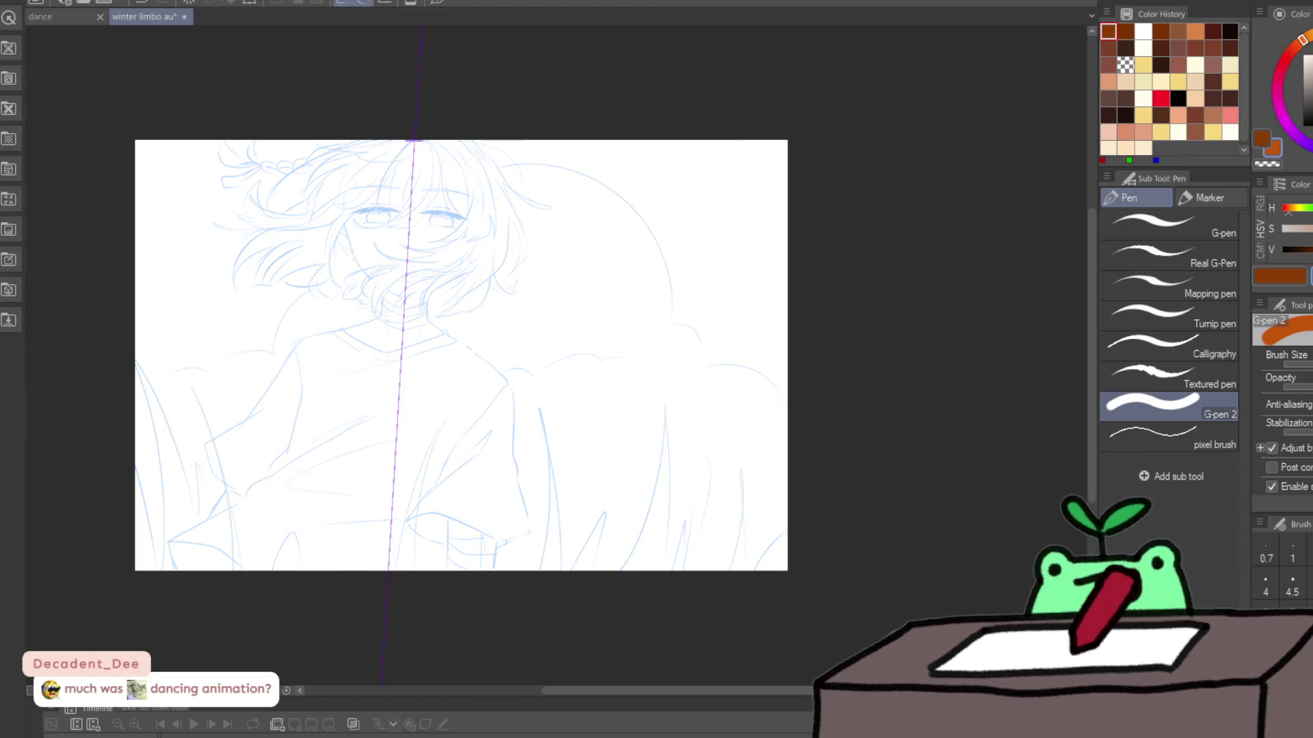
{"action": "scroll", "coordinate": [425, 314], "scroll_direction": "up", "scroll_amount": 5}
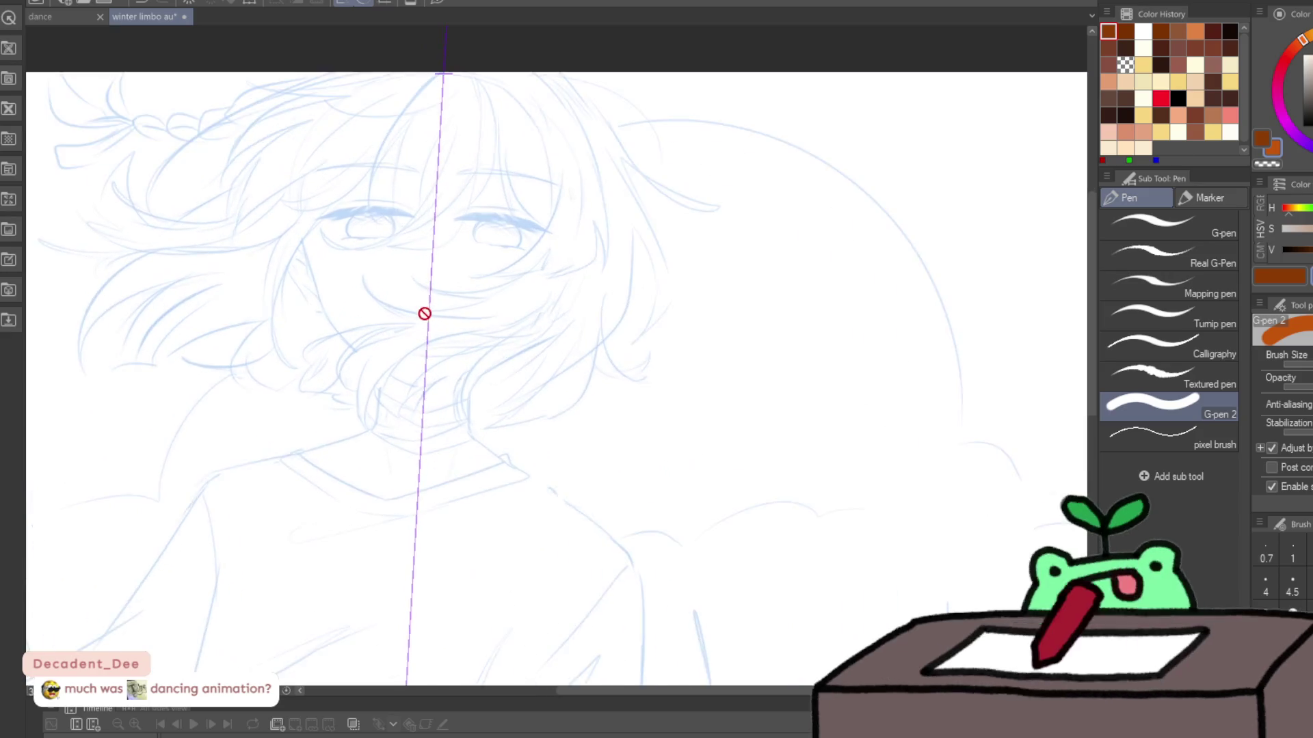
Step: Centre the face in view and briefly show, then hide, the inked eyes and eyebrows
{"action": "left_click_drag", "start_coordinate": [435, 194], "coordinate": [578, 280]}
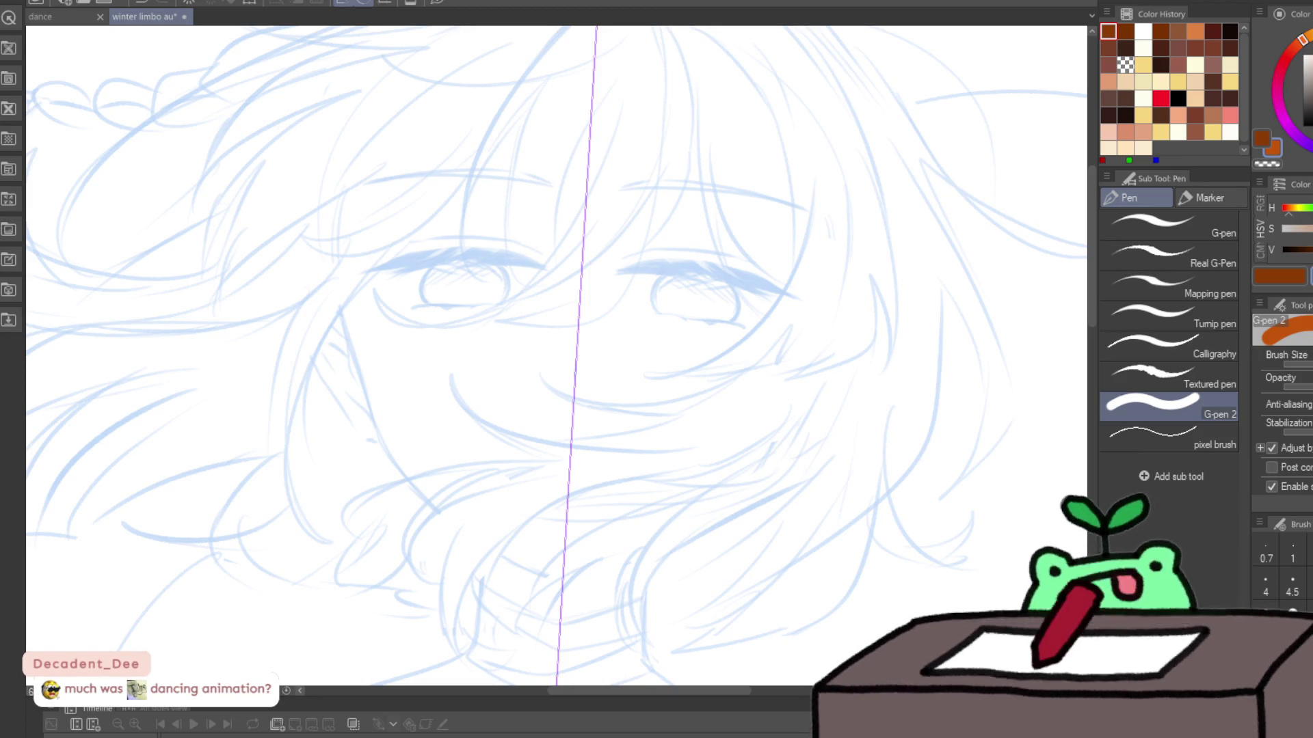
{"action": "scroll", "coordinate": [556, 355], "scroll_direction": "down", "scroll_amount": 2}
{"action": "scroll", "coordinate": [556, 356], "scroll_direction": "up", "scroll_amount": 3}
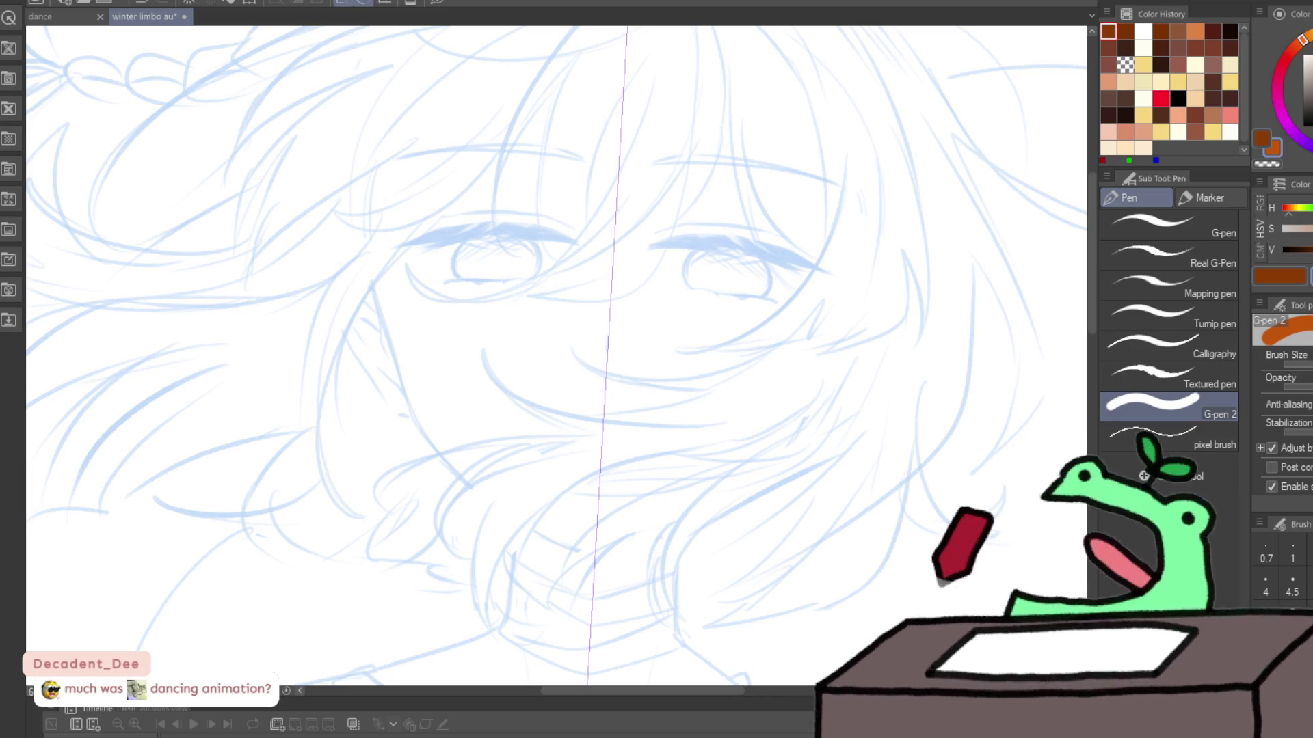
{"action": "key", "text": "ctrl+z"}
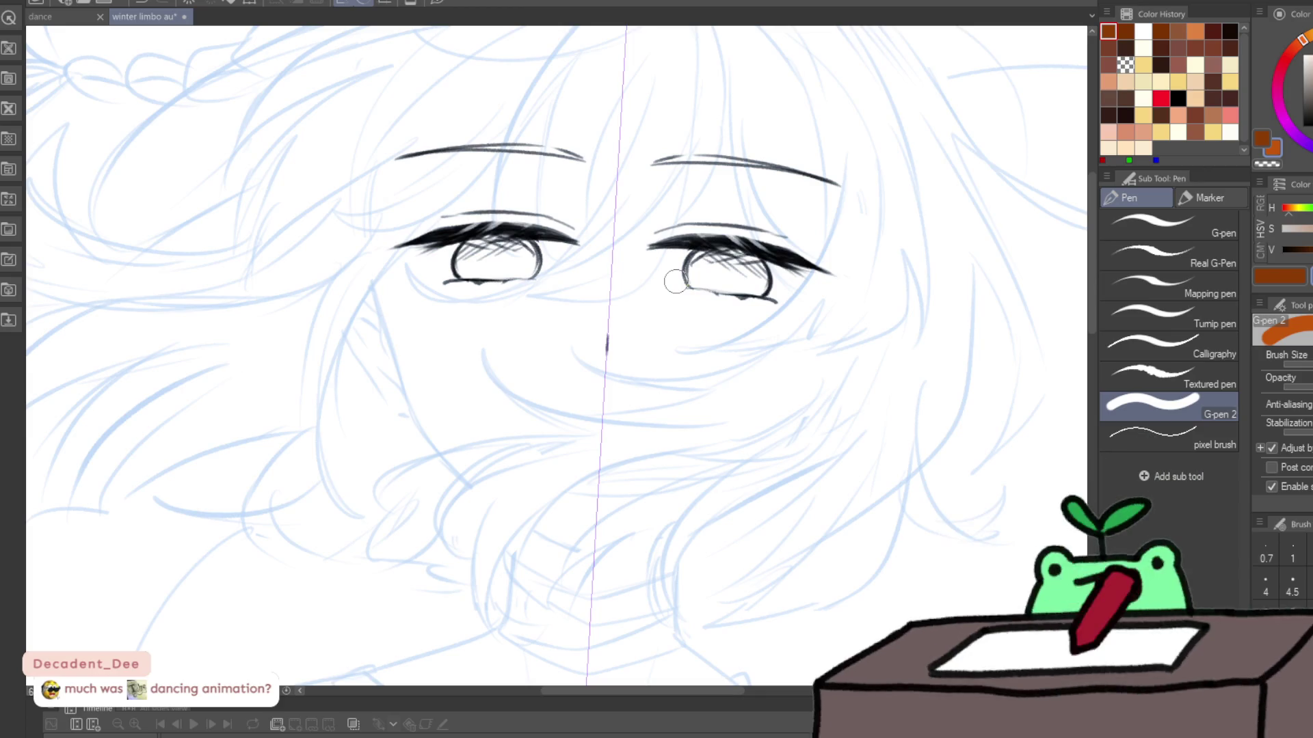
{"action": "key", "text": "ctrl+z"}
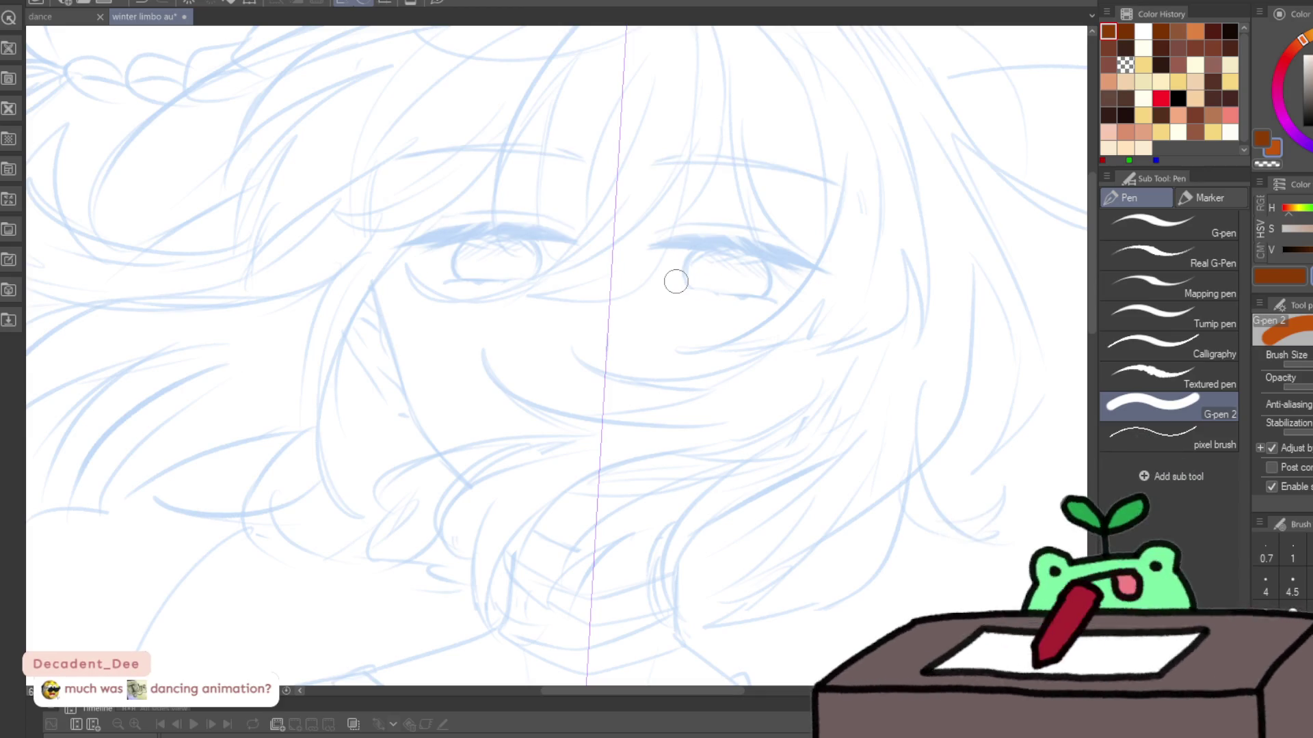
Step: Toggle the symmetry guide off and back on, then save the winter limbo au sketch
{"action": "key", "text": "ctrl+z"}
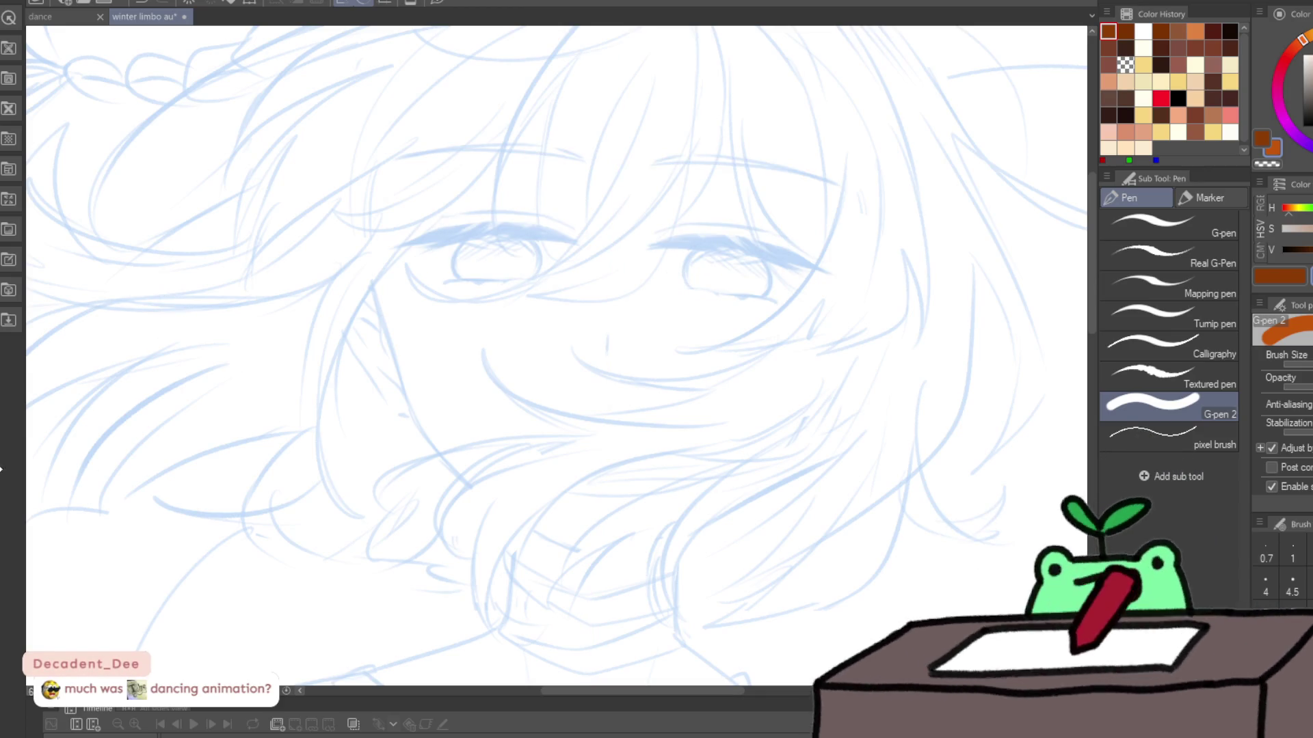
{"action": "key", "text": "ctrl+y"}
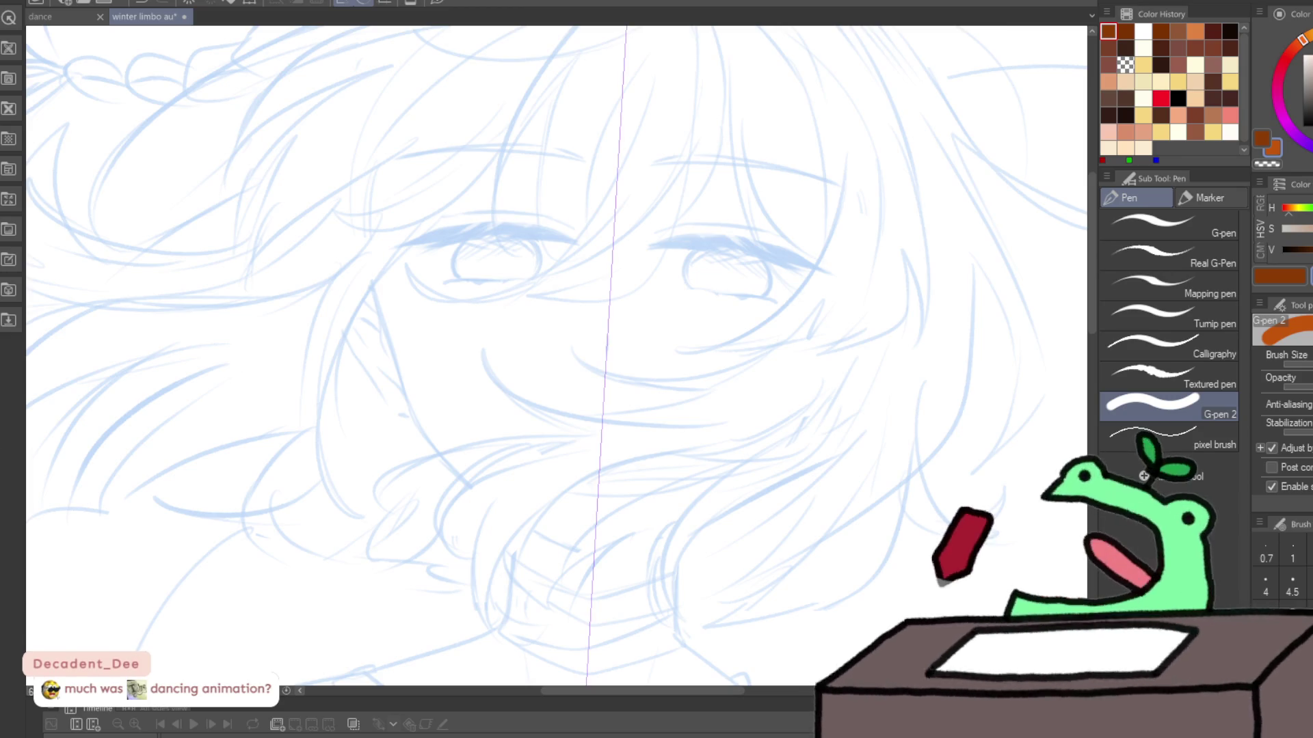
{"action": "key", "text": "ctrl+s"}
{"action": "left_click", "coordinate": [41, 16]}
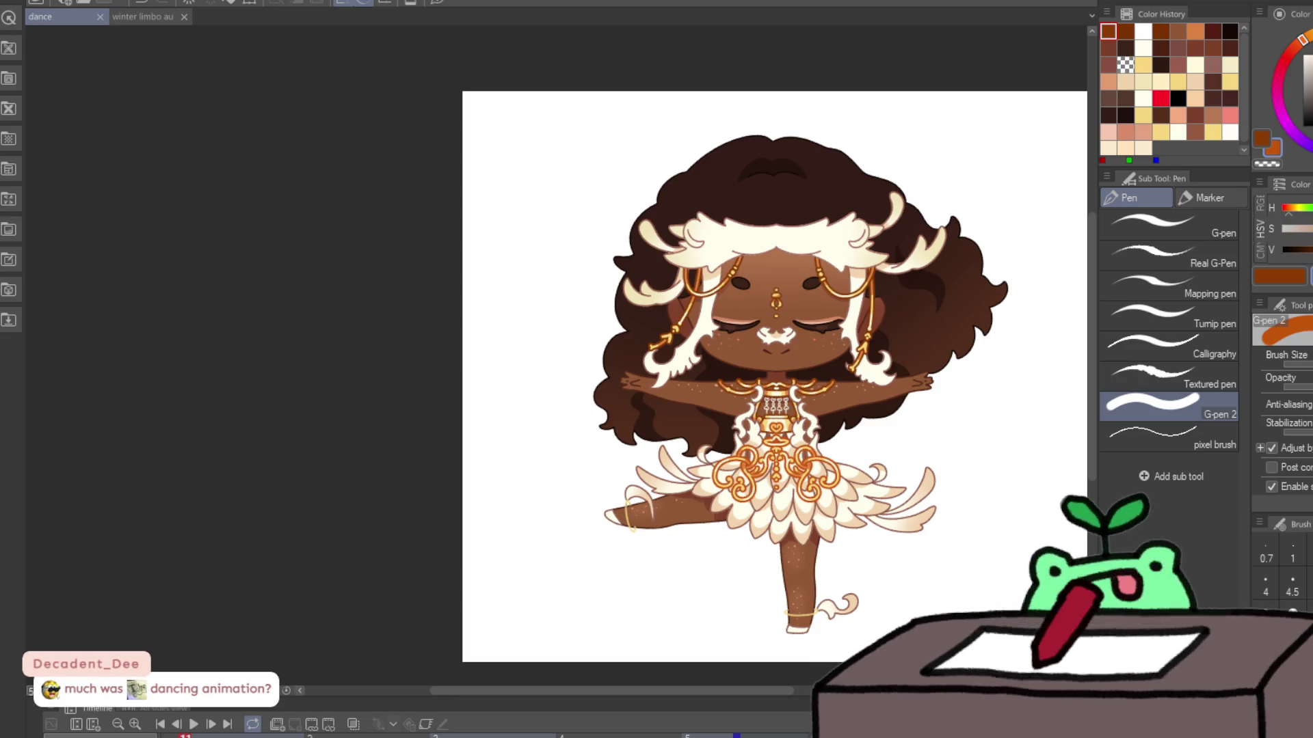
Step: Centre the dancing chibi on screen and save the dance document
{"action": "left_click_drag", "start_coordinate": [586, 454], "coordinate": [320, 426]}
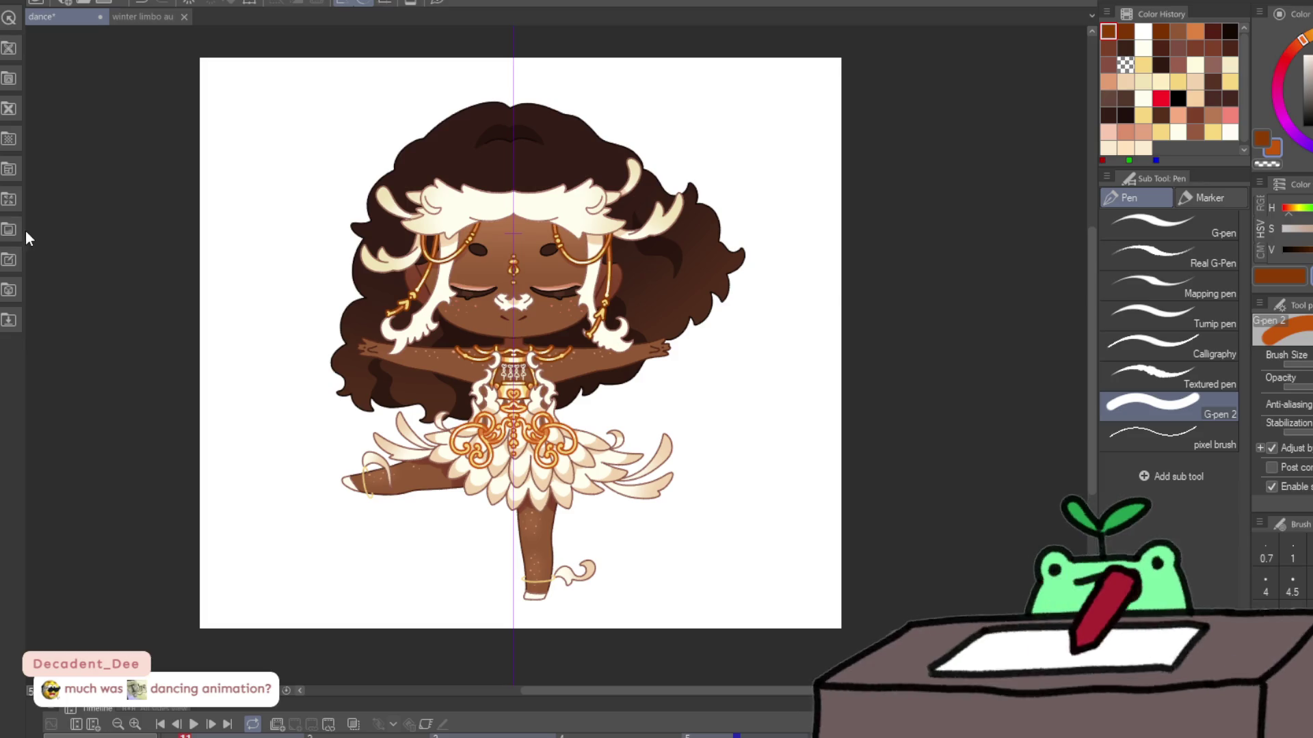
{"action": "key", "text": "ctrl+s"}
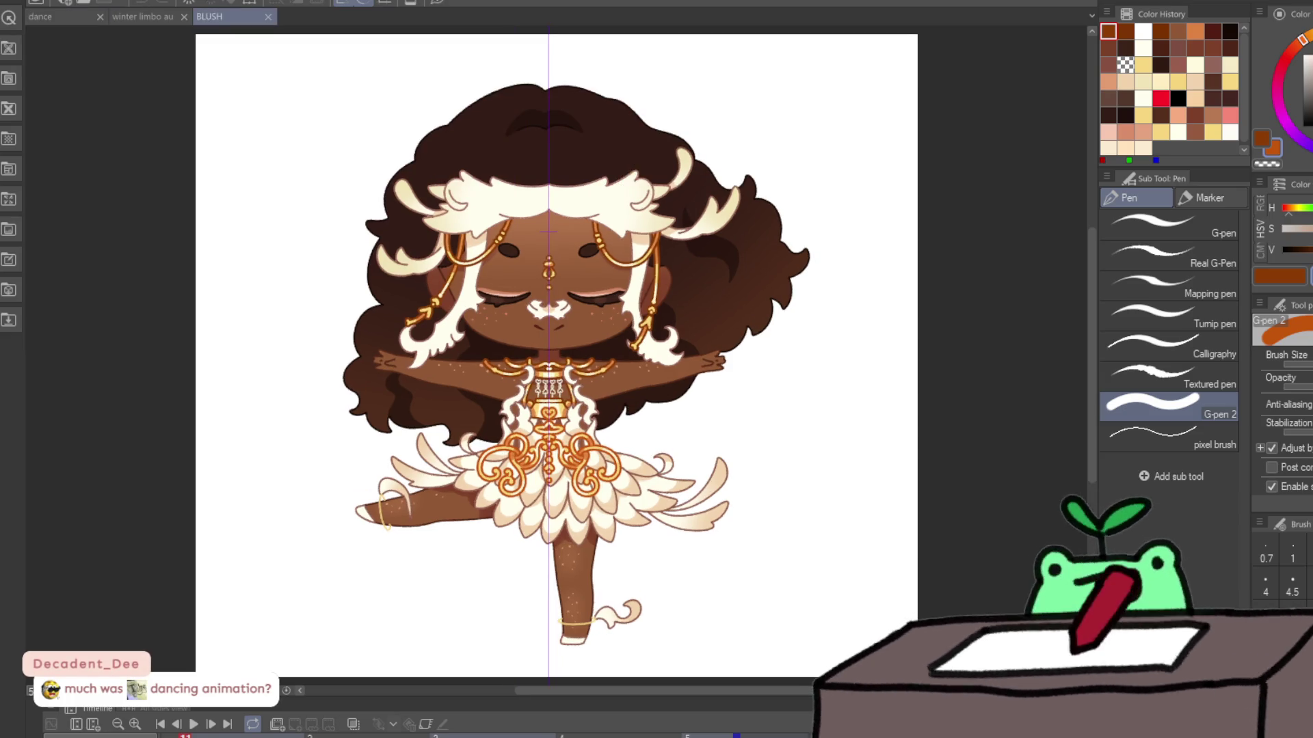
Step: Clear the BLUSH layer to blank white, scroll the timeline back, and make black the drawing colour
{"action": "key", "text": "Delete"}
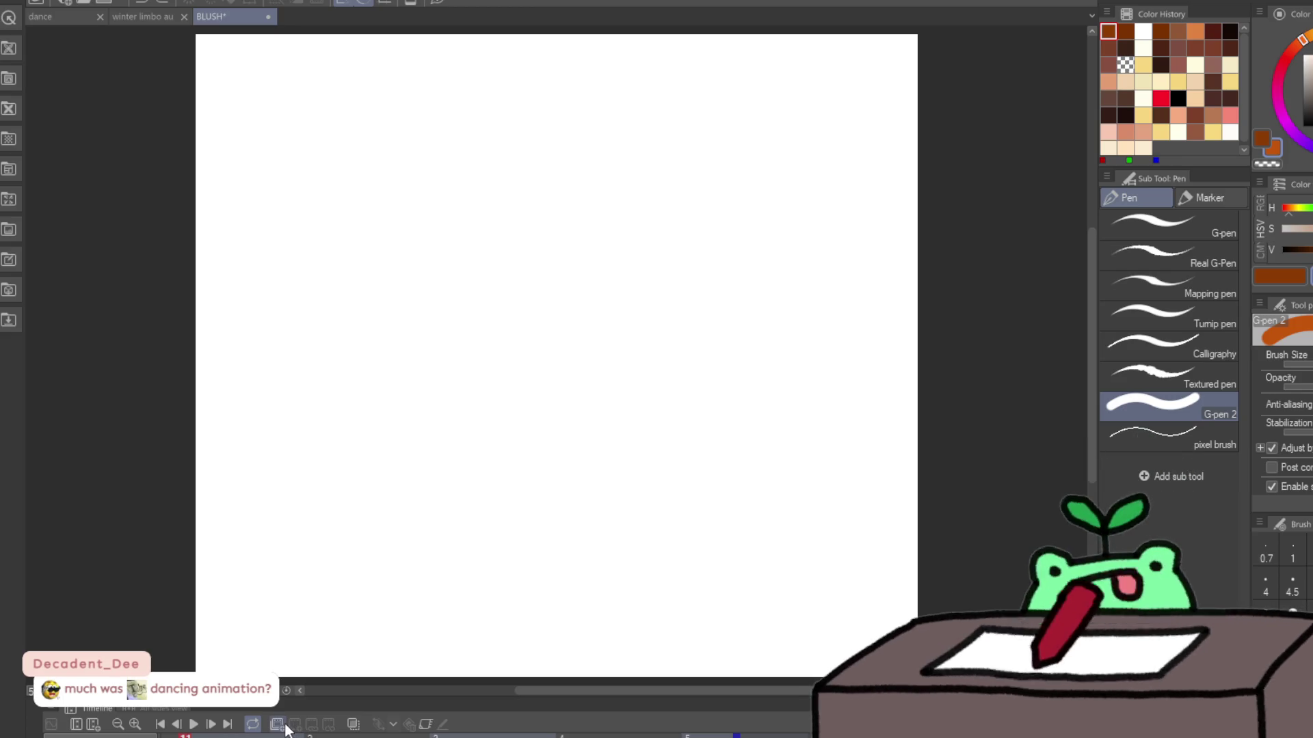
{"action": "scroll", "coordinate": [294, 735], "scroll_direction": "left", "scroll_amount": 3}
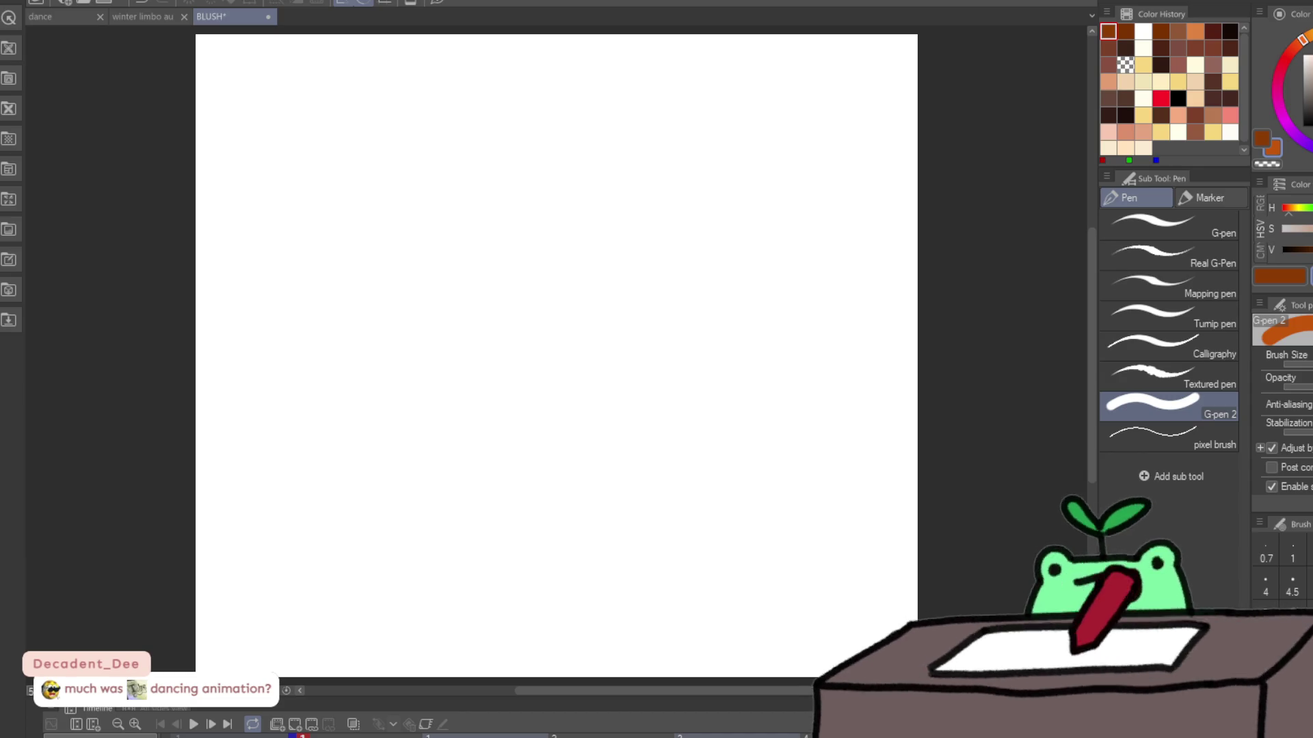
{"action": "scroll", "coordinate": [431, 346], "scroll_direction": "down", "scroll_amount": 1}
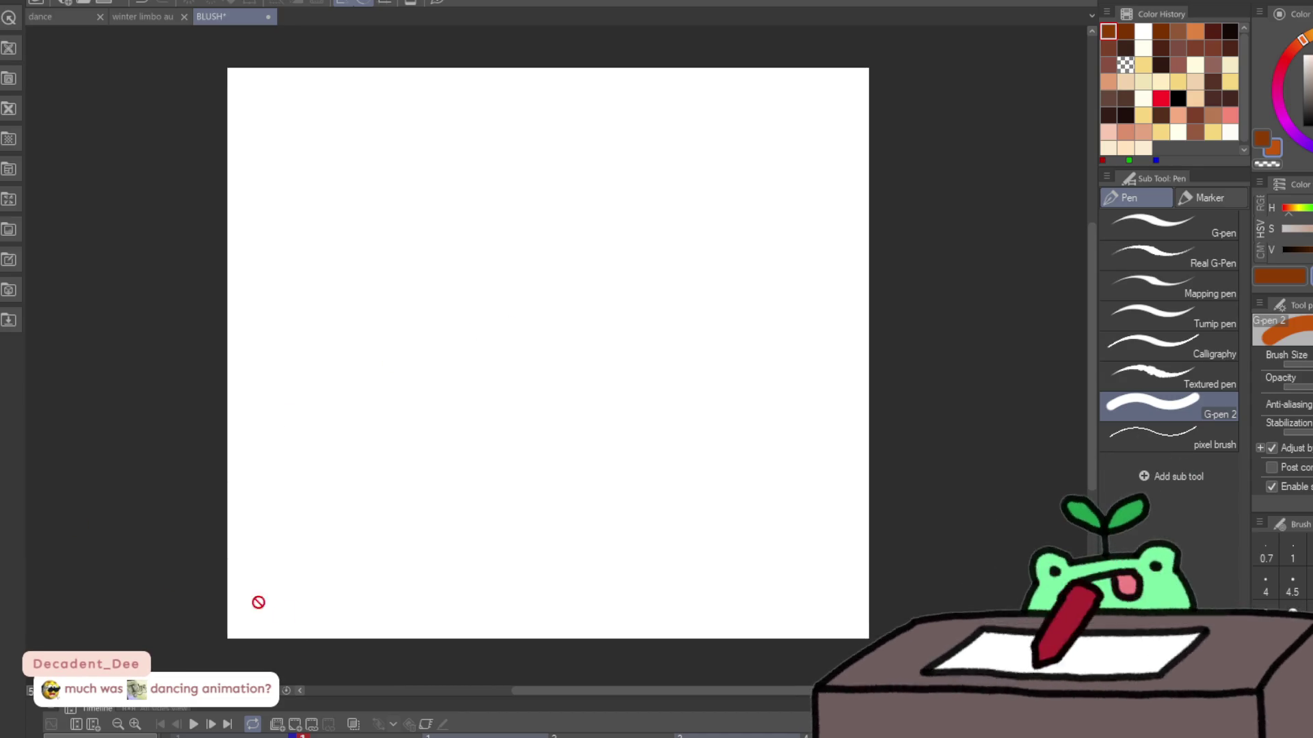
{"action": "key", "text": "x"}
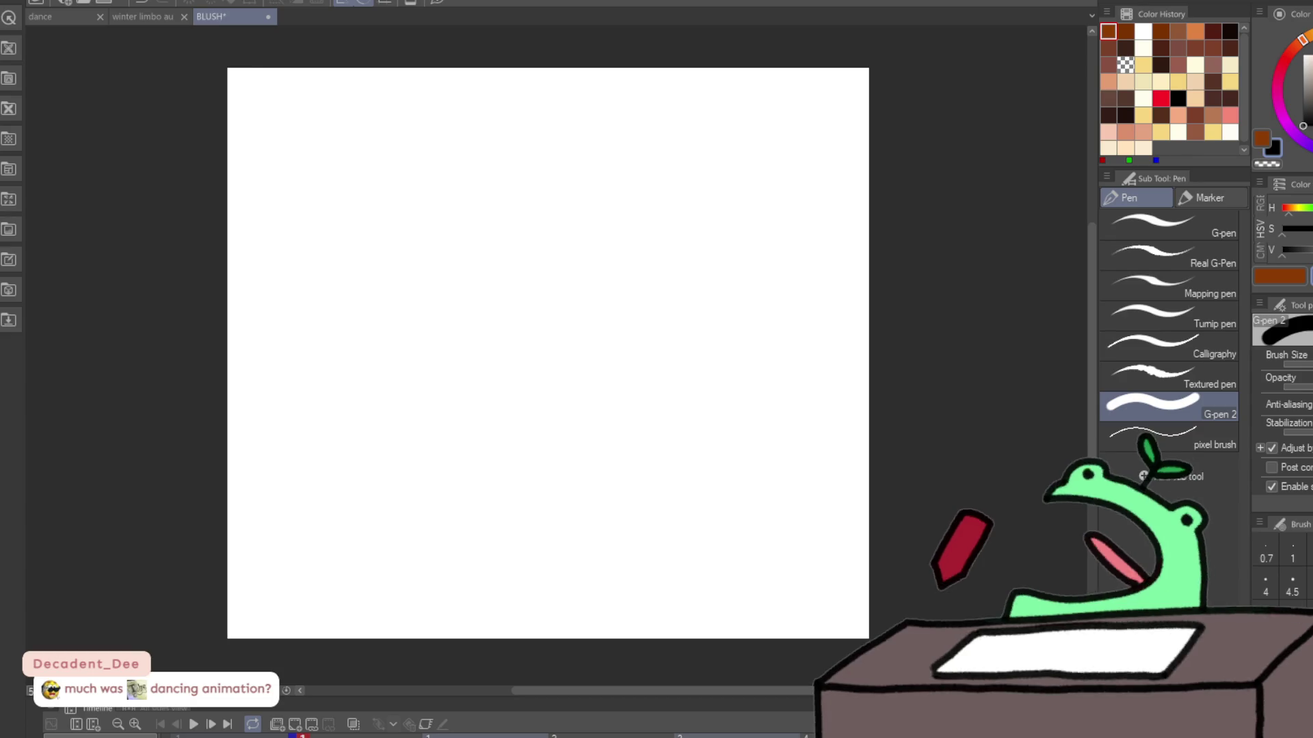
Step: Place a vertical symmetrical ruler down the canvas and zoom in on its centre
{"action": "key", "text": "u"}
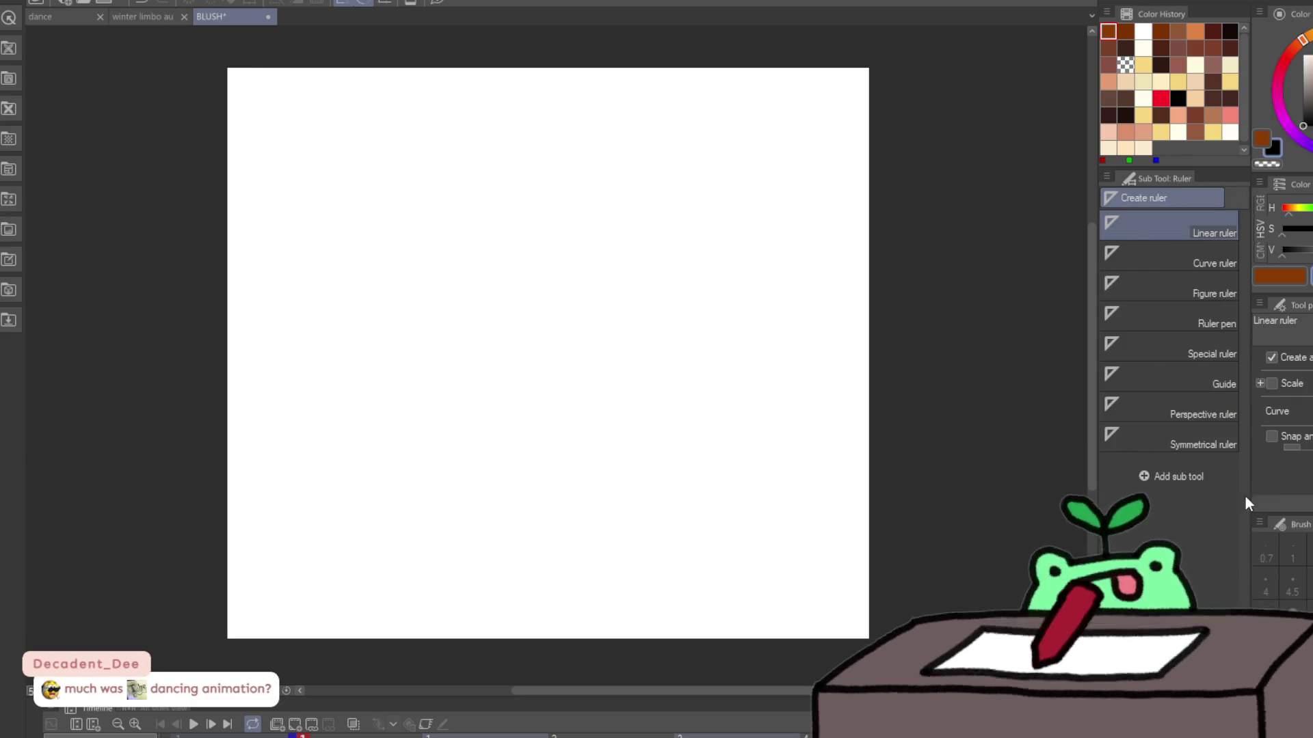
{"action": "left_click", "coordinate": [1215, 443]}
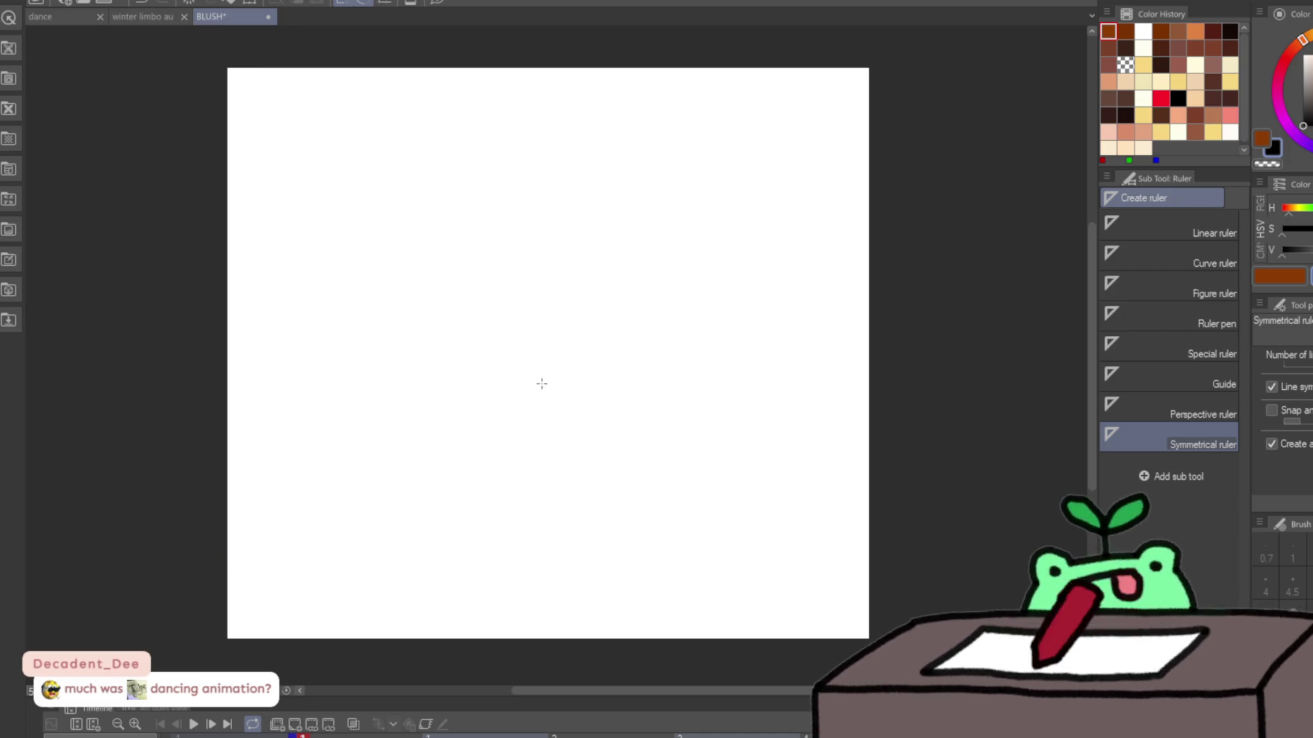
{"action": "left_click_drag", "start_coordinate": [539, 413], "coordinate": [550, 536]}
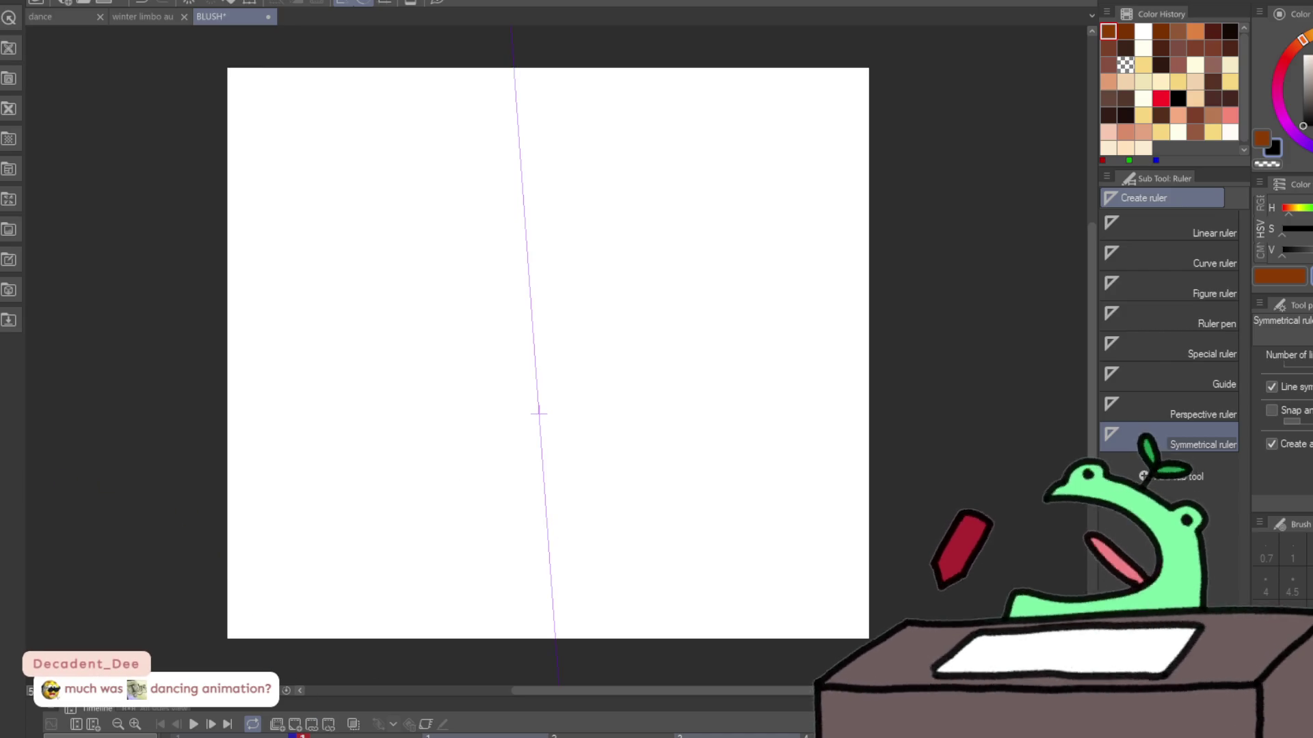
{"action": "key", "text": "slash"}
{"action": "left_click", "coordinate": [399, 481]}
{"action": "key", "text": "p"}
{"action": "left_click_drag", "start_coordinate": [516, 294], "coordinate": [626, 229]}
{"action": "key", "text": "ctrl+z"}
{"action": "key", "text": "ctrl+z"}
Step: With a different pencil brush, sketch the mirrored round head outline down both sides
{"action": "left_click", "coordinate": [1197, 410]}
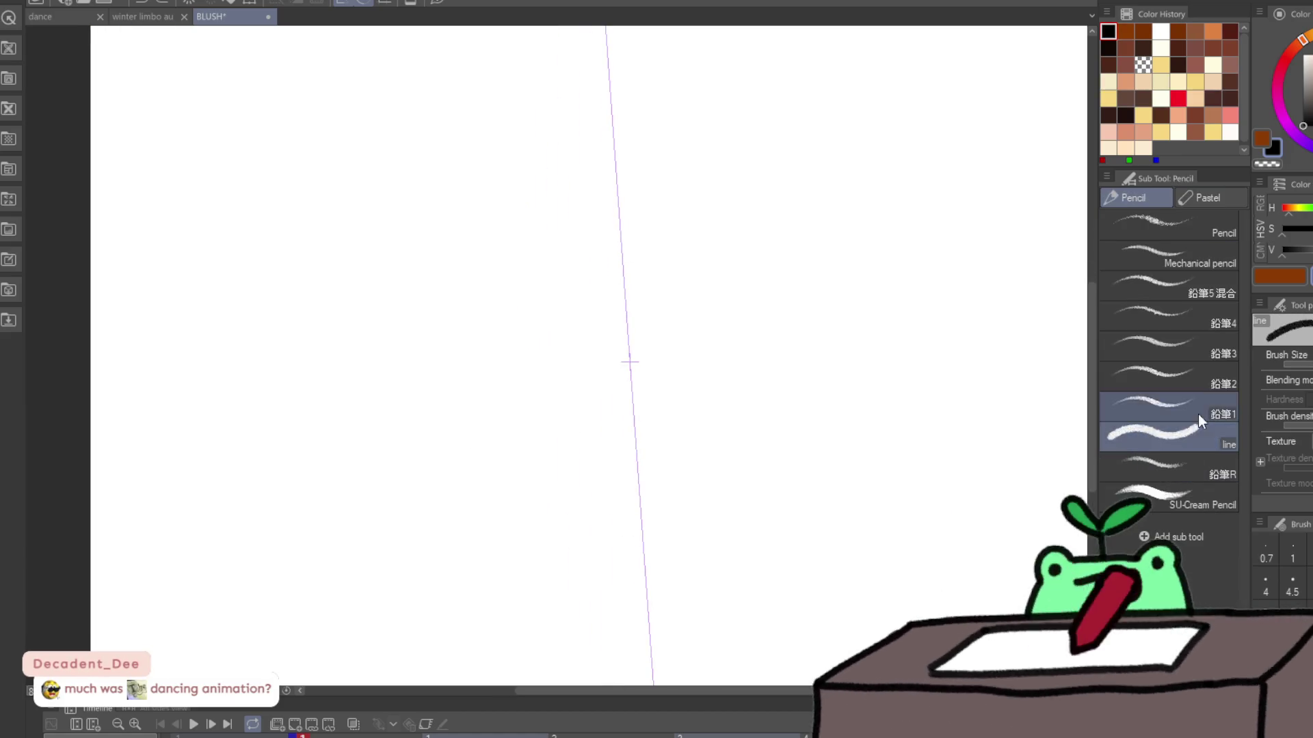
{"action": "mouse_move", "coordinate": [680, 205]}
{"action": "left_mouse_down"}
{"action": "mouse_move", "coordinate": [645, 188]}
{"action": "mouse_move", "coordinate": [742, 229]}
{"action": "left_mouse_up"}
{"action": "mouse_move", "coordinate": [584, 202]}
{"action": "left_mouse_down"}
{"action": "mouse_move", "coordinate": [490, 291]}
{"action": "mouse_move", "coordinate": [463, 352]}
{"action": "left_mouse_up"}
{"action": "left_click_drag", "start_coordinate": [489, 246], "coordinate": [469, 414]}
{"action": "left_click_drag", "start_coordinate": [472, 329], "coordinate": [496, 458]}
{"action": "mouse_move", "coordinate": [476, 404]}
{"action": "left_mouse_down"}
{"action": "mouse_move", "coordinate": [518, 492]}
{"action": "mouse_move", "coordinate": [484, 411]}
{"action": "mouse_move", "coordinate": [489, 425]}
{"action": "left_mouse_up"}
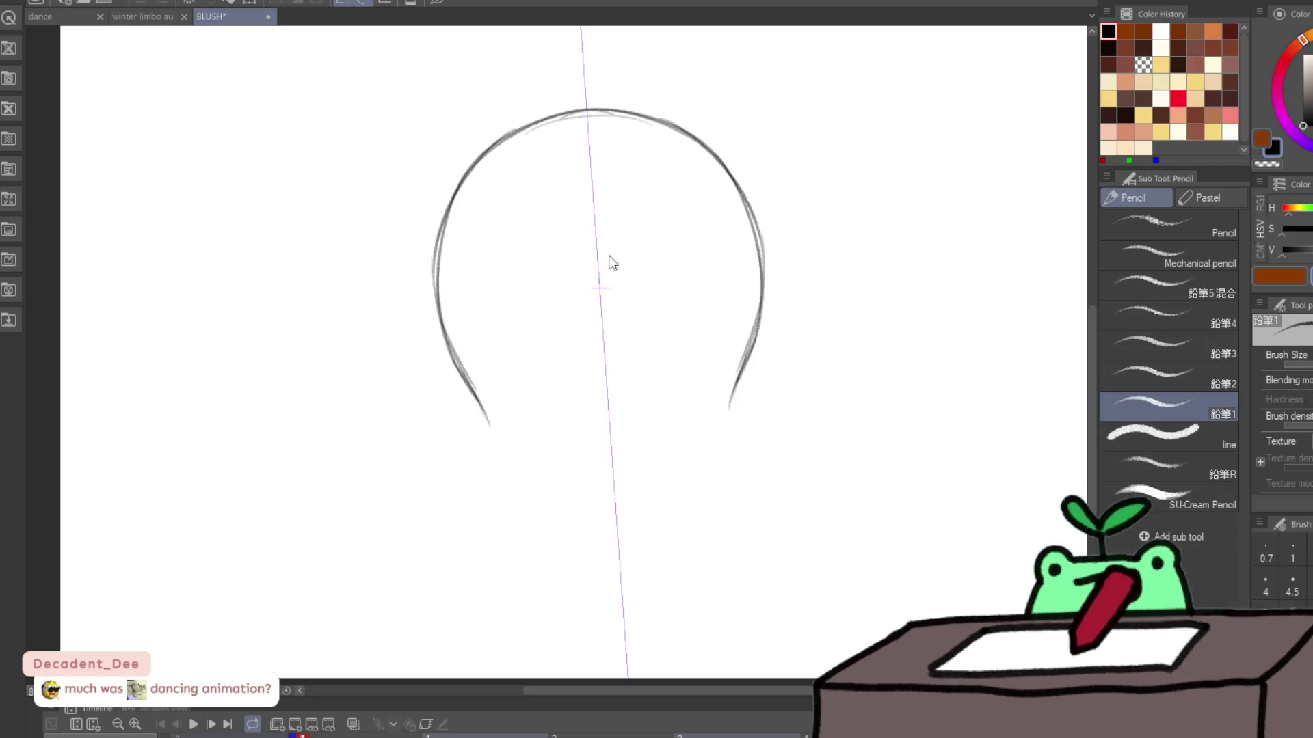
Step: Redraw the head outline darker from the sides up to the top arc
{"action": "left_click_drag", "start_coordinate": [560, 115], "coordinate": [432, 332]}
{"action": "key", "text": "ctrl+z"}
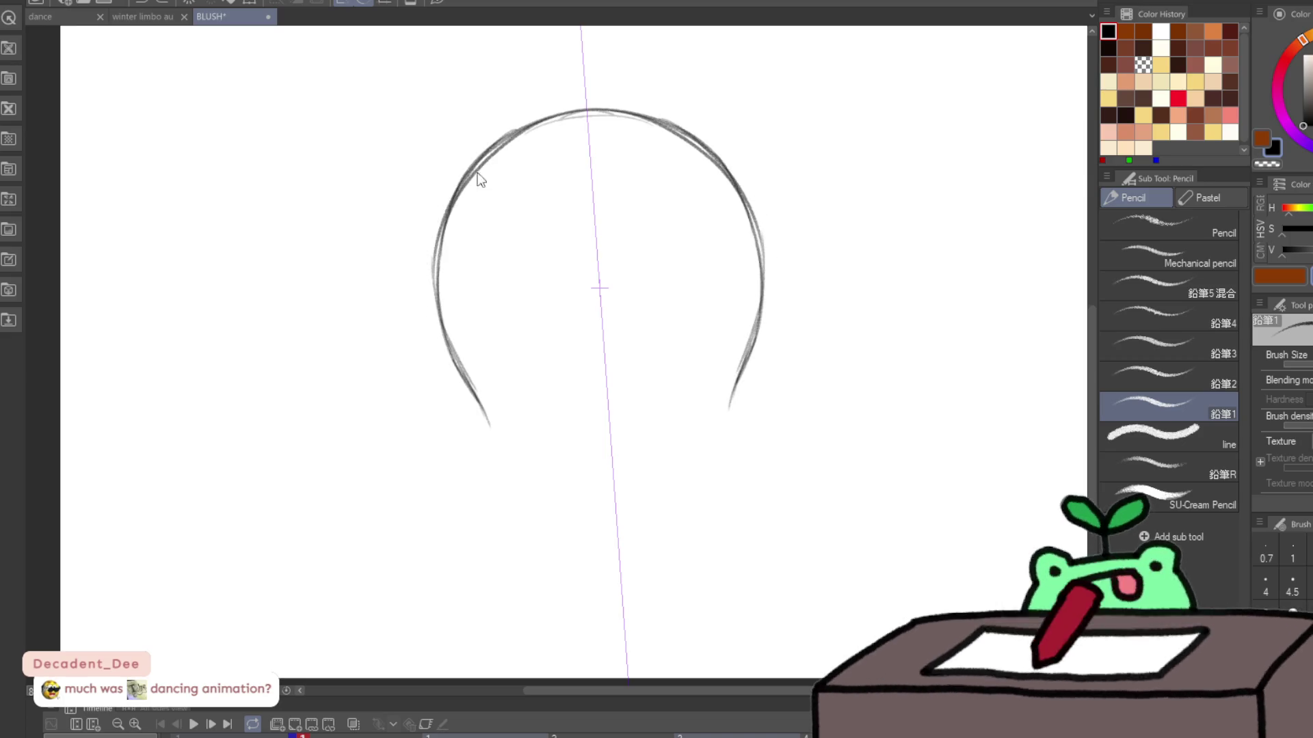
{"action": "left_click_drag", "start_coordinate": [441, 236], "coordinate": [459, 365]}
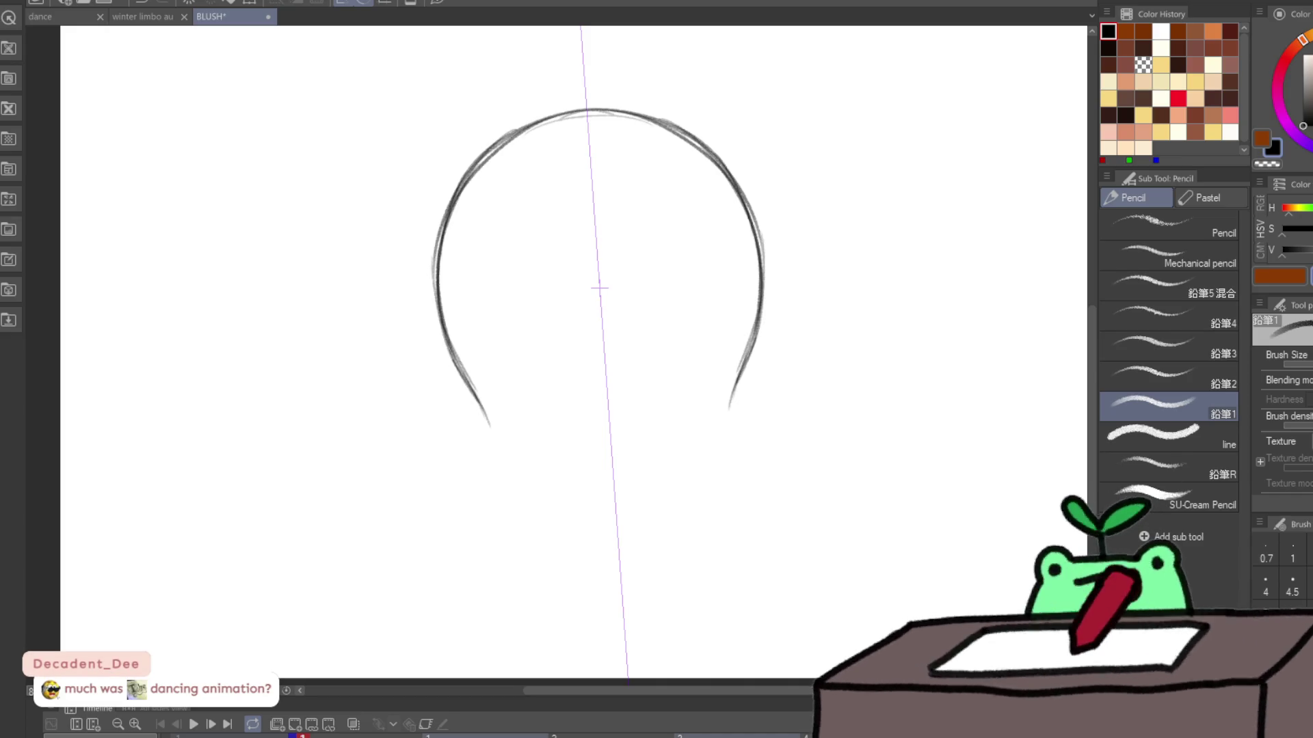
{"action": "left_click_drag", "start_coordinate": [444, 224], "coordinate": [452, 351]}
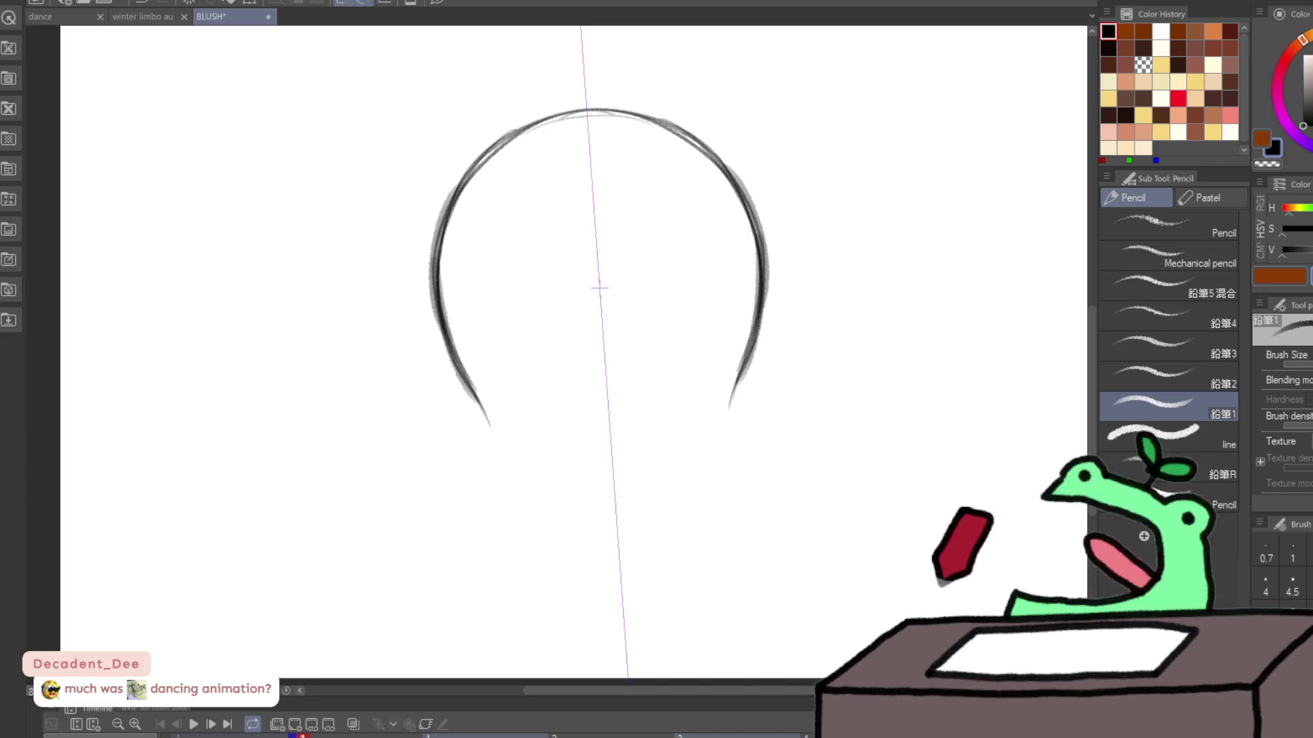
{"action": "left_click_drag", "start_coordinate": [491, 155], "coordinate": [585, 110]}
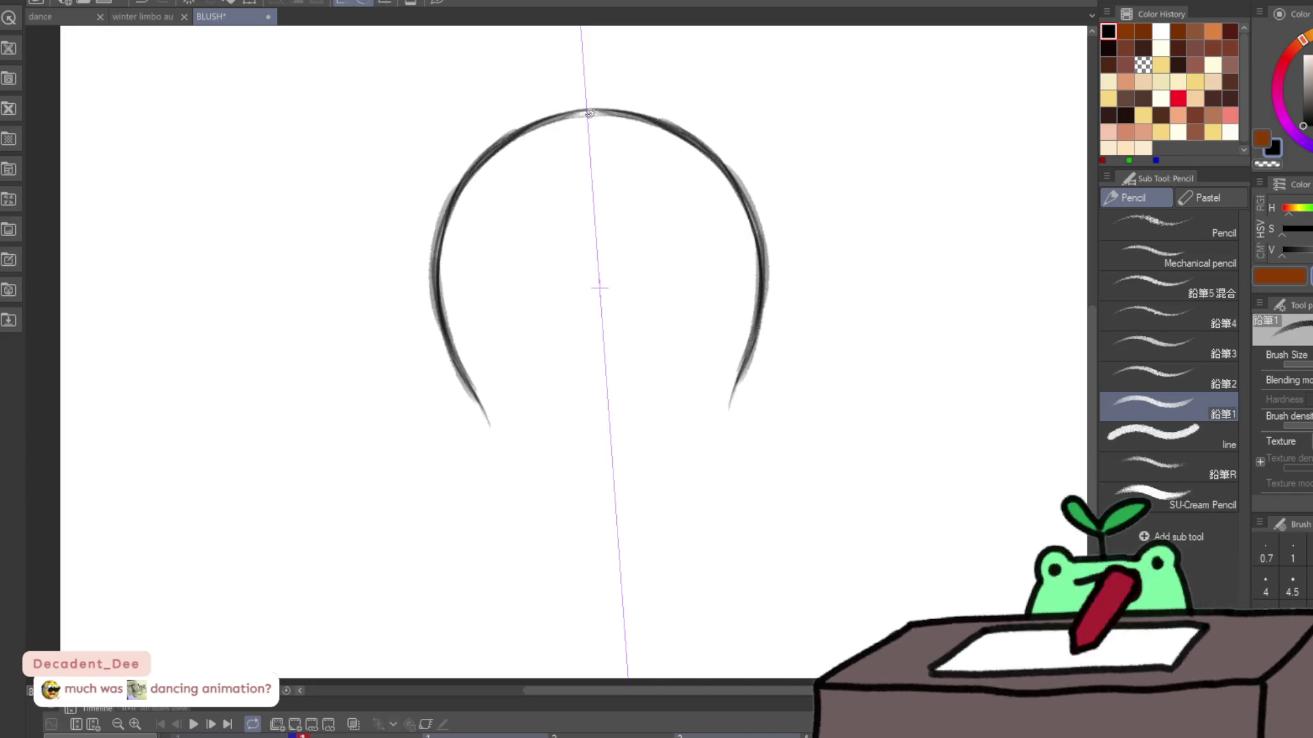
{"action": "scroll", "coordinate": [586, 106], "scroll_direction": "up", "scroll_amount": 1}
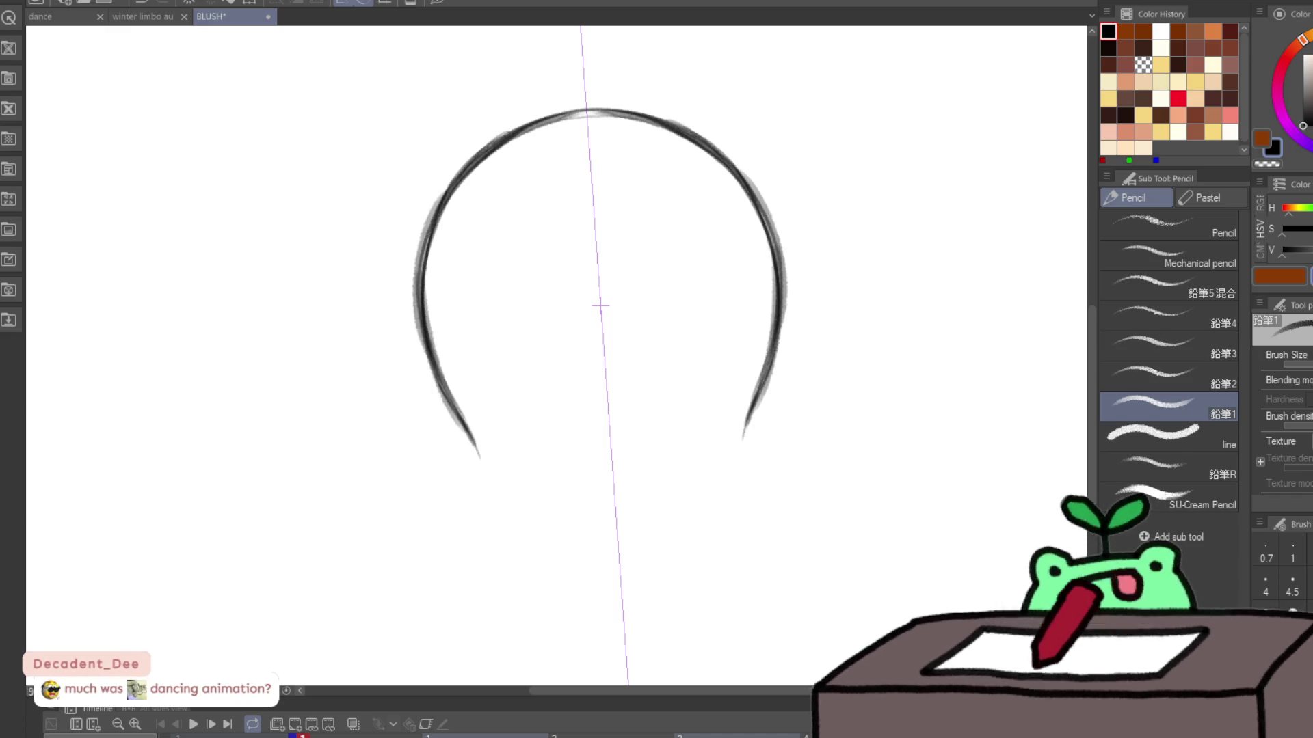
Step: Draw the chin curve and join it to both jaw lines, closing the head outline
{"action": "mouse_move", "coordinate": [467, 432]}
{"action": "left_mouse_down"}
{"action": "mouse_move", "coordinate": [477, 469]}
{"action": "mouse_move", "coordinate": [513, 483]}
{"action": "left_mouse_up"}
{"action": "key", "text": "ctrl+z"}
{"action": "key", "text": "ctrl+z"}
{"action": "mouse_move", "coordinate": [613, 497]}
{"action": "left_mouse_down"}
{"action": "mouse_move", "coordinate": [667, 498]}
{"action": "mouse_move", "coordinate": [619, 498]}
{"action": "mouse_move", "coordinate": [684, 490]}
{"action": "mouse_move", "coordinate": [744, 443]}
{"action": "left_mouse_up"}
{"action": "key", "text": "ctrl+z"}
{"action": "left_click_drag", "start_coordinate": [478, 466], "coordinate": [523, 490]}
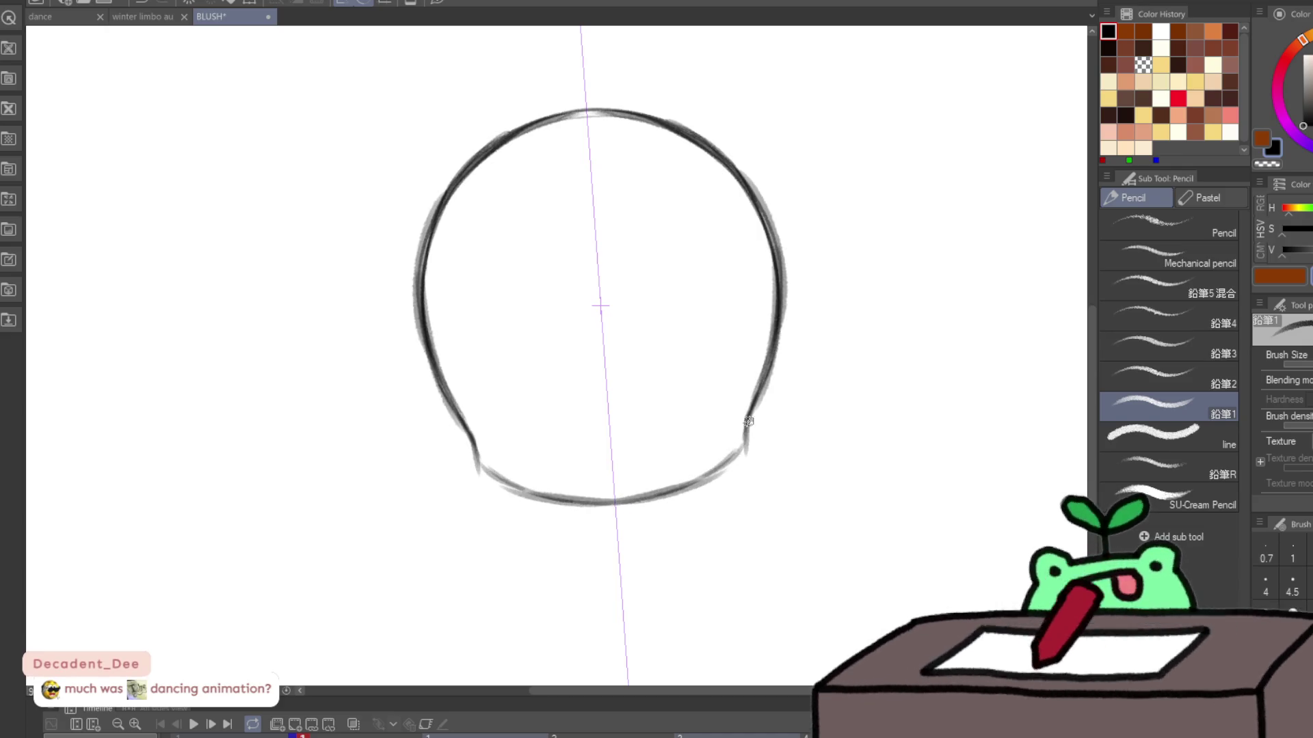
{"action": "left_click_drag", "start_coordinate": [749, 417], "coordinate": [742, 448]}
{"action": "left_click_drag", "start_coordinate": [475, 441], "coordinate": [482, 468]}
{"action": "left_click_drag", "start_coordinate": [749, 425], "coordinate": [704, 482]}
{"action": "left_click_drag", "start_coordinate": [475, 450], "coordinate": [520, 491]}
{"action": "mouse_move", "coordinate": [752, 400]}
{"action": "left_mouse_down"}
{"action": "mouse_move", "coordinate": [719, 471]}
{"action": "mouse_move", "coordinate": [735, 456]}
{"action": "mouse_move", "coordinate": [647, 503]}
{"action": "mouse_move", "coordinate": [749, 413]}
{"action": "mouse_move", "coordinate": [765, 335]}
{"action": "left_mouse_up"}
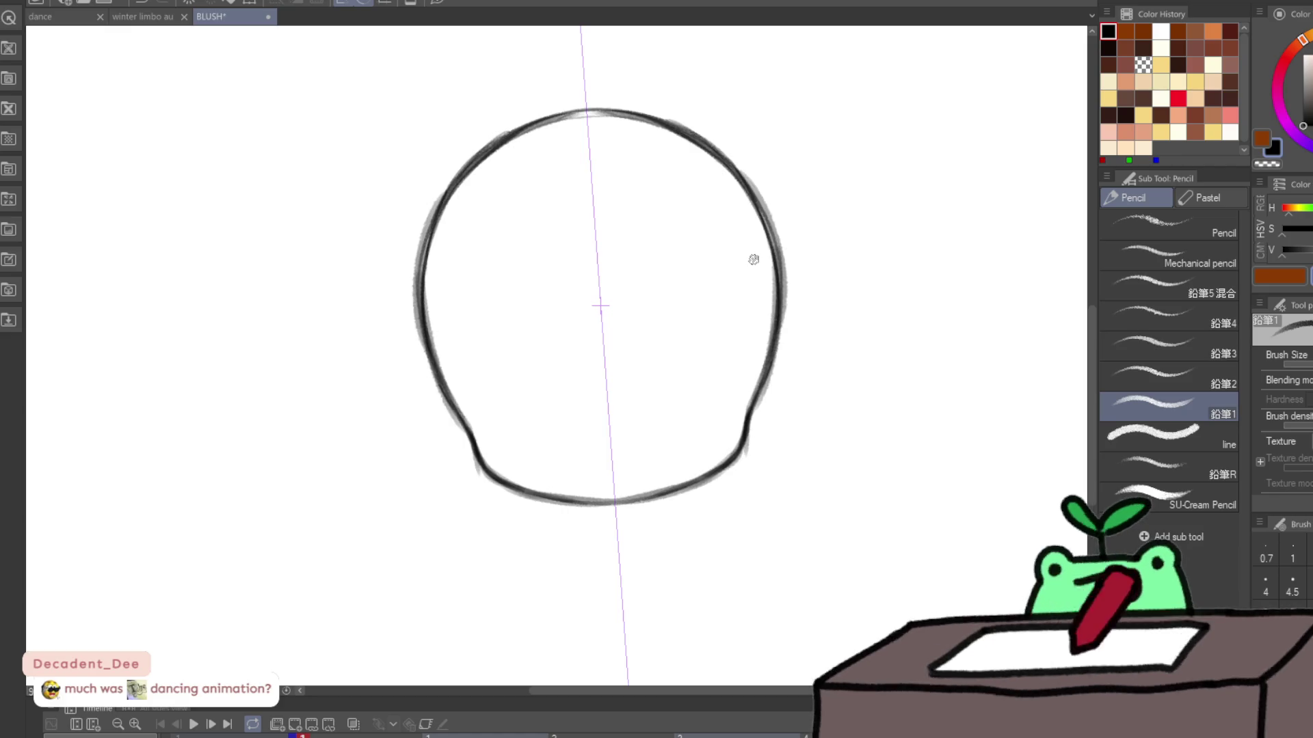
Step: Thicken the head outline and draw pointed mirrored ears on both sides
{"action": "left_click_drag", "start_coordinate": [752, 400], "coordinate": [778, 306]}
{"action": "left_click_drag", "start_coordinate": [778, 355], "coordinate": [757, 187]}
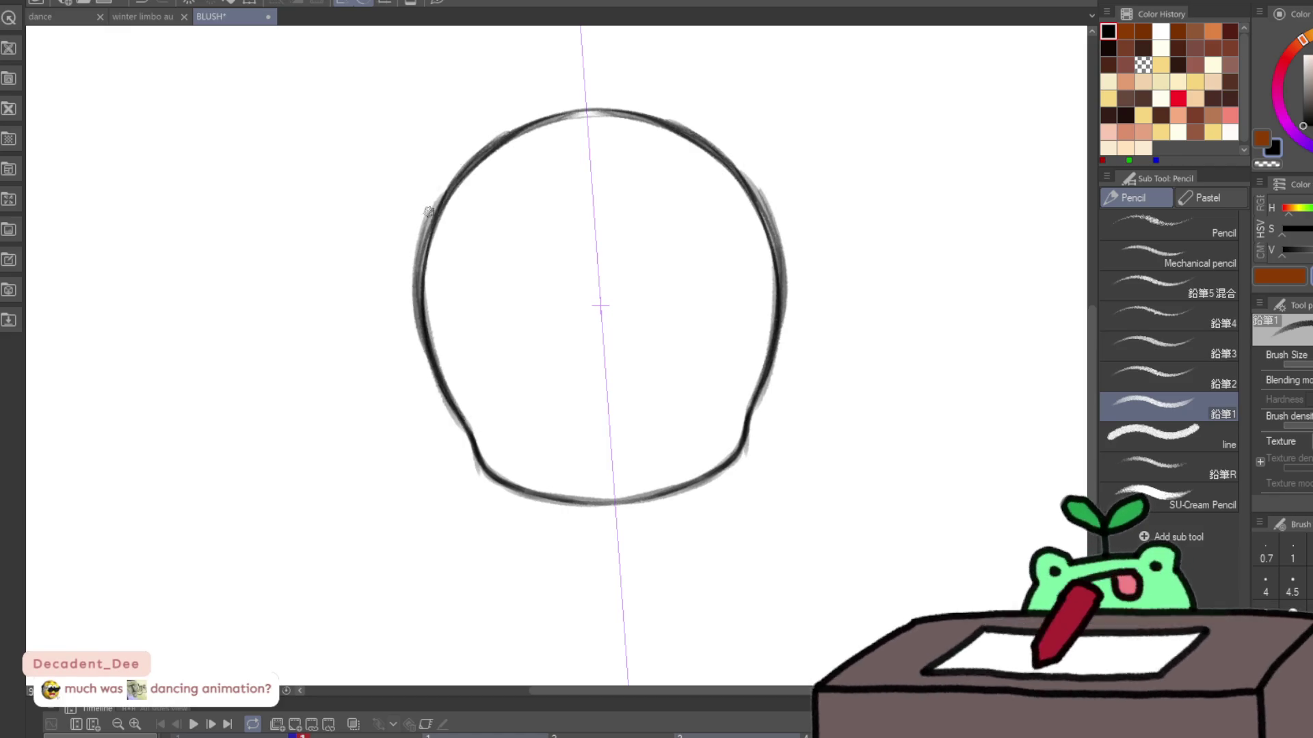
{"action": "mouse_move", "coordinate": [778, 334]}
{"action": "left_mouse_down"}
{"action": "mouse_move", "coordinate": [787, 372]}
{"action": "mouse_move", "coordinate": [770, 424]}
{"action": "left_mouse_up"}
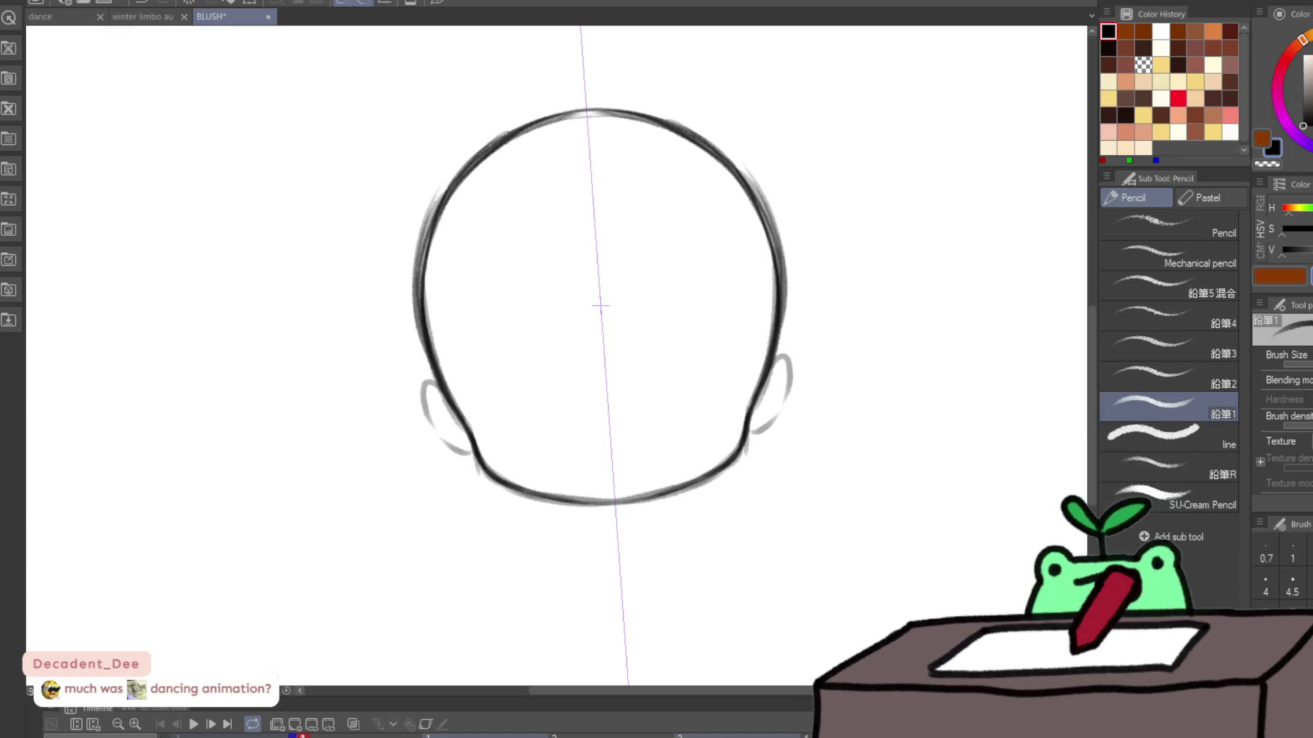
{"action": "key", "text": "ctrl+z"}
{"action": "key", "text": "ctrl+z"}
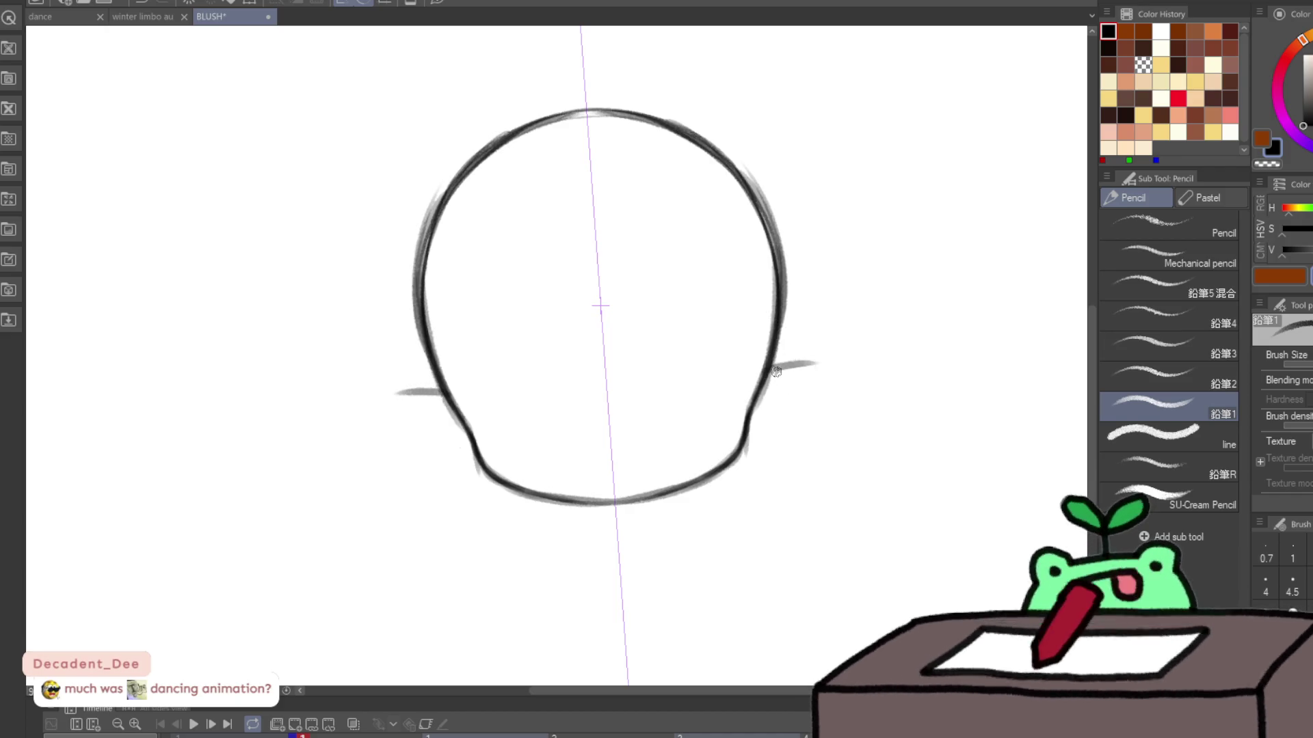
{"action": "mouse_move", "coordinate": [770, 365]}
{"action": "left_mouse_down"}
{"action": "mouse_move", "coordinate": [813, 356]}
{"action": "mouse_move", "coordinate": [828, 369]}
{"action": "mouse_move", "coordinate": [766, 430]}
{"action": "mouse_move", "coordinate": [810, 397]}
{"action": "left_mouse_up"}
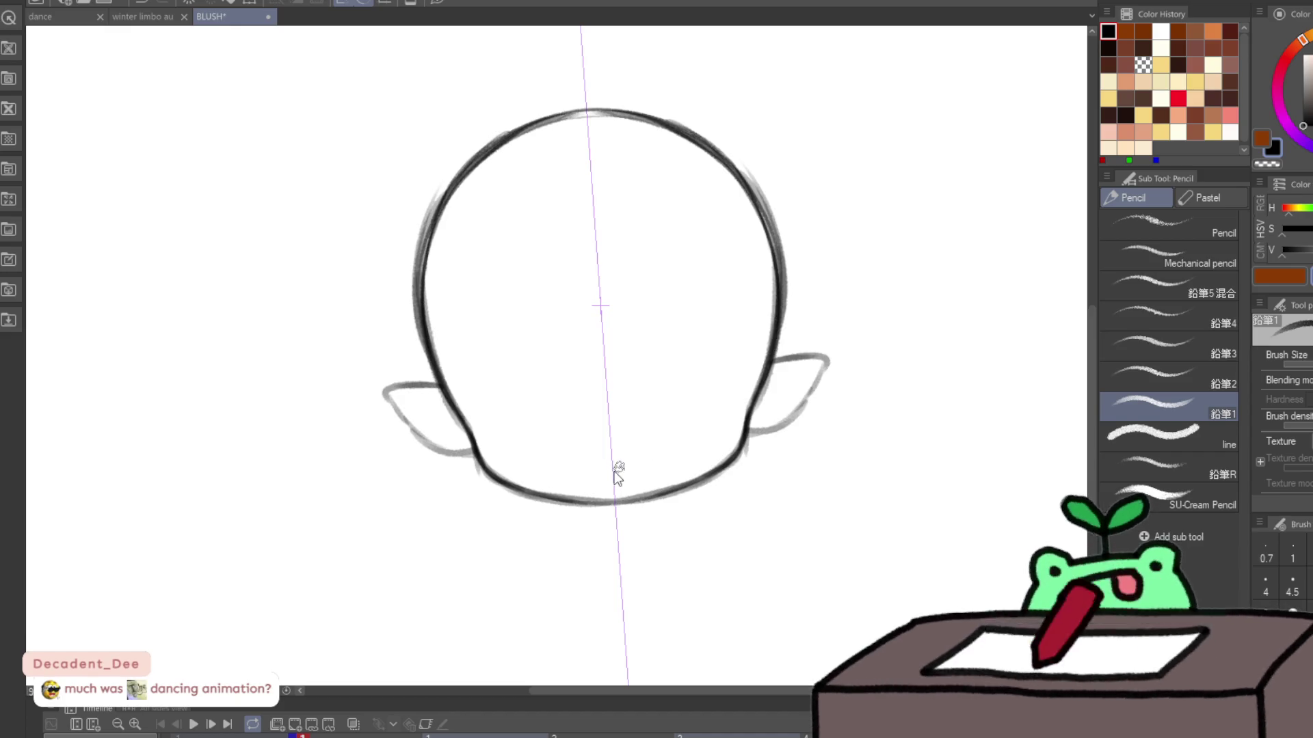
Step: Try a short chin stroke, undo it, and clear the whole head sketch
{"action": "mouse_move", "coordinate": [596, 465]}
{"action": "left_mouse_down"}
{"action": "mouse_move", "coordinate": [643, 472]}
{"action": "mouse_move", "coordinate": [697, 426]}
{"action": "mouse_move", "coordinate": [686, 424]}
{"action": "mouse_move", "coordinate": [708, 424]}
{"action": "left_mouse_up"}
{"action": "key", "text": "ctrl+z"}
{"action": "key", "text": "ctrl+z"}
{"action": "key", "text": "ctrl+z"}
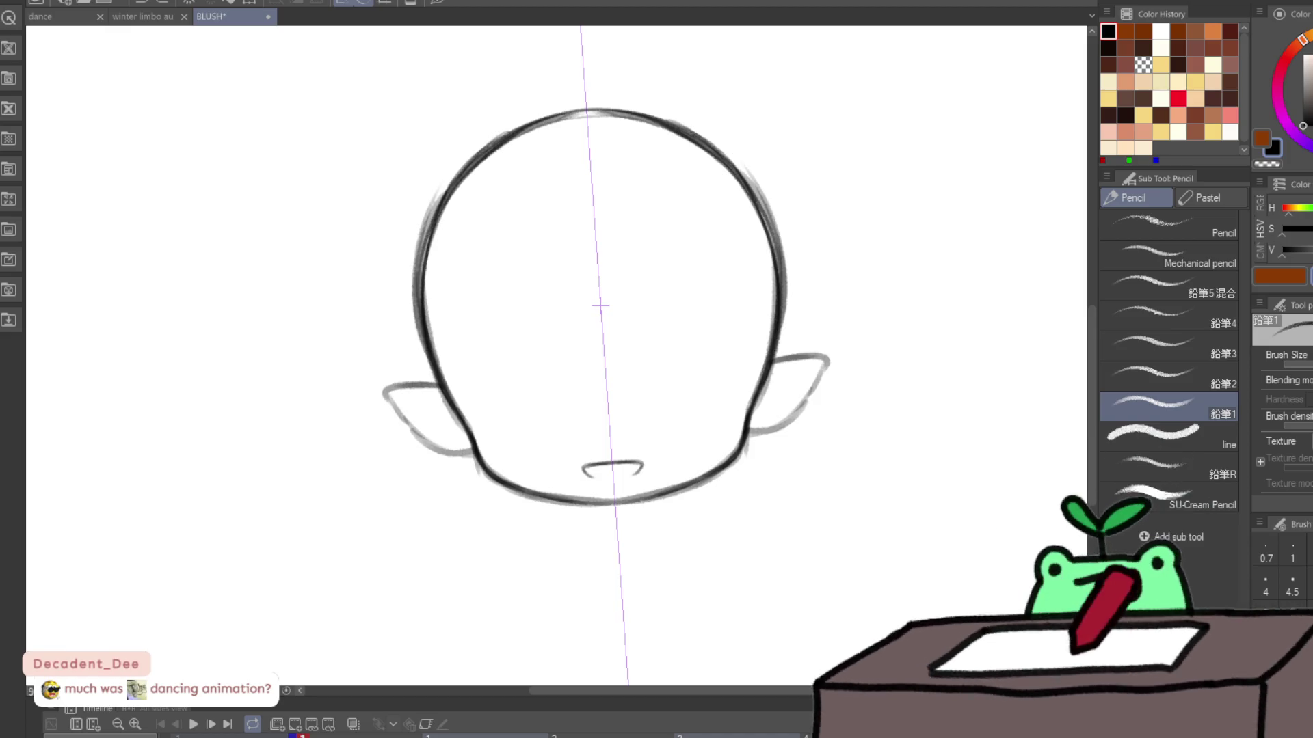
{"action": "key", "text": "Delete"}
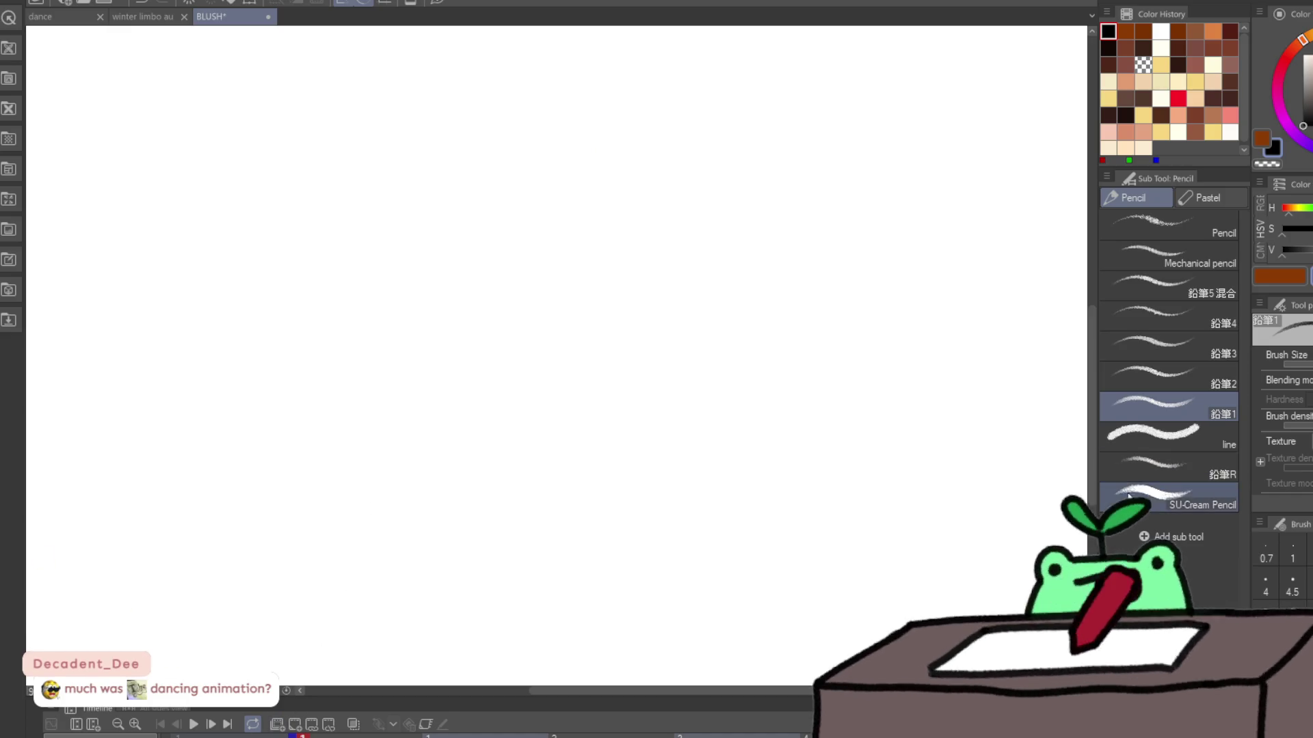
Step: Place one vertical symmetry guide on the BLUSH canvas, undoing an accidental second guide
{"action": "key", "text": "u"}
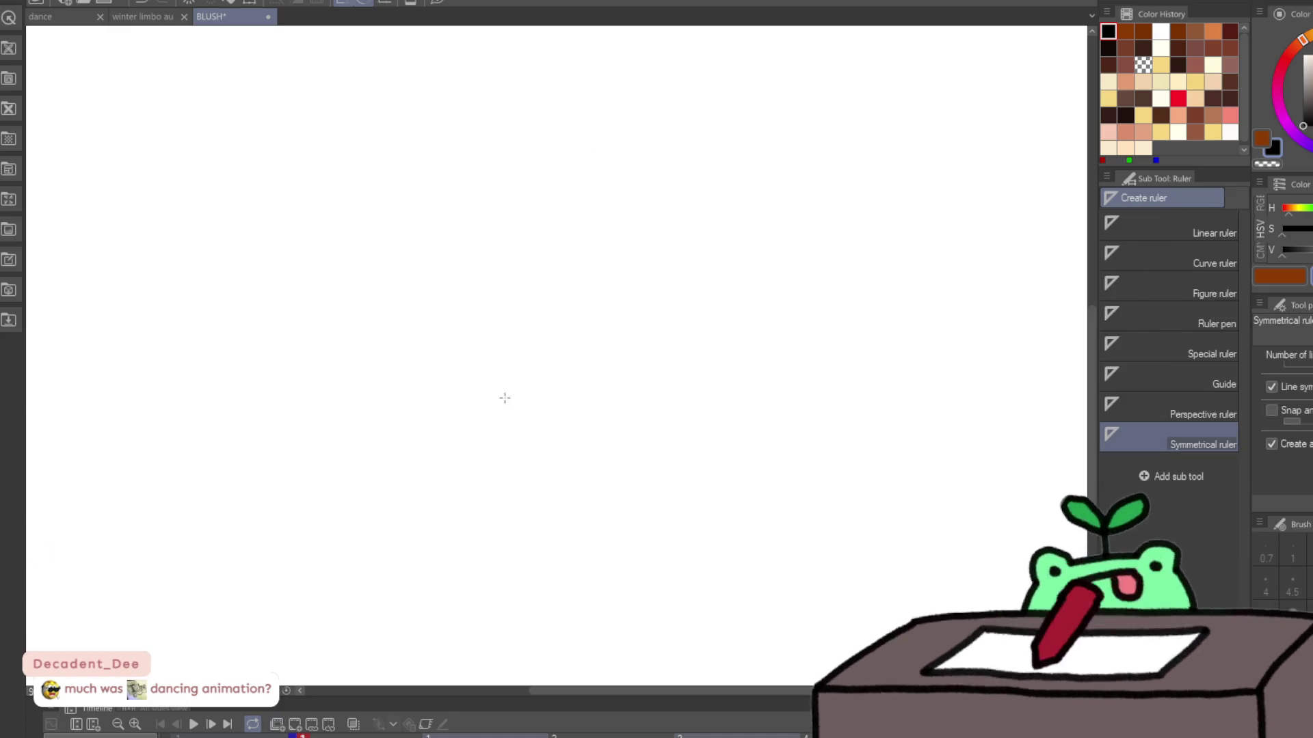
{"action": "left_click_drag", "start_coordinate": [521, 395], "coordinate": [519, 400]}
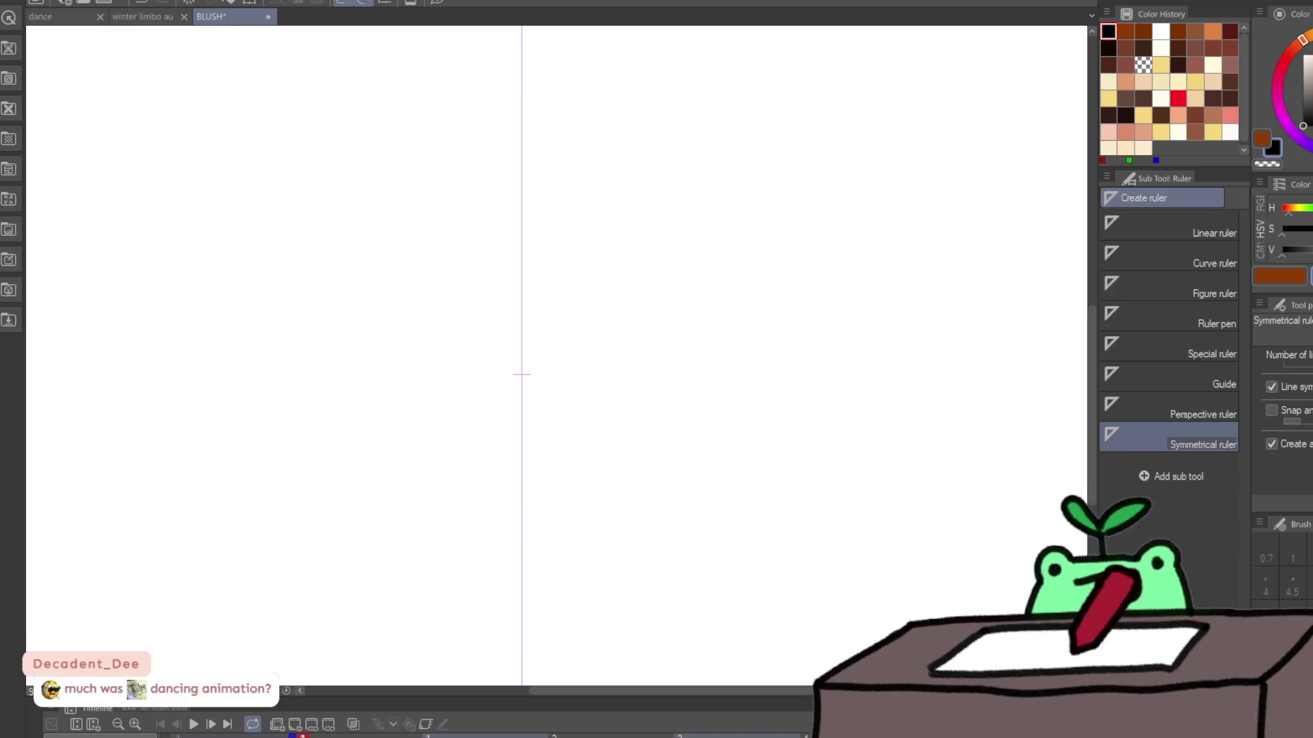
{"action": "mouse_move", "coordinate": [361, 244]}
{"action": "left_mouse_down"}
{"action": "mouse_move", "coordinate": [361, 167]}
{"action": "mouse_move", "coordinate": [521, 166]}
{"action": "mouse_move", "coordinate": [498, 176]}
{"action": "left_mouse_up"}
{"action": "key", "text": "ctrl+z"}
Step: Pencil mirrored head arcs from the top down both sides toward the cheeks
{"action": "key", "text": "p"}
{"action": "left_click_drag", "start_coordinate": [408, 209], "coordinate": [542, 217]}
{"action": "mouse_move", "coordinate": [488, 258]}
{"action": "left_mouse_down"}
{"action": "mouse_move", "coordinate": [674, 194]}
{"action": "mouse_move", "coordinate": [667, 183]}
{"action": "left_mouse_up"}
{"action": "left_click_drag", "start_coordinate": [653, 181], "coordinate": [486, 270]}
{"action": "key", "text": "ctrl+z"}
{"action": "key", "text": "ctrl+z"}
{"action": "mouse_move", "coordinate": [653, 182]}
{"action": "left_mouse_down"}
{"action": "mouse_move", "coordinate": [479, 331]}
{"action": "mouse_move", "coordinate": [492, 392]}
{"action": "left_mouse_up"}
{"action": "left_click_drag", "start_coordinate": [479, 280], "coordinate": [508, 449]}
{"action": "left_click_drag", "start_coordinate": [487, 339], "coordinate": [517, 486]}
{"action": "left_click_drag", "start_coordinate": [484, 395], "coordinate": [523, 491]}
{"action": "mouse_move", "coordinate": [471, 312]}
{"action": "left_mouse_down"}
{"action": "mouse_move", "coordinate": [525, 495]}
{"action": "mouse_move", "coordinate": [676, 350]}
{"action": "mouse_move", "coordinate": [649, 342]}
{"action": "mouse_move", "coordinate": [660, 384]}
{"action": "mouse_move", "coordinate": [731, 418]}
{"action": "left_mouse_up"}
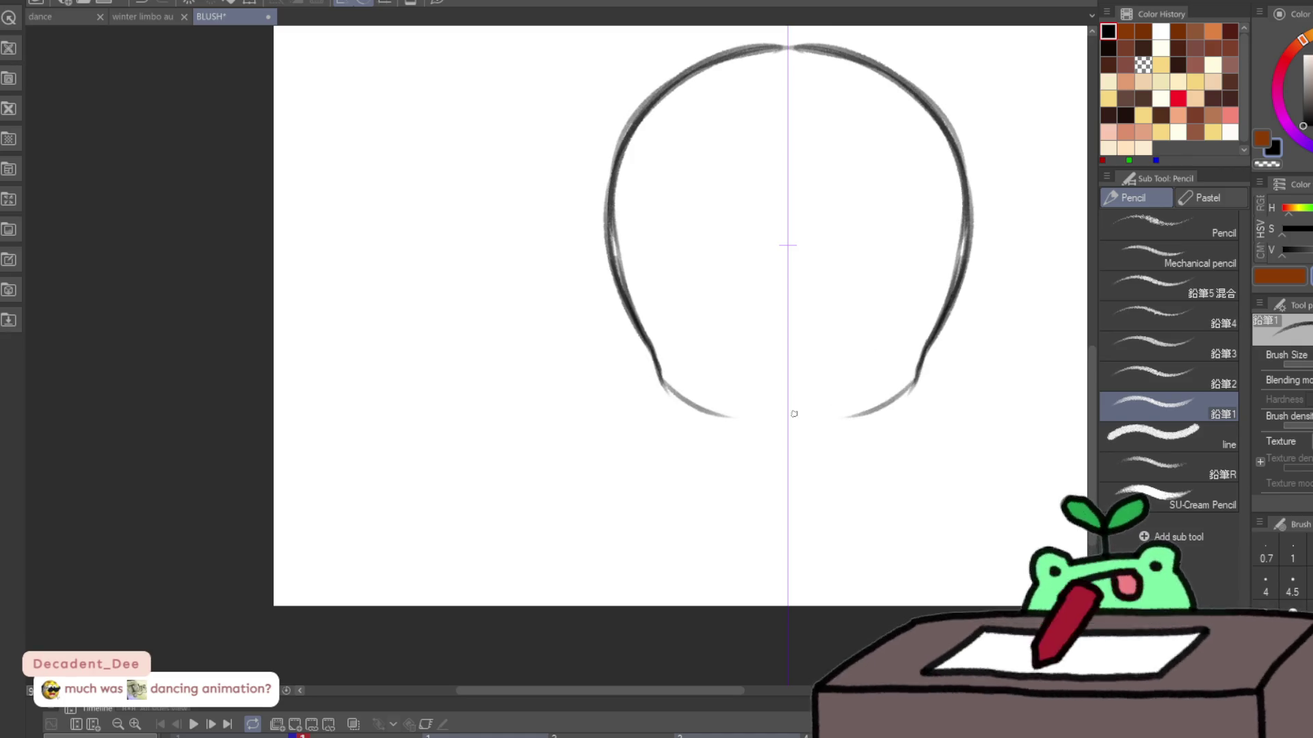
Step: Redraw the mirrored rounded chin and jaw, and darken the pointed ear curves
{"action": "left_click_drag", "start_coordinate": [869, 414], "coordinate": [799, 416]}
{"action": "mouse_move", "coordinate": [711, 417]}
{"action": "left_mouse_down"}
{"action": "mouse_move", "coordinate": [782, 424]}
{"action": "mouse_move", "coordinate": [775, 432]}
{"action": "mouse_move", "coordinate": [896, 403]}
{"action": "left_mouse_up"}
{"action": "key", "text": "ctrl+z"}
{"action": "key", "text": "ctrl+z"}
{"action": "mouse_move", "coordinate": [795, 430]}
{"action": "left_mouse_down"}
{"action": "mouse_move", "coordinate": [877, 407]}
{"action": "mouse_move", "coordinate": [979, 303]}
{"action": "mouse_move", "coordinate": [977, 346]}
{"action": "mouse_move", "coordinate": [952, 365]}
{"action": "mouse_move", "coordinate": [975, 344]}
{"action": "left_mouse_up"}
{"action": "left_click_drag", "start_coordinate": [920, 376], "coordinate": [979, 344]}
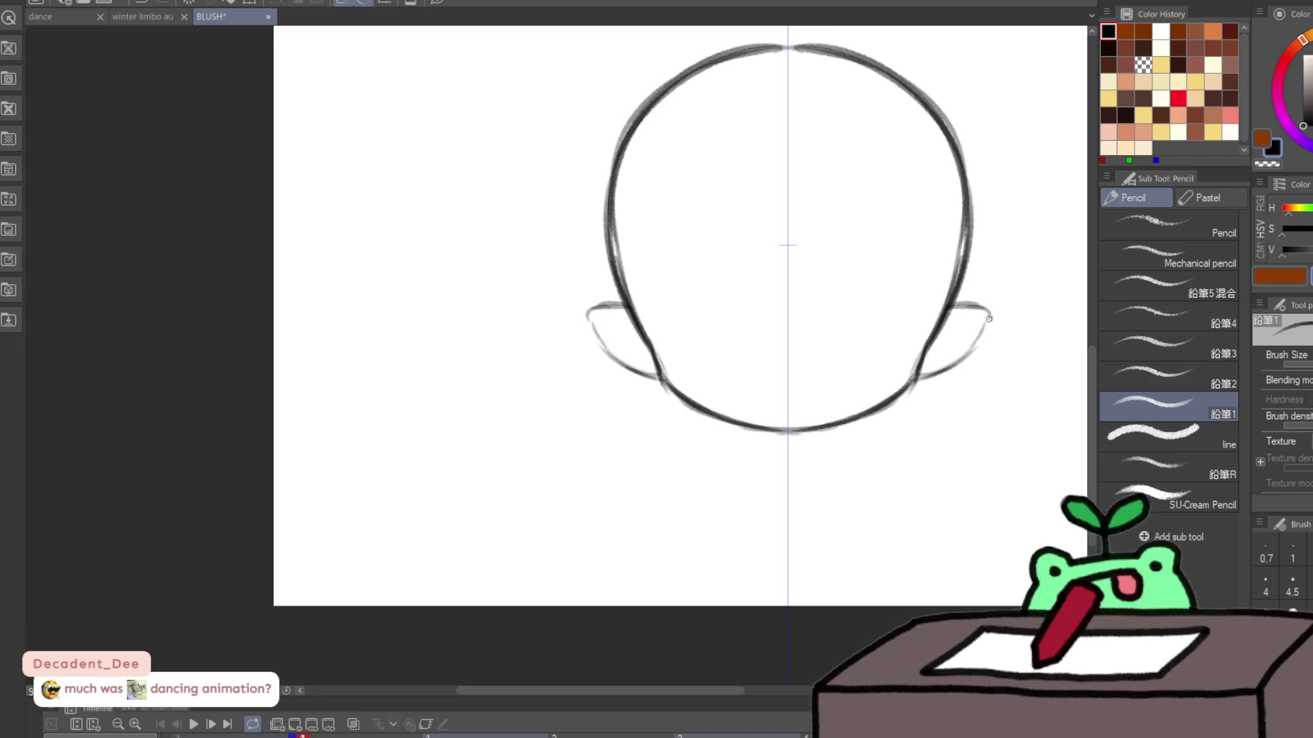
Step: Draw the open mouth and two closed eyes with lash marks at the inner corners
{"action": "mouse_move", "coordinate": [768, 375]}
{"action": "left_mouse_down"}
{"action": "mouse_move", "coordinate": [813, 376]}
{"action": "mouse_move", "coordinate": [758, 378]}
{"action": "mouse_move", "coordinate": [766, 398]}
{"action": "mouse_move", "coordinate": [786, 377]}
{"action": "mouse_move", "coordinate": [770, 402]}
{"action": "mouse_move", "coordinate": [811, 397]}
{"action": "mouse_move", "coordinate": [779, 410]}
{"action": "mouse_move", "coordinate": [764, 391]}
{"action": "mouse_move", "coordinate": [780, 385]}
{"action": "mouse_move", "coordinate": [761, 391]}
{"action": "mouse_move", "coordinate": [819, 382]}
{"action": "left_mouse_up"}
{"action": "key", "text": "c"}
{"action": "key", "text": "c"}
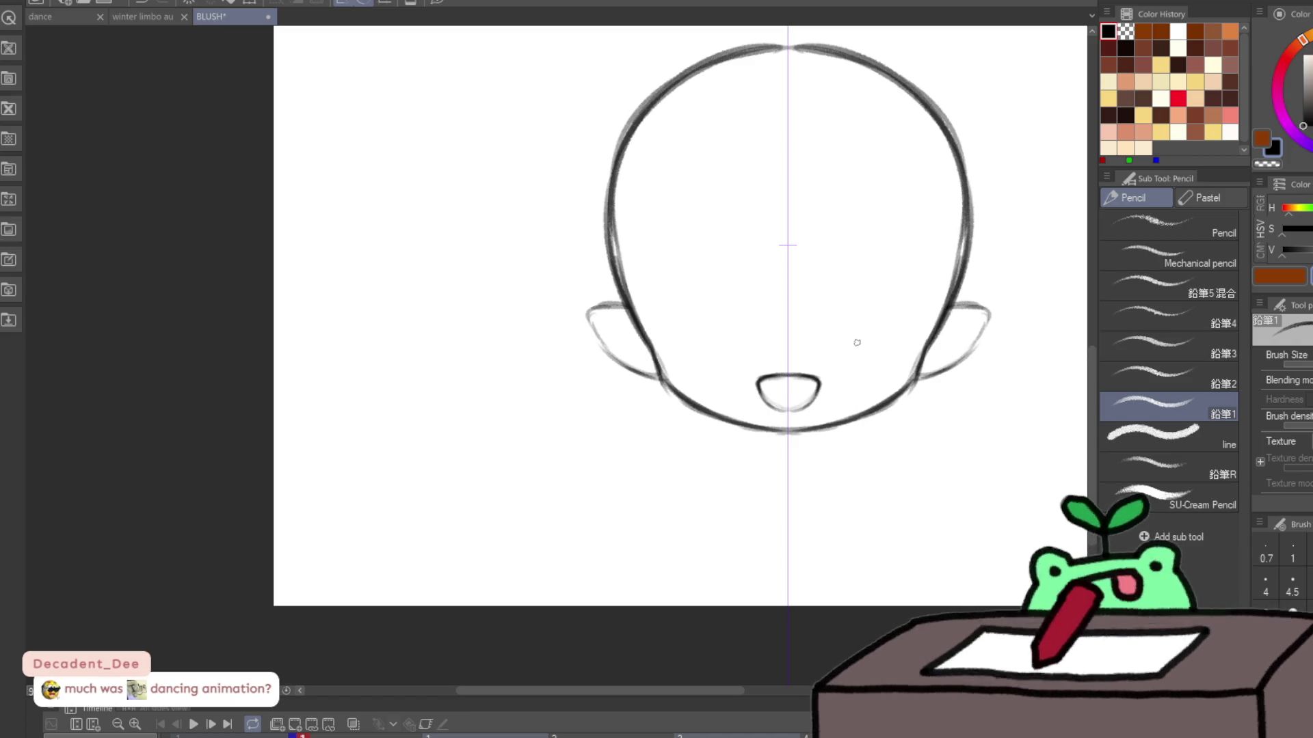
{"action": "left_click_drag", "start_coordinate": [822, 351], "coordinate": [863, 341]}
{"action": "left_click_drag", "start_coordinate": [711, 341], "coordinate": [755, 352]}
{"action": "key", "text": "ctrl+z"}
{"action": "key", "text": "ctrl+z"}
{"action": "mouse_move", "coordinate": [822, 351]}
{"action": "left_mouse_down"}
{"action": "mouse_move", "coordinate": [864, 333]}
{"action": "mouse_move", "coordinate": [908, 345]}
{"action": "left_mouse_up"}
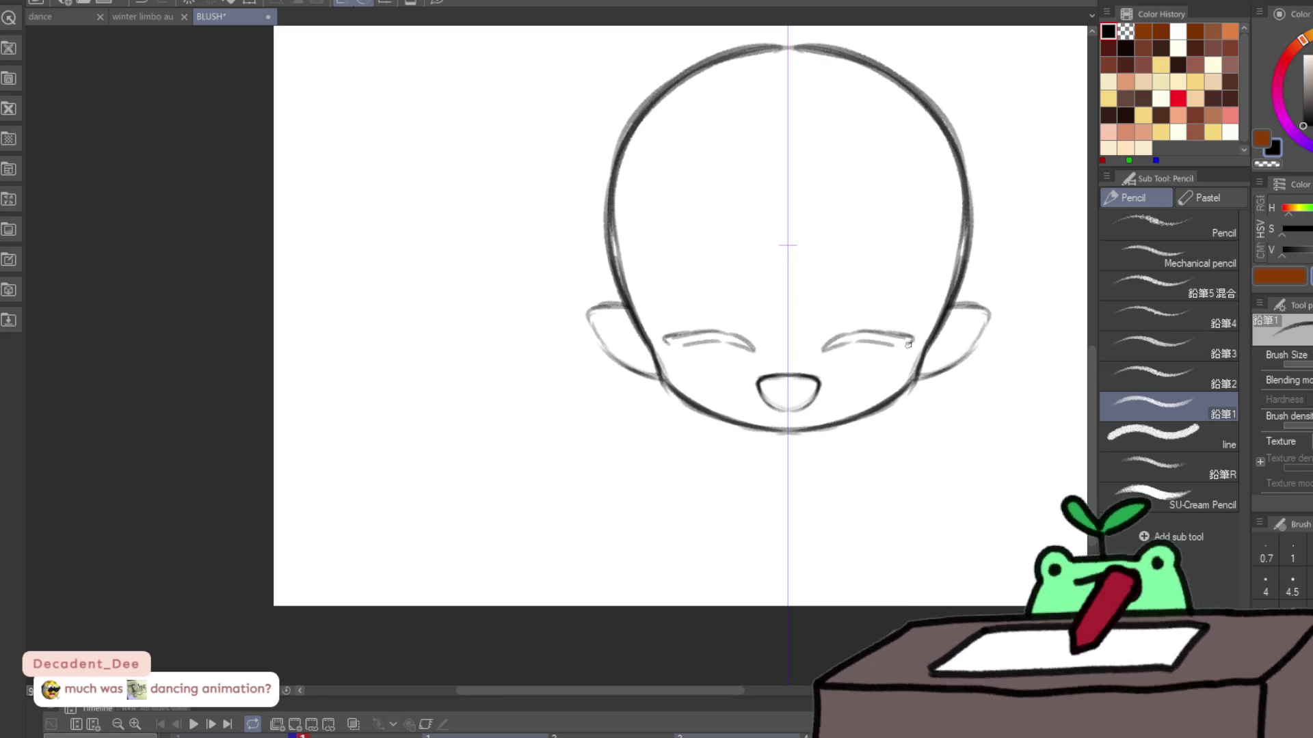
{"action": "left_click_drag", "start_coordinate": [829, 337], "coordinate": [834, 334]}
Step: Discard a brow attempt and add hatched blush lines under the closed eyes
{"action": "left_click_drag", "start_coordinate": [853, 275], "coordinate": [869, 273]}
{"action": "mouse_move", "coordinate": [862, 279]}
{"action": "left_mouse_down"}
{"action": "mouse_move", "coordinate": [882, 276]}
{"action": "mouse_move", "coordinate": [863, 297]}
{"action": "mouse_move", "coordinate": [873, 276]}
{"action": "left_mouse_up"}
{"action": "key", "text": "ctrl+z"}
{"action": "key", "text": "ctrl+z"}
{"action": "key", "text": "ctrl+z"}
{"action": "left_click_drag", "start_coordinate": [878, 360], "coordinate": [864, 368]}
{"action": "mouse_move", "coordinate": [888, 358]}
{"action": "left_mouse_down"}
{"action": "mouse_move", "coordinate": [867, 374]}
{"action": "mouse_move", "coordinate": [886, 371]}
{"action": "left_mouse_up"}
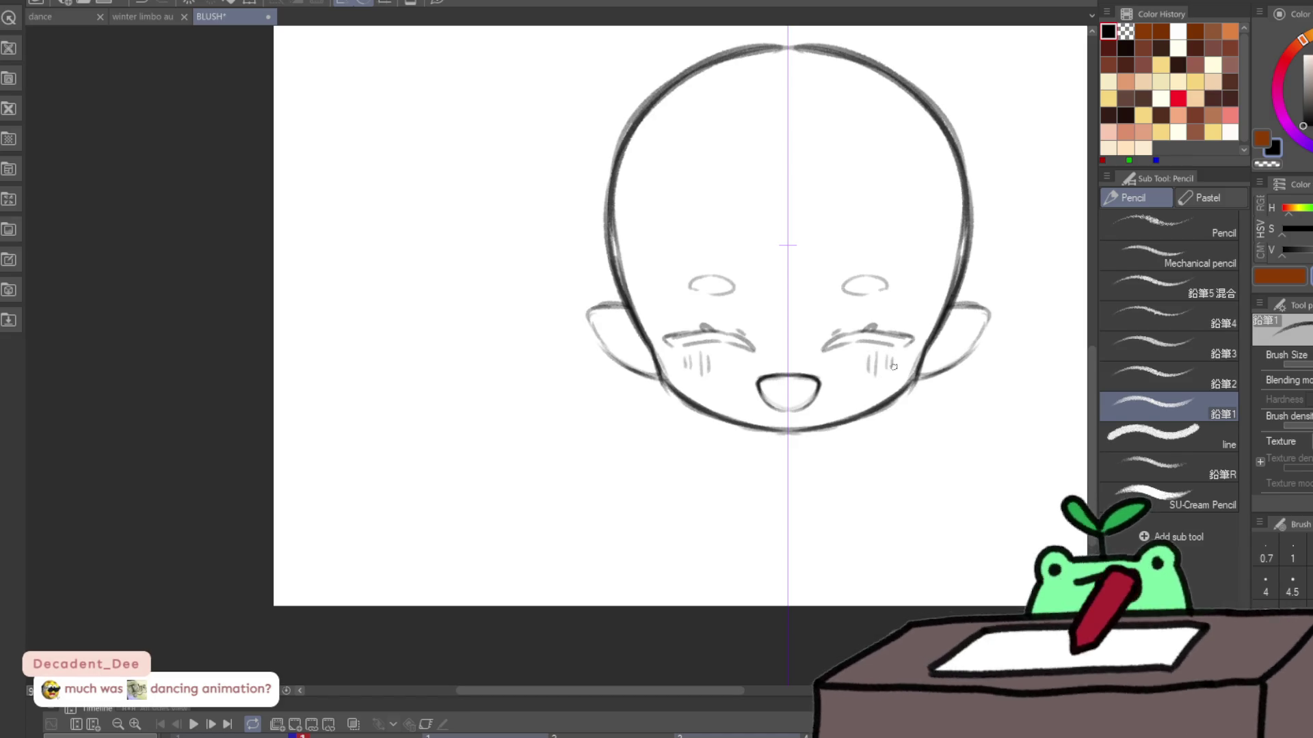
{"action": "scroll", "coordinate": [1013, 337], "scroll_direction": "down", "scroll_amount": 3}
{"action": "scroll", "coordinate": [970, 410], "scroll_direction": "up", "scroll_amount": 2}
{"action": "scroll", "coordinate": [871, 434], "scroll_direction": "down", "scroll_amount": 3}
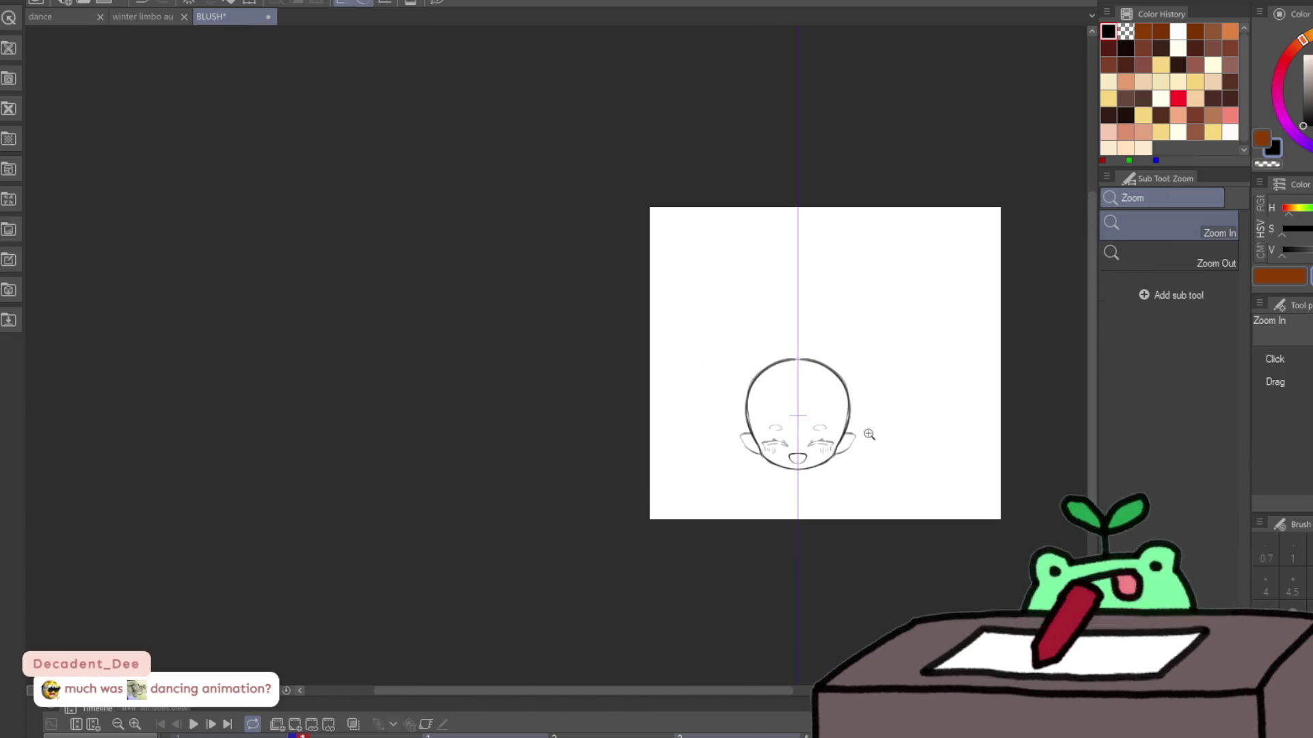
Step: Resize the head sketch and move it up and right toward the canvas centre
{"action": "scroll", "coordinate": [1020, 380], "scroll_direction": "up", "scroll_amount": 2}
{"action": "key", "text": "ctrl+t"}
{"action": "left_click_drag", "start_coordinate": [623, 309], "coordinate": [628, 212]}
{"action": "key", "text": "Return"}
{"action": "key", "text": "k"}
{"action": "mouse_move", "coordinate": [814, 322]}
{"action": "left_mouse_down"}
{"action": "mouse_move", "coordinate": [871, 281]}
{"action": "mouse_move", "coordinate": [923, 301]}
{"action": "mouse_move", "coordinate": [892, 316]}
{"action": "left_mouse_up"}
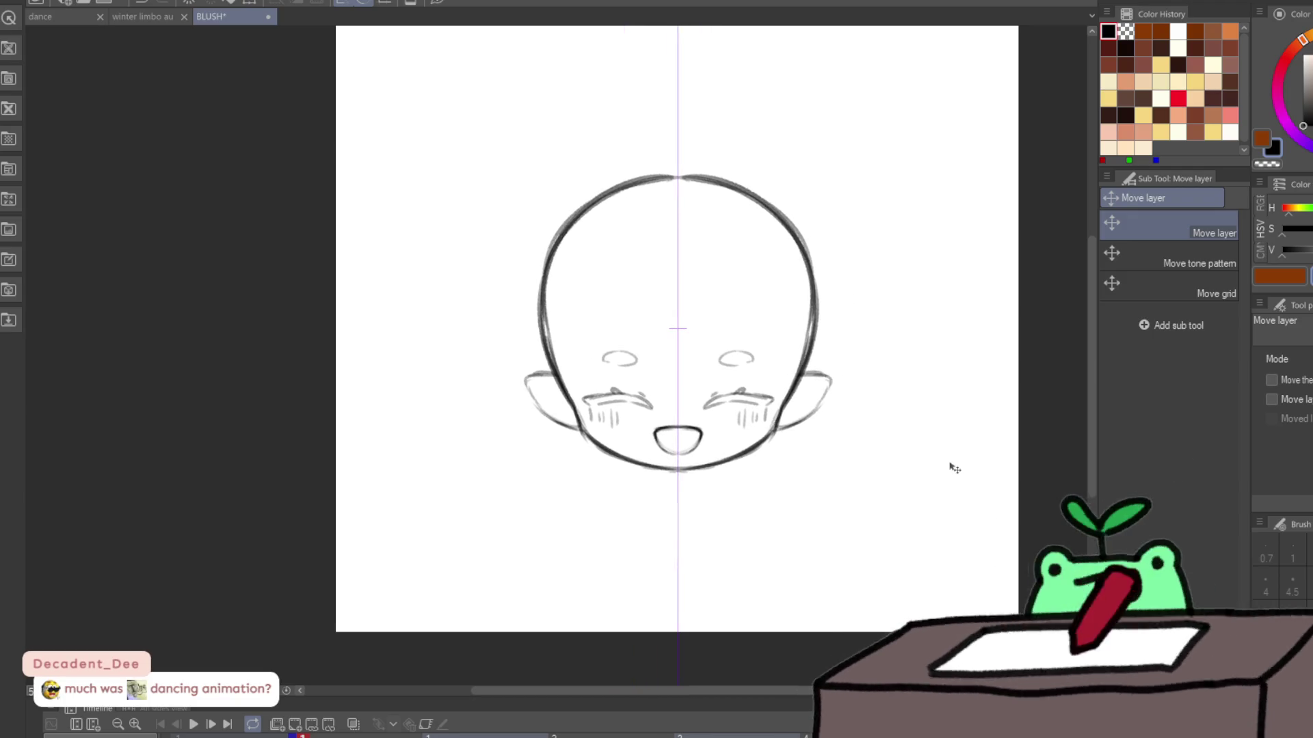
Step: Warp the crown of the head outline with an enlarged Liquify brush
{"action": "key", "text": "j"}
{"action": "key", "text": "]"}
{"action": "key", "text": "]"}
{"action": "key", "text": "]"}
{"action": "mouse_move", "coordinate": [821, 193]}
{"action": "left_mouse_down"}
{"action": "mouse_move", "coordinate": [680, 76]}
{"action": "mouse_move", "coordinate": [676, 108]}
{"action": "left_mouse_up"}
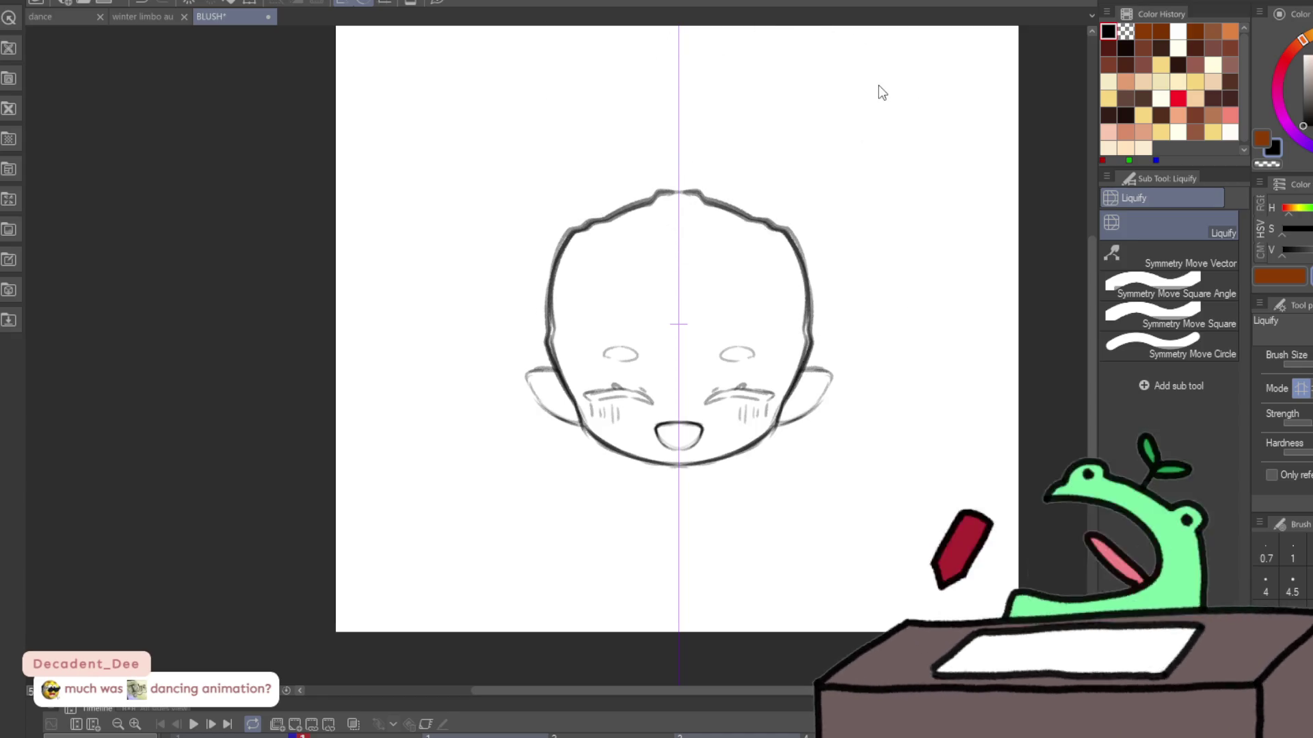
Step: Undo the bumpy warp and slightly flatten the head top and sides with a smaller Liquify brush
{"action": "key", "text": "ctrl+z"}
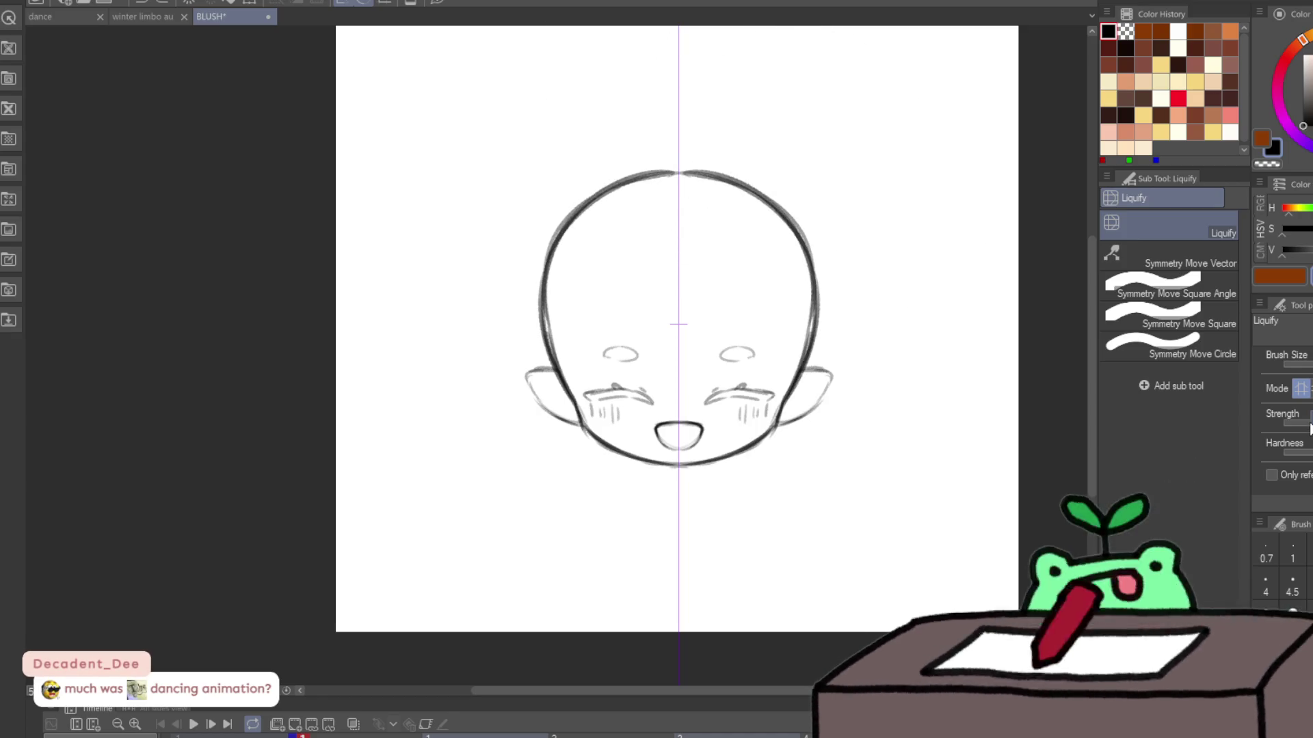
{"action": "key", "text": "["}
{"action": "key", "text": "["}
{"action": "key", "text": "["}
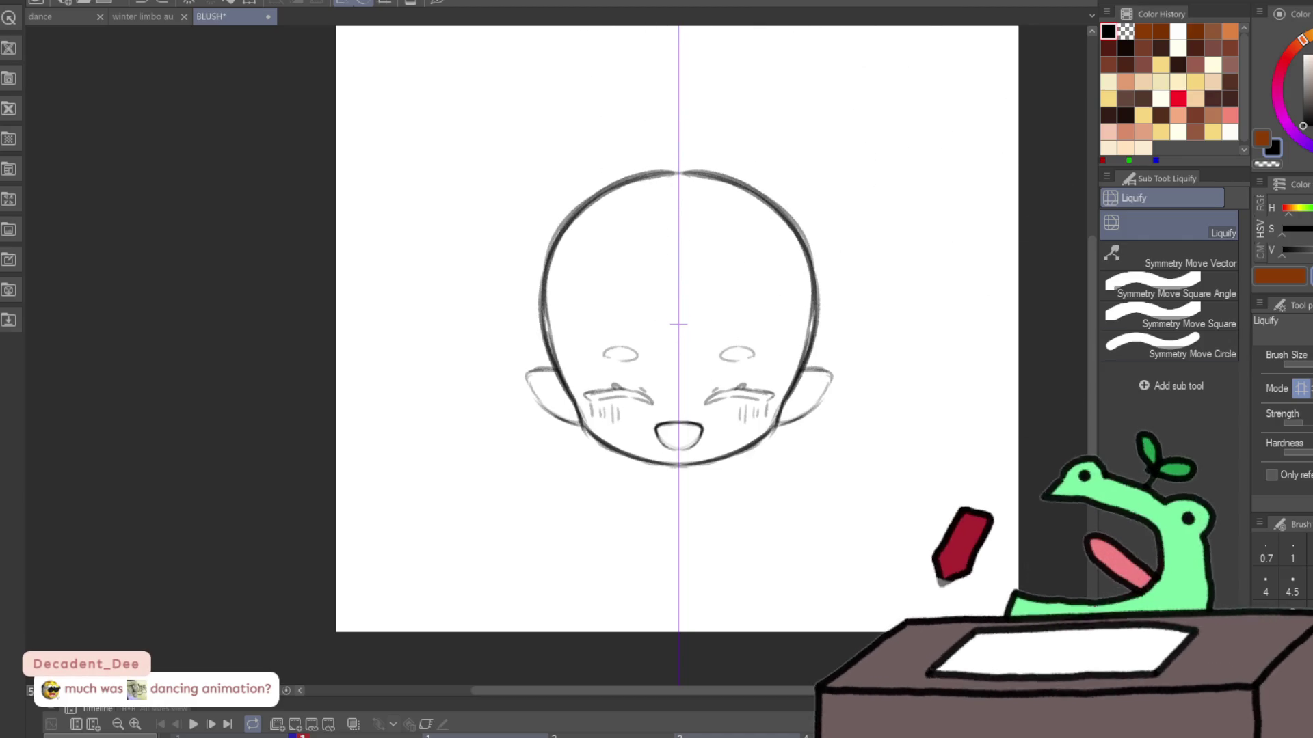
{"action": "mouse_move", "coordinate": [774, 93]}
{"action": "left_mouse_down"}
{"action": "mouse_move", "coordinate": [678, 126]}
{"action": "mouse_move", "coordinate": [804, 123]}
{"action": "mouse_move", "coordinate": [875, 180]}
{"action": "mouse_move", "coordinate": [876, 136]}
{"action": "mouse_move", "coordinate": [828, 160]}
{"action": "mouse_move", "coordinate": [601, 137]}
{"action": "mouse_move", "coordinate": [730, 179]}
{"action": "mouse_move", "coordinate": [682, 147]}
{"action": "mouse_move", "coordinate": [812, 187]}
{"action": "mouse_move", "coordinate": [864, 244]}
{"action": "mouse_move", "coordinate": [862, 232]}
{"action": "mouse_move", "coordinate": [504, 255]}
{"action": "mouse_move", "coordinate": [557, 184]}
{"action": "mouse_move", "coordinate": [629, 137]}
{"action": "mouse_move", "coordinate": [798, 152]}
{"action": "mouse_move", "coordinate": [859, 235]}
{"action": "left_mouse_up"}
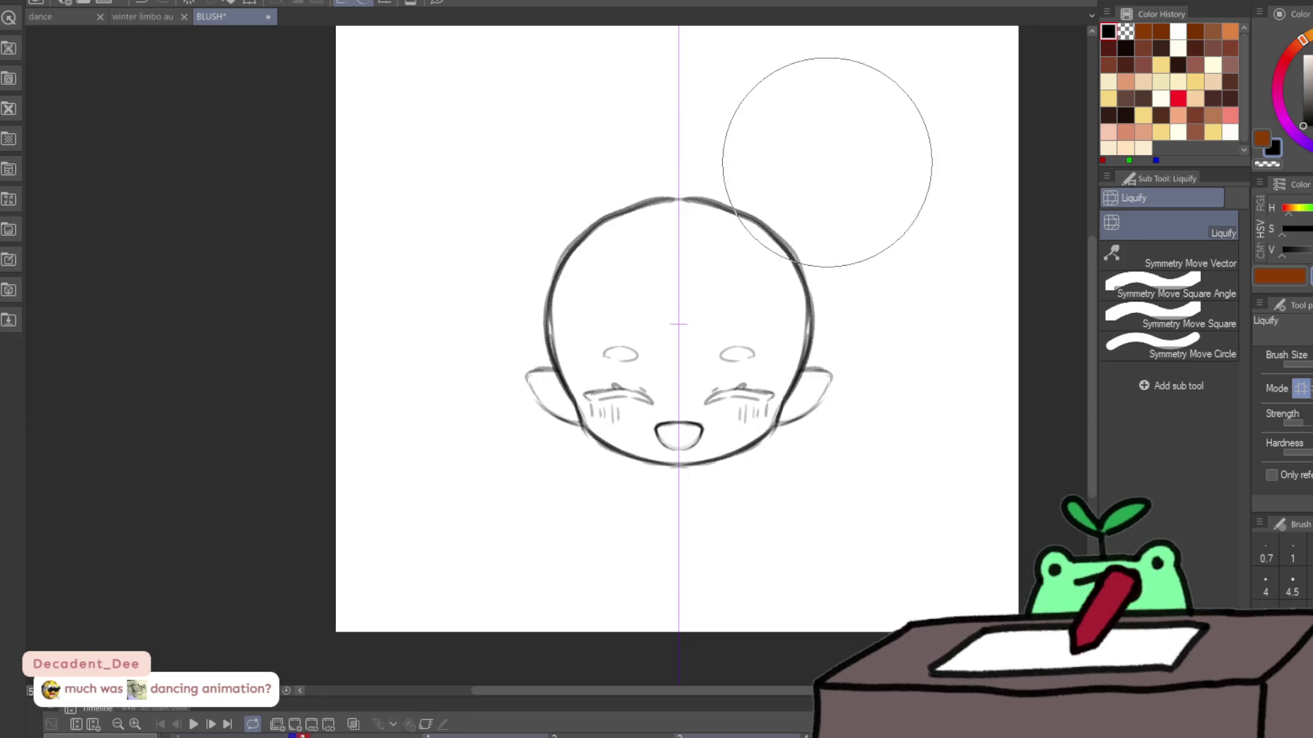
{"action": "mouse_move", "coordinate": [831, 172]}
{"action": "left_mouse_down"}
{"action": "mouse_move", "coordinate": [864, 220]}
{"action": "mouse_move", "coordinate": [843, 228]}
{"action": "mouse_move", "coordinate": [844, 248]}
{"action": "left_mouse_up"}
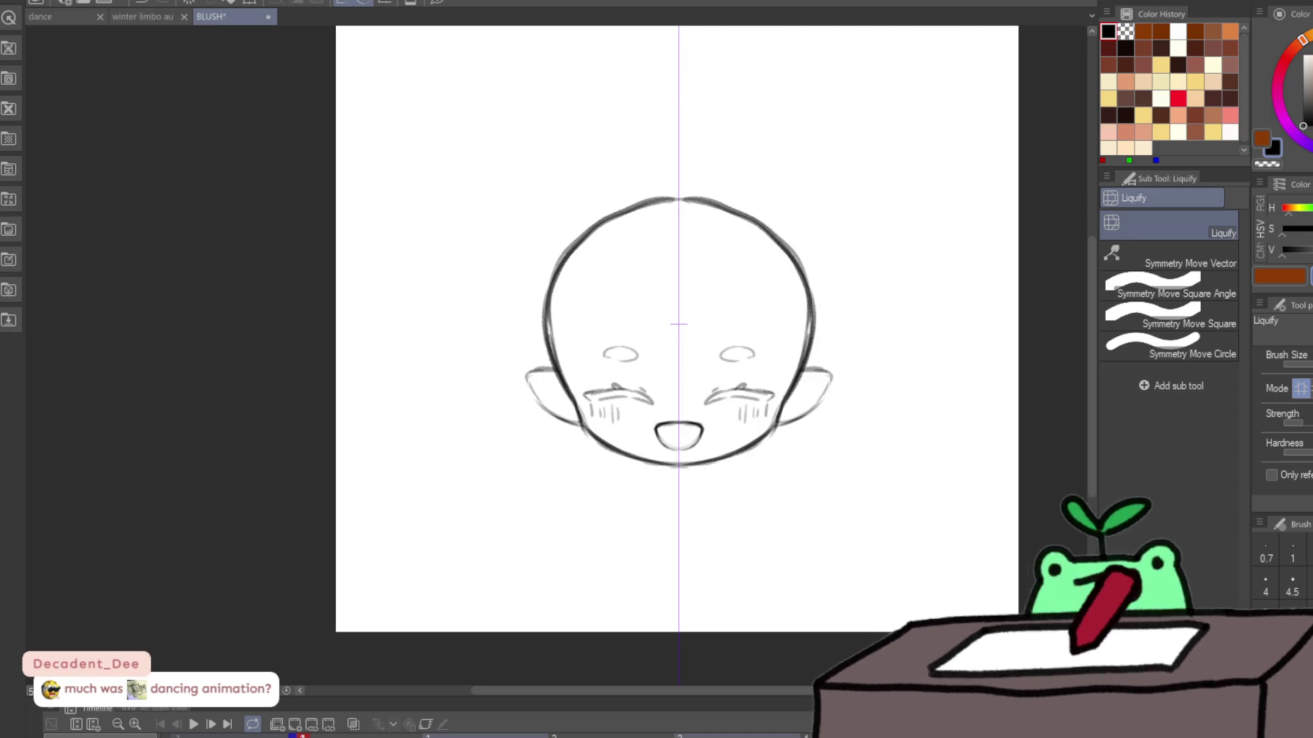
Step: Redraw the head's top and upper sides with lighter, sketchy pencil strokes
{"action": "key", "text": "p"}
{"action": "key", "text": "ctrl+z"}
{"action": "key", "text": "ctrl+z"}
{"action": "key", "text": "ctrl+z"}
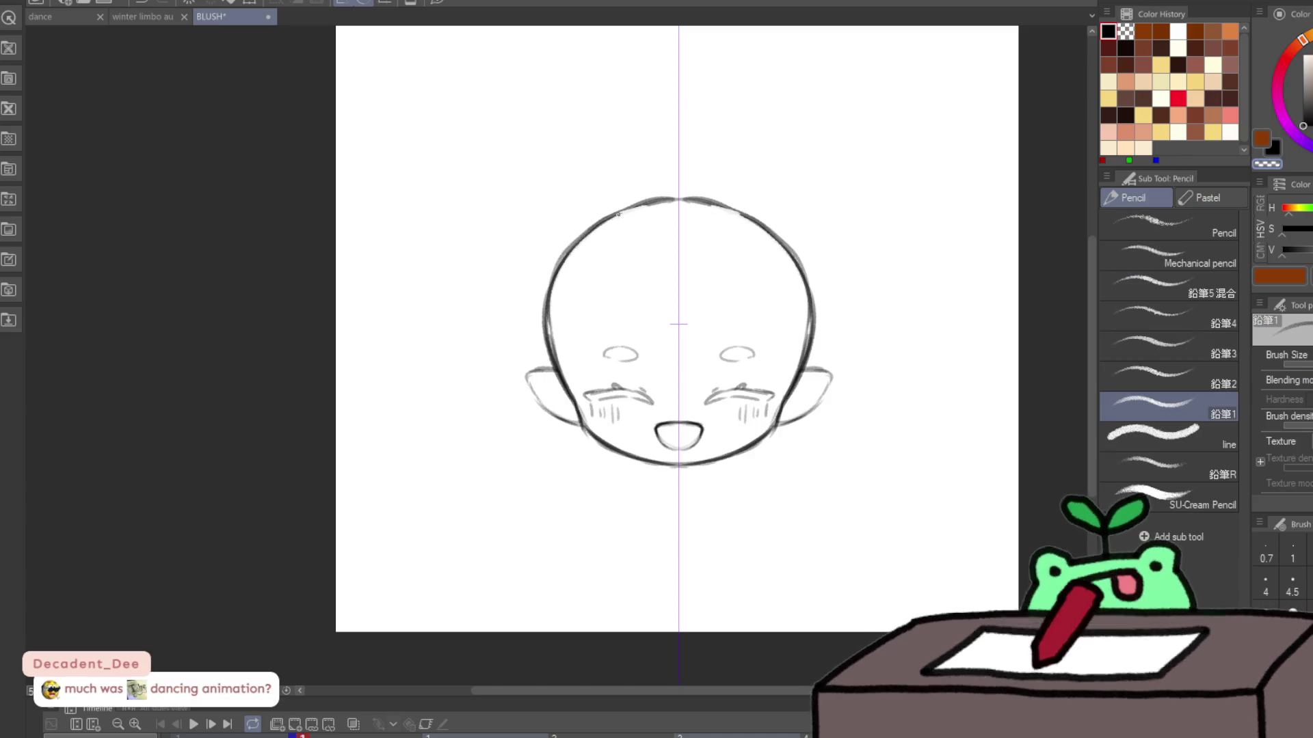
{"action": "left_click_drag", "start_coordinate": [609, 209], "coordinate": [547, 328]}
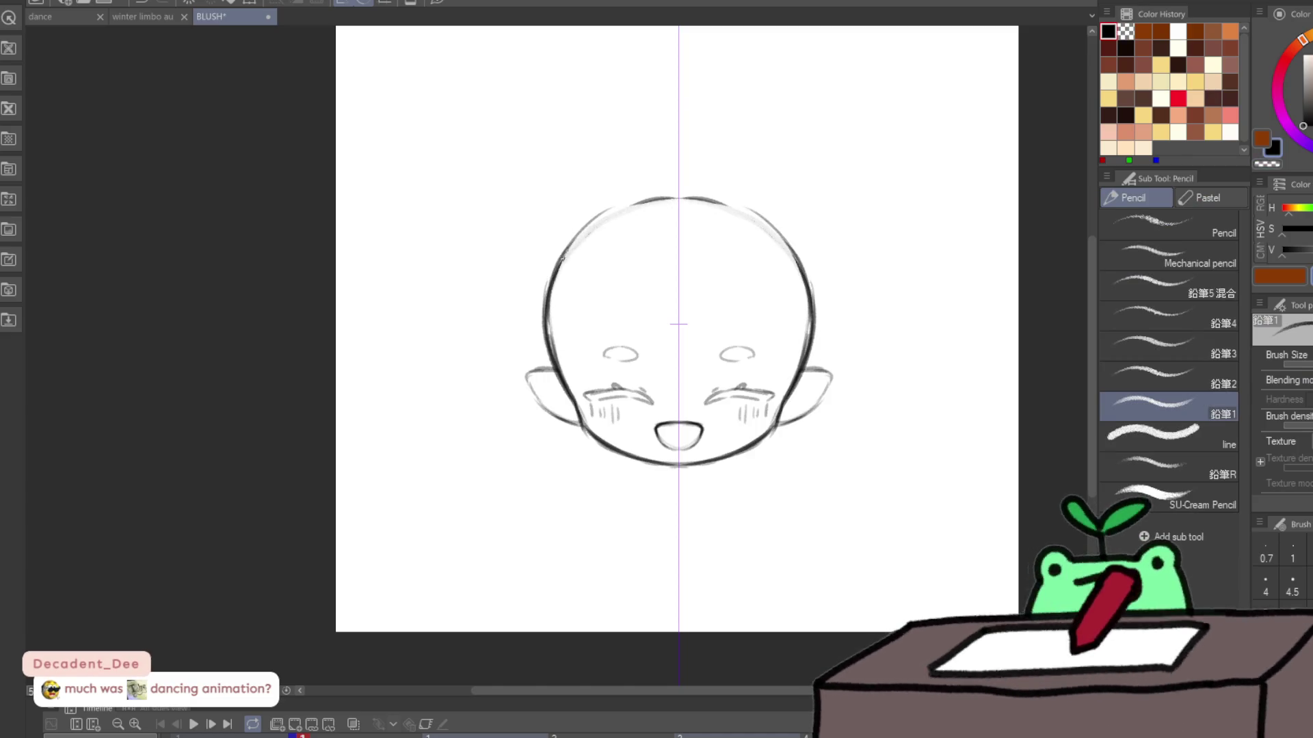
{"action": "left_click_drag", "start_coordinate": [561, 263], "coordinate": [677, 190]}
{"action": "mouse_move", "coordinate": [590, 212]}
{"action": "left_mouse_down"}
{"action": "mouse_move", "coordinate": [550, 279]}
{"action": "mouse_move", "coordinate": [540, 336]}
{"action": "left_mouse_up"}
{"action": "key", "text": "ctrl+z"}
{"action": "key", "text": "ctrl+z"}
{"action": "mouse_move", "coordinate": [628, 199]}
{"action": "left_mouse_down"}
{"action": "mouse_move", "coordinate": [547, 293]}
{"action": "mouse_move", "coordinate": [667, 196]}
{"action": "left_mouse_up"}
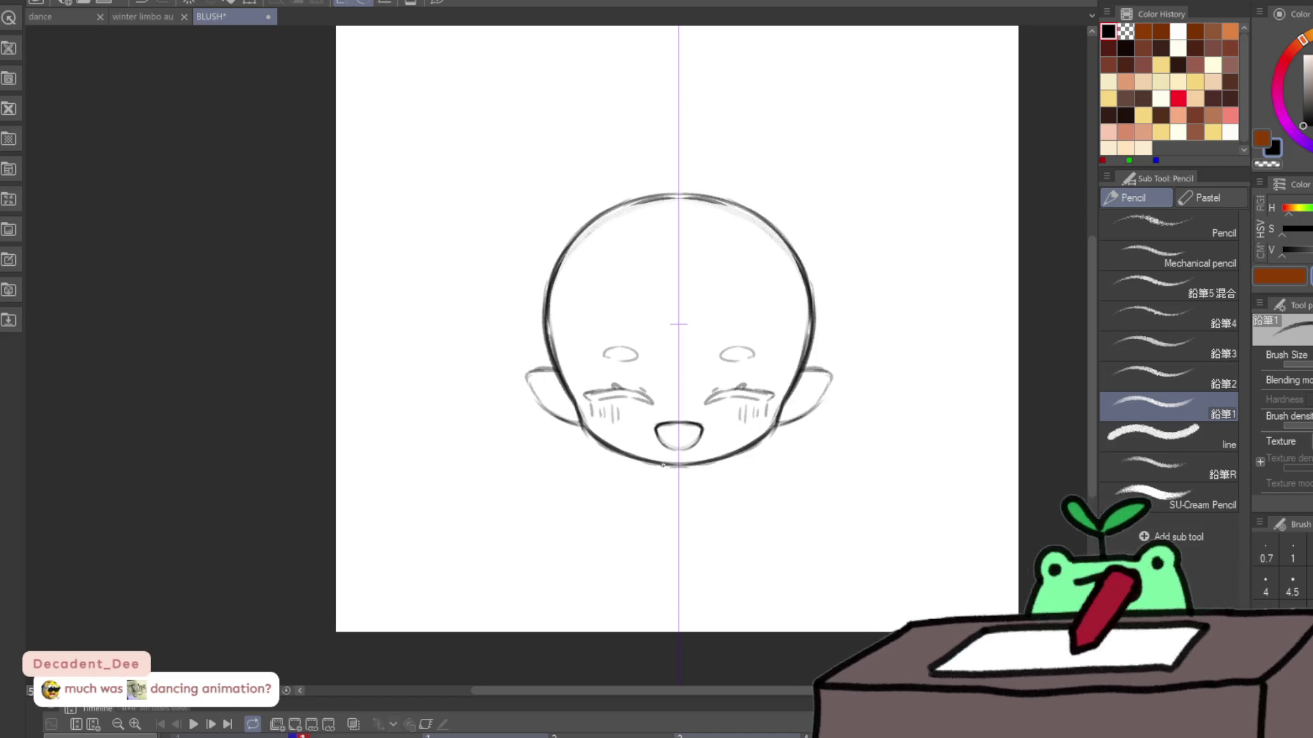
Step: Discard trial neck lines below the chin and erase the open mouth
{"action": "left_click_drag", "start_coordinate": [667, 467], "coordinate": [666, 477]}
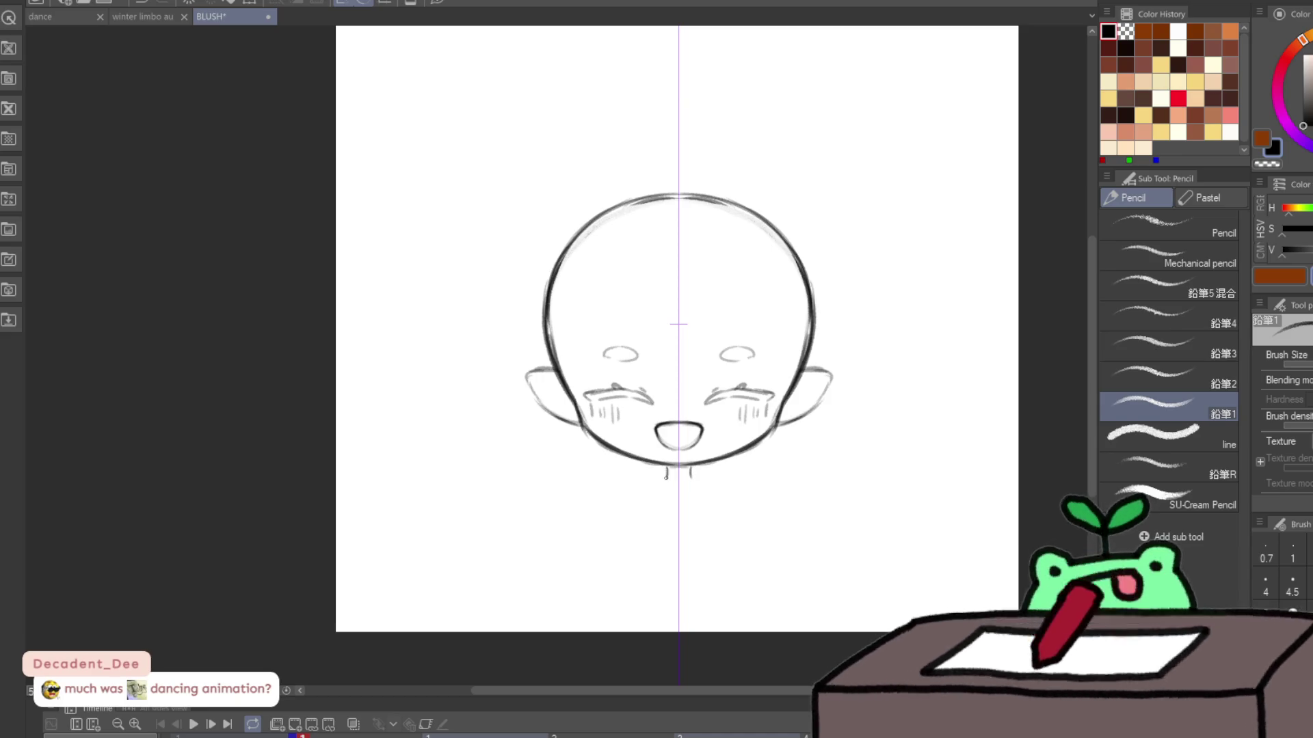
{"action": "key", "text": "ctrl+z"}
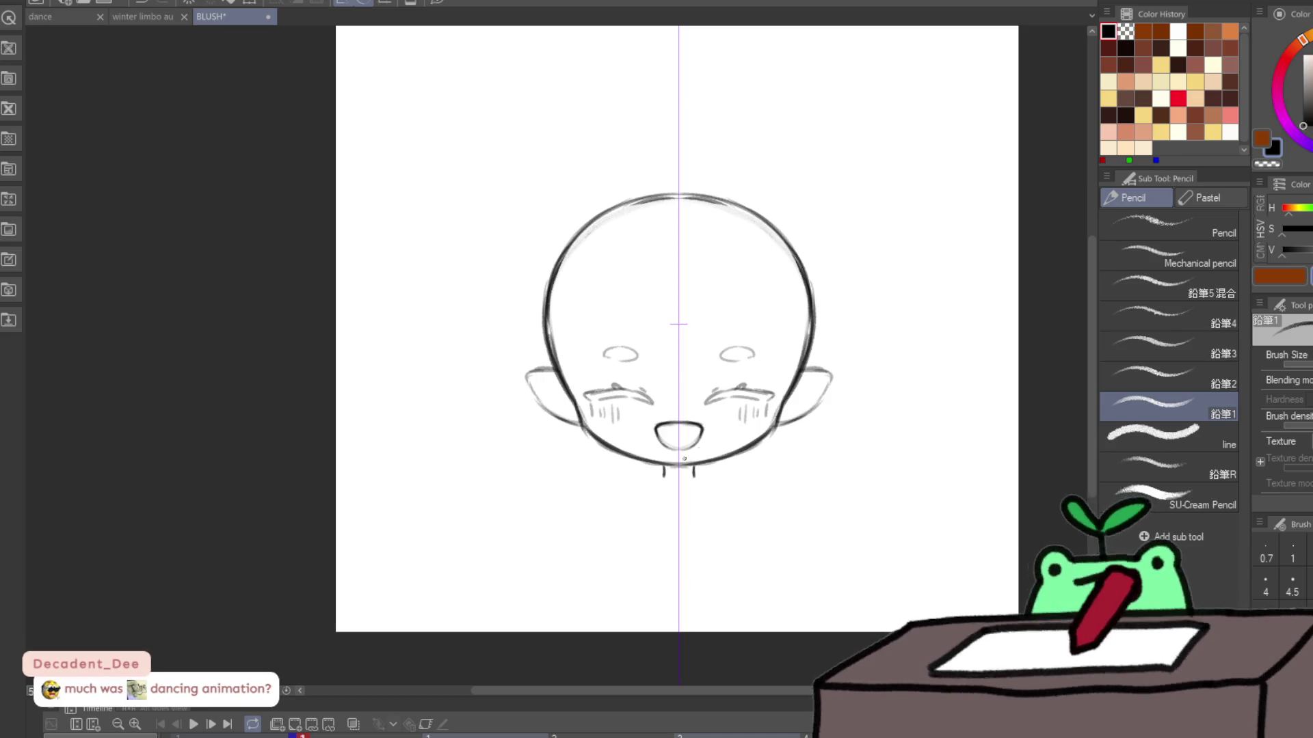
{"action": "key", "text": "e"}
{"action": "scroll", "coordinate": [690, 448], "scroll_direction": "up", "scroll_amount": 2}
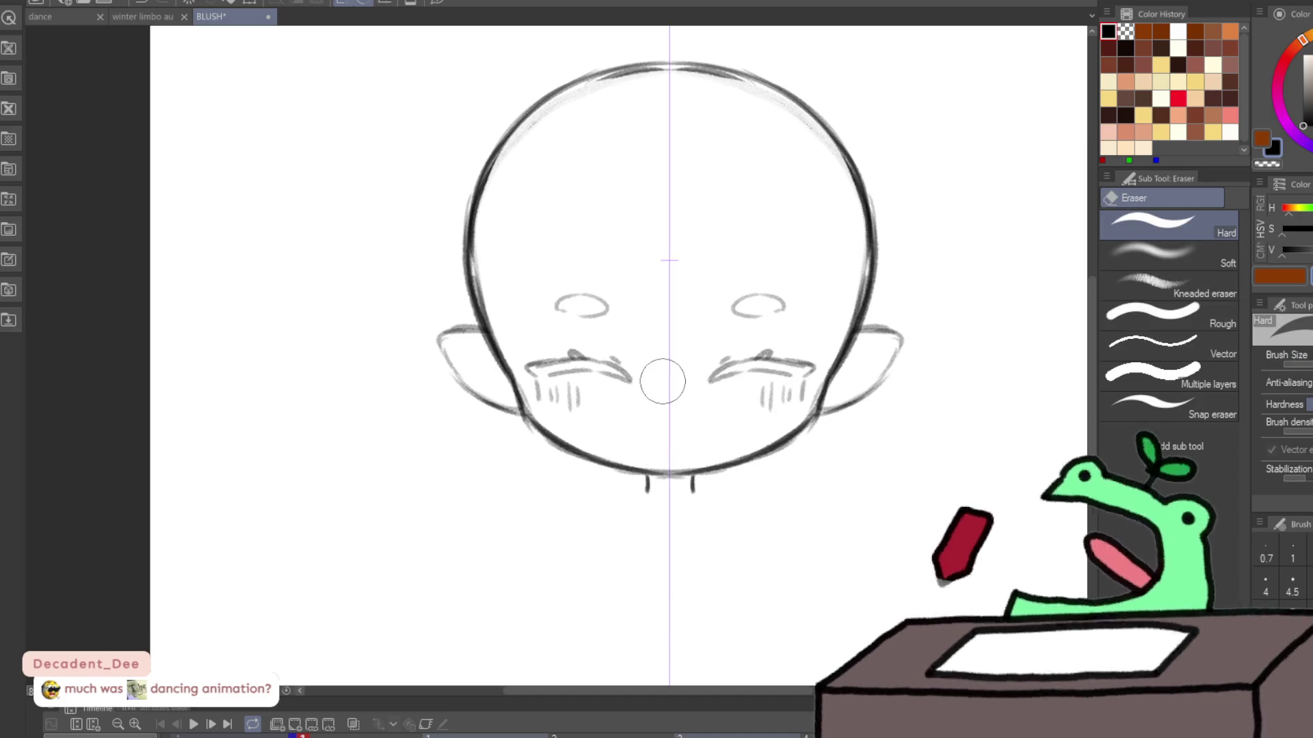
Step: Draw a small mirrored closed mouth and start sketching hands on the lower cheeks
{"action": "key", "text": "p"}
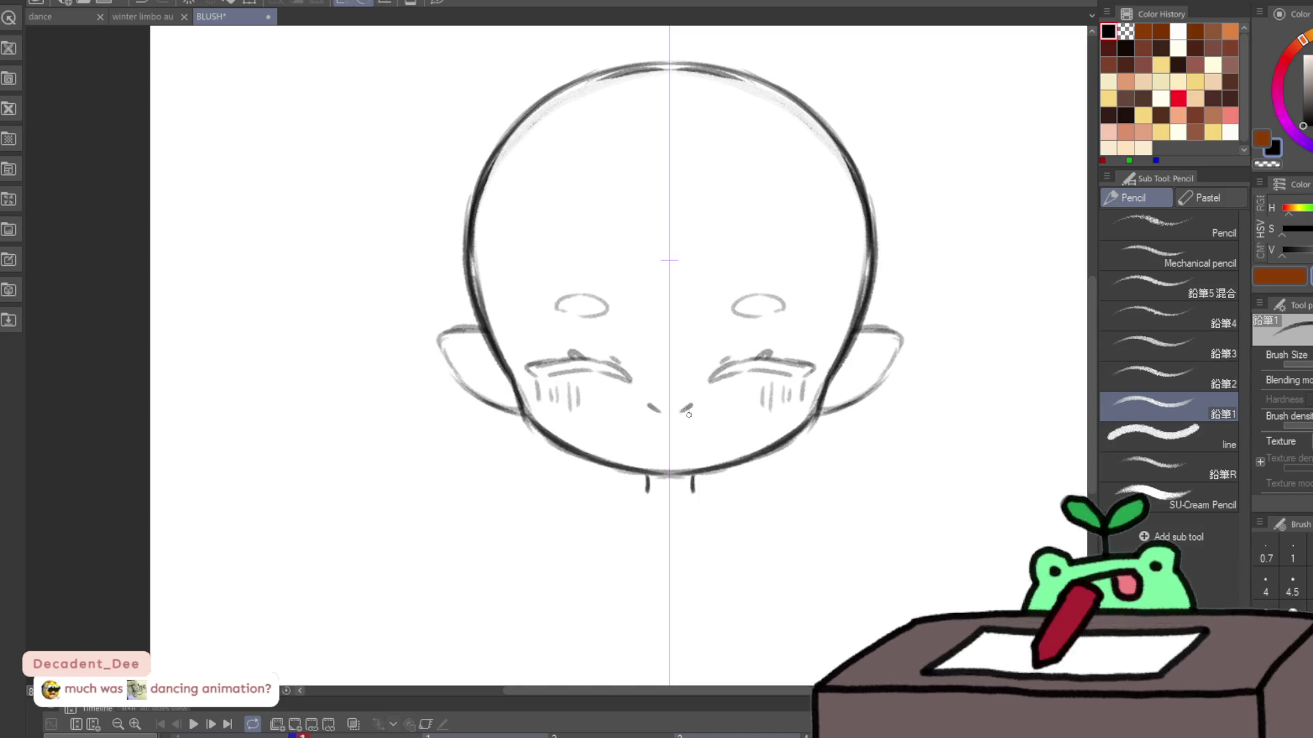
{"action": "key", "text": "ctrl+z"}
{"action": "key", "text": "ctrl+z"}
{"action": "key", "text": "ctrl+z"}
{"action": "key", "text": "ctrl+z"}
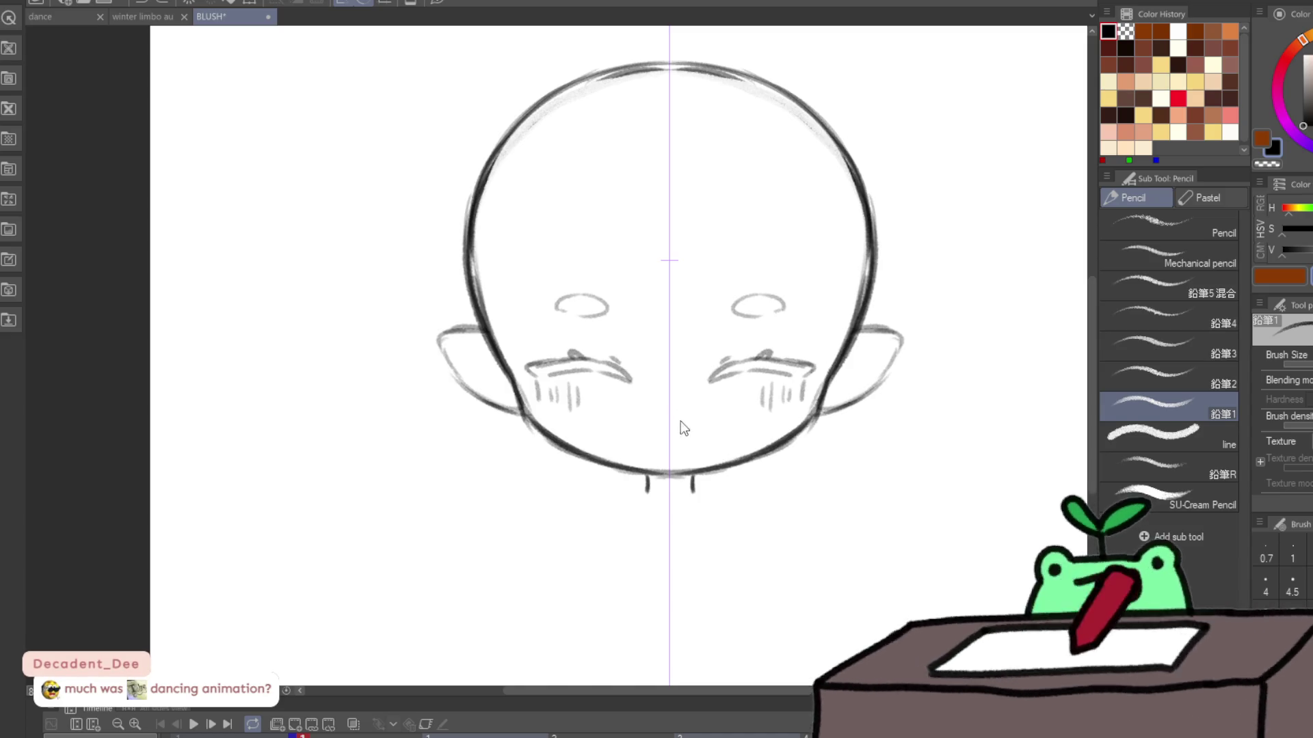
{"action": "left_click_drag", "start_coordinate": [698, 412], "coordinate": [691, 414]}
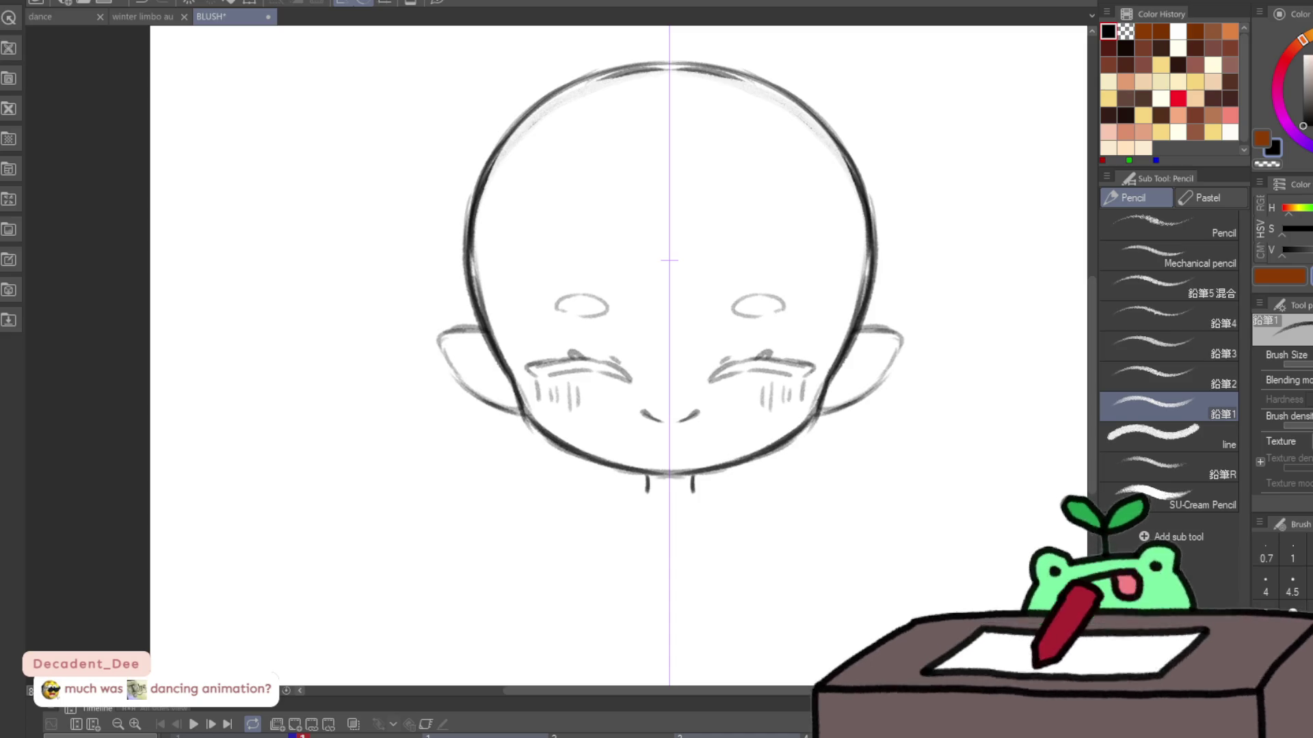
{"action": "mouse_move", "coordinate": [748, 476]}
{"action": "left_mouse_down"}
{"action": "mouse_move", "coordinate": [753, 445]}
{"action": "mouse_move", "coordinate": [795, 411]}
{"action": "mouse_move", "coordinate": [812, 450]}
{"action": "left_mouse_up"}
Step: Retry the mirrored hand strokes pressed against the lower cheeks
{"action": "key", "text": "ctrl+z"}
{"action": "key", "text": "ctrl+z"}
{"action": "key", "text": "ctrl+z"}
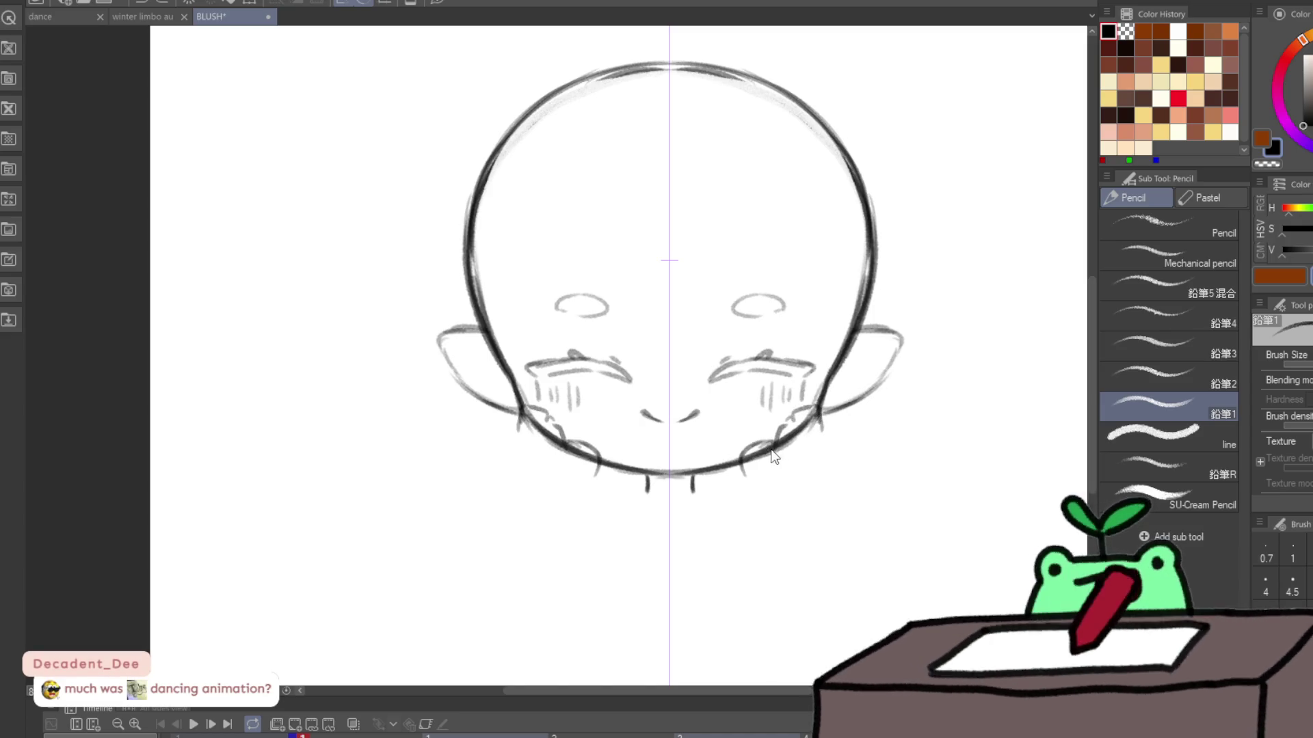
{"action": "key", "text": "ctrl+z"}
{"action": "mouse_move", "coordinate": [745, 462]}
{"action": "left_mouse_down"}
{"action": "mouse_move", "coordinate": [751, 484]}
{"action": "mouse_move", "coordinate": [762, 437]}
{"action": "mouse_move", "coordinate": [804, 443]}
{"action": "mouse_move", "coordinate": [764, 483]}
{"action": "mouse_move", "coordinate": [743, 388]}
{"action": "left_mouse_up"}
{"action": "key", "text": "ctrl+z"}
Step: Draw mirrored arms rising from the shoulders, shaping the forearms and hands
{"action": "mouse_move", "coordinate": [590, 410]}
{"action": "left_mouse_down"}
{"action": "mouse_move", "coordinate": [541, 421]}
{"action": "mouse_move", "coordinate": [504, 402]}
{"action": "mouse_move", "coordinate": [472, 443]}
{"action": "left_mouse_up"}
{"action": "key", "text": "ctrl+z"}
{"action": "left_click_drag", "start_coordinate": [511, 393], "coordinate": [461, 452]}
{"action": "left_click_drag", "start_coordinate": [465, 459], "coordinate": [467, 475]}
{"action": "left_click_drag", "start_coordinate": [536, 404], "coordinate": [493, 490]}
{"action": "mouse_move", "coordinate": [464, 448]}
{"action": "left_mouse_down"}
{"action": "mouse_move", "coordinate": [480, 489]}
{"action": "mouse_move", "coordinate": [542, 466]}
{"action": "left_mouse_up"}
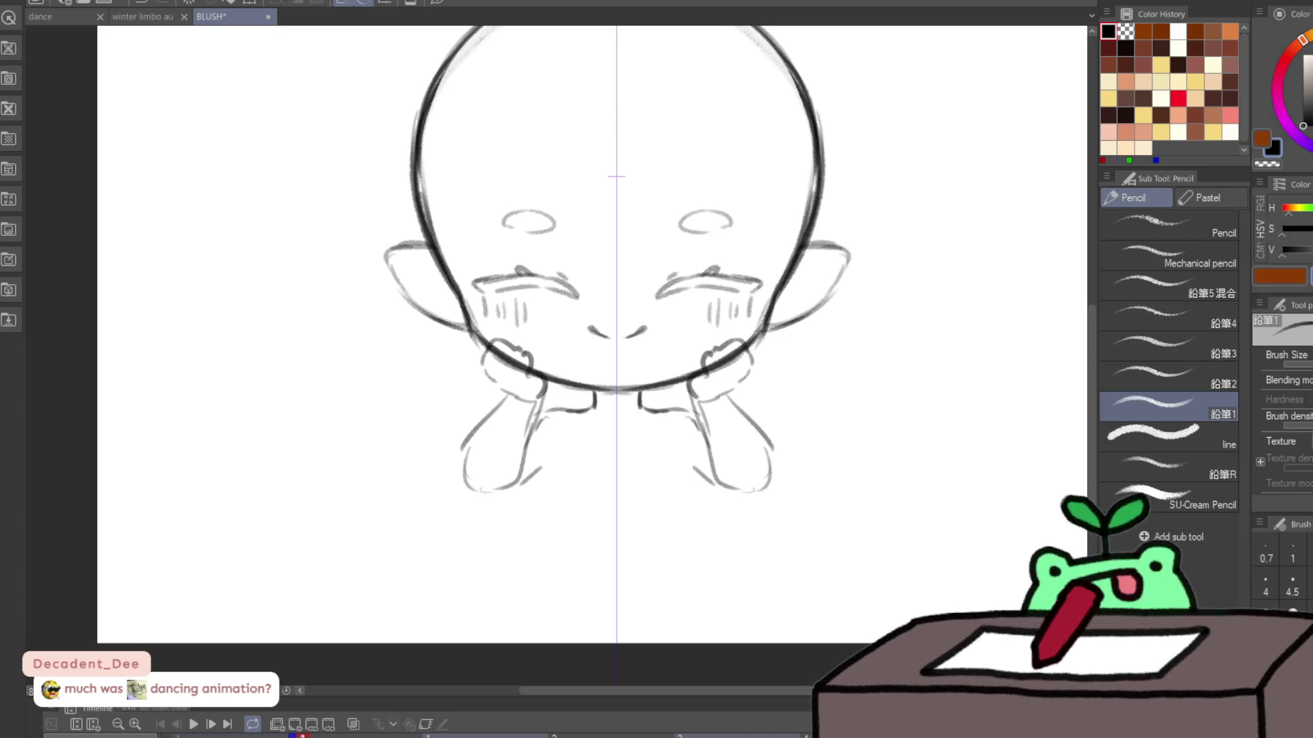
{"action": "left_click_drag", "start_coordinate": [552, 464], "coordinate": [558, 462]}
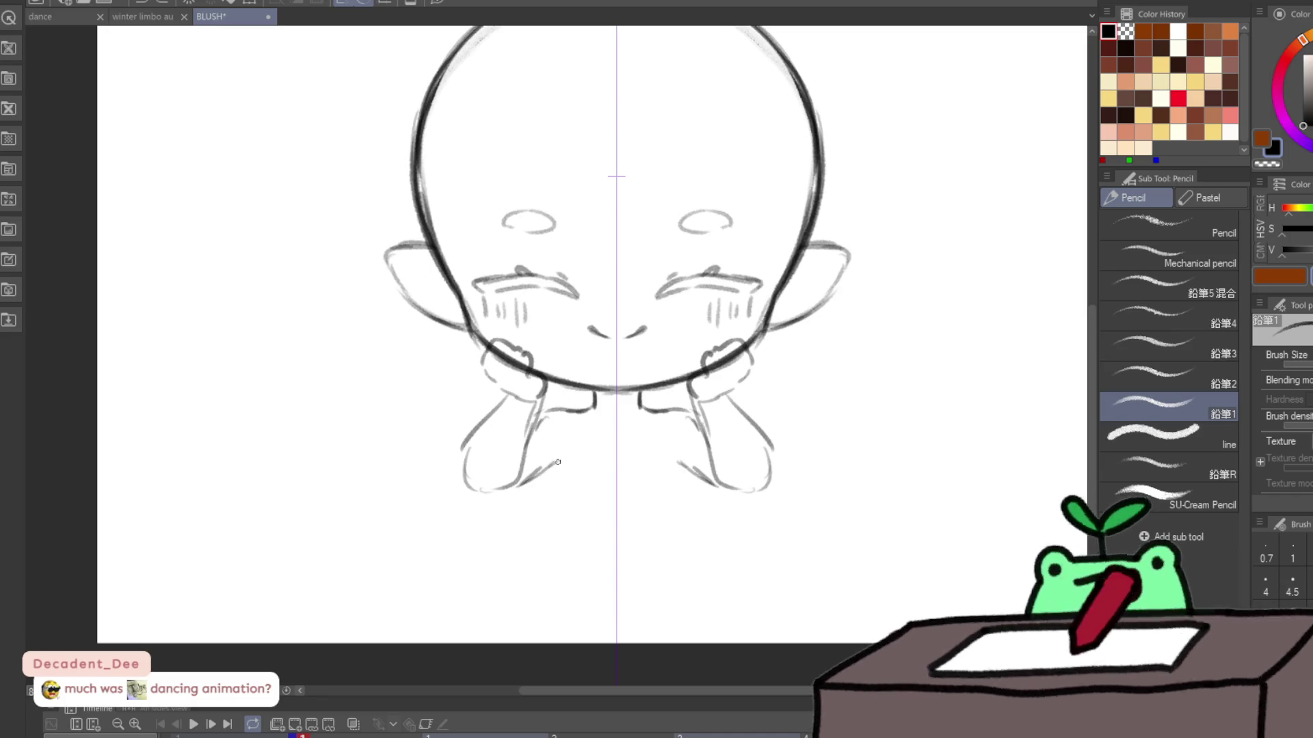
{"action": "key", "text": "ctrl+z"}
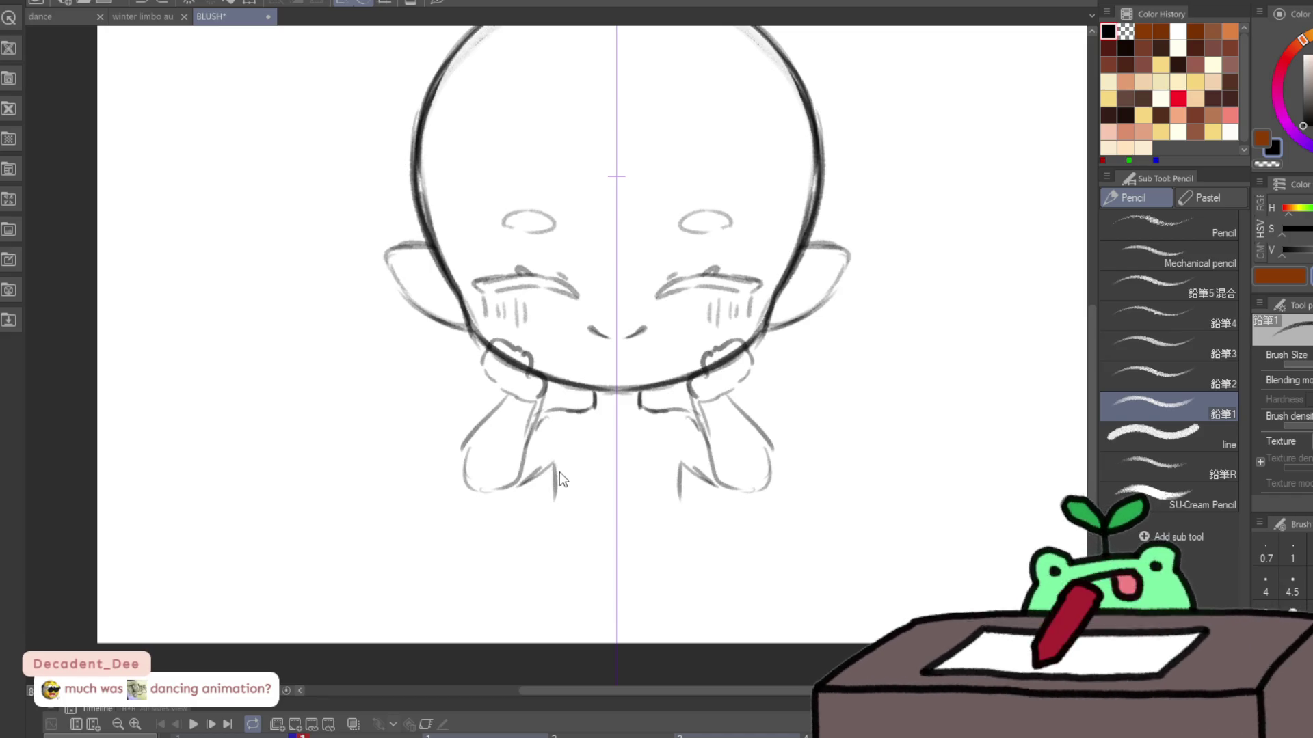
{"action": "key", "text": "ctrl+z"}
{"action": "mouse_move", "coordinate": [557, 465]}
{"action": "left_mouse_down"}
{"action": "mouse_move", "coordinate": [498, 506]}
{"action": "mouse_move", "coordinate": [545, 498]}
{"action": "mouse_move", "coordinate": [540, 530]}
{"action": "left_mouse_up"}
{"action": "key", "text": "ctrl+z"}
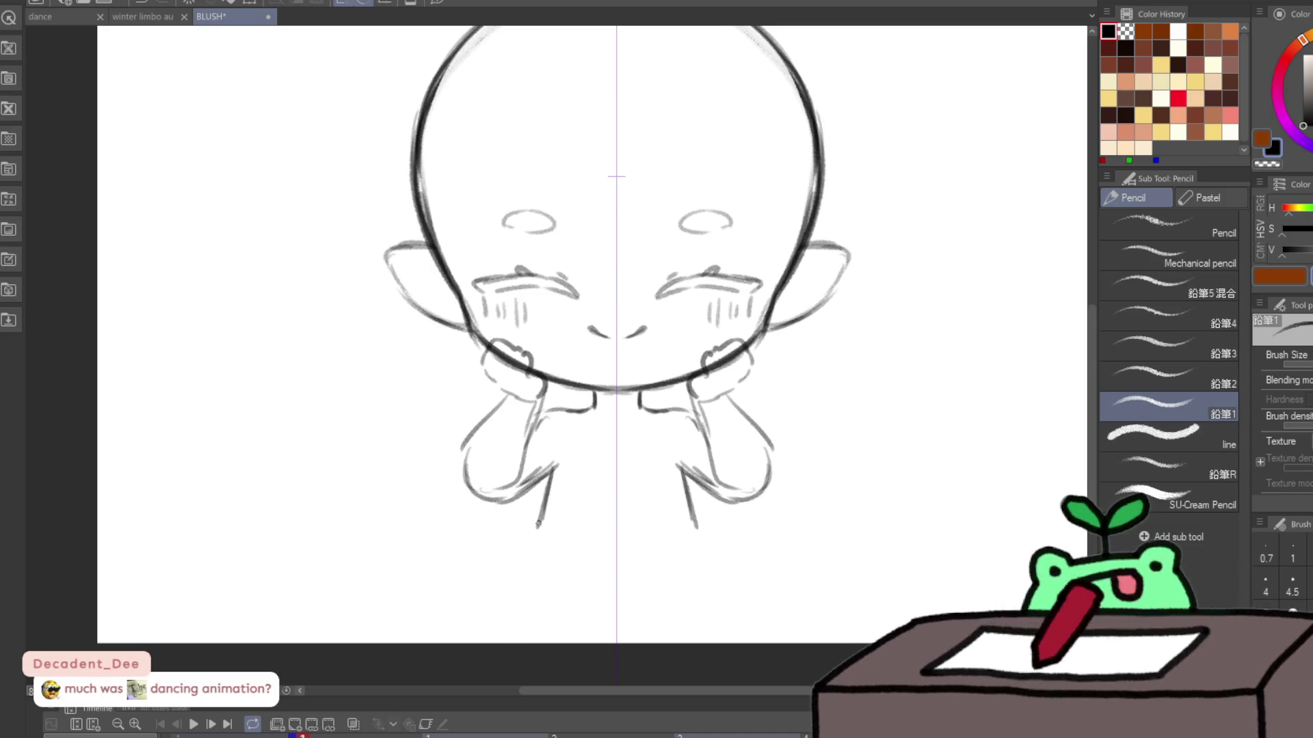
Step: Zoom out to the whole figure and draw the base line of the small body
{"action": "key", "text": "ctrl+space"}
{"action": "scroll", "coordinate": [732, 415], "scroll_direction": "down", "scroll_amount": 3}
{"action": "left_click_drag", "start_coordinate": [733, 416], "coordinate": [782, 348]}
{"action": "key", "text": "p"}
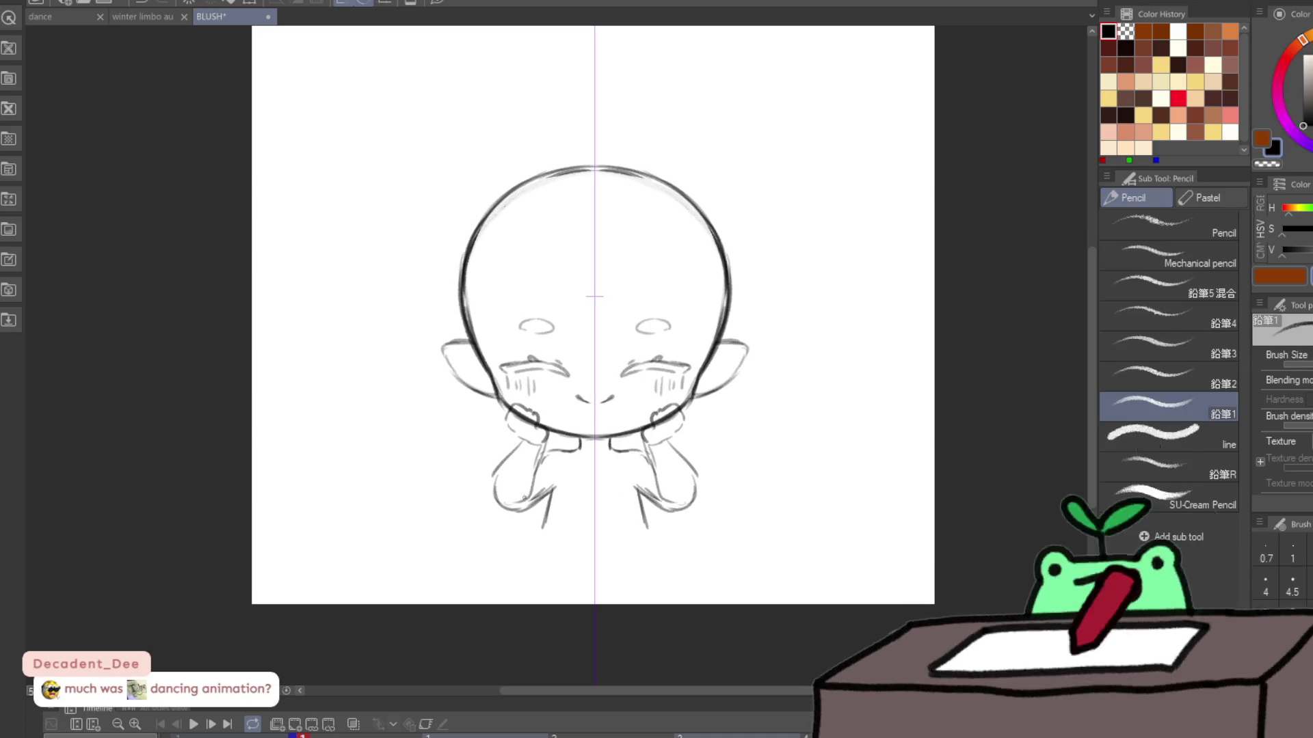
{"action": "mouse_move", "coordinate": [547, 527]}
{"action": "left_mouse_down"}
{"action": "mouse_move", "coordinate": [653, 528]}
{"action": "mouse_move", "coordinate": [540, 526]}
{"action": "left_mouse_up"}
Step: Darken the top of the head outline with repeated pencil strokes
{"action": "key", "text": "ctrl+space"}
{"action": "scroll", "coordinate": [713, 465], "scroll_direction": "down", "scroll_amount": 3}
{"action": "scroll", "coordinate": [713, 465], "scroll_direction": "up", "scroll_amount": 2}
{"action": "scroll", "coordinate": [713, 464], "scroll_direction": "up", "scroll_amount": 3}
{"action": "left_click_drag", "start_coordinate": [513, 243], "coordinate": [738, 243]}
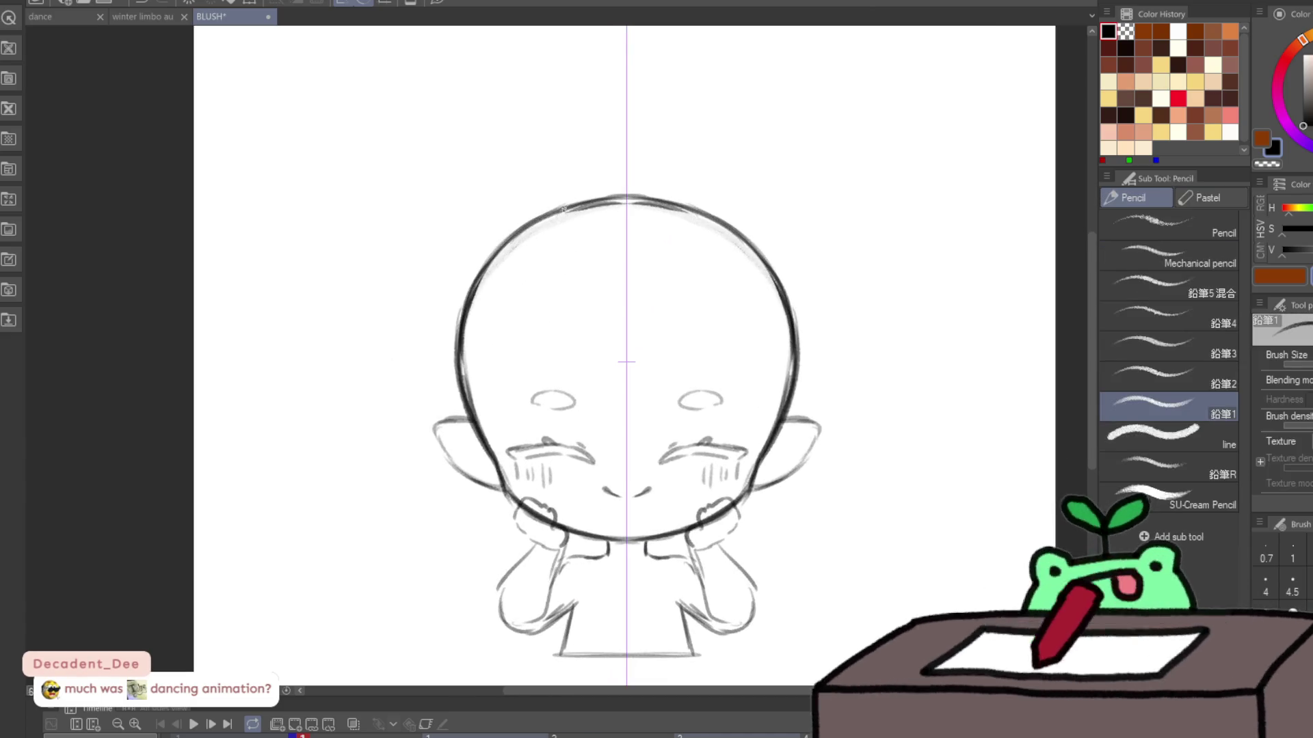
{"action": "left_click_drag", "start_coordinate": [559, 212], "coordinate": [689, 212]}
{"action": "left_click_drag", "start_coordinate": [503, 239], "coordinate": [732, 196]}
{"action": "key", "text": "ctrl+z"}
{"action": "left_click_drag", "start_coordinate": [514, 239], "coordinate": [739, 235]}
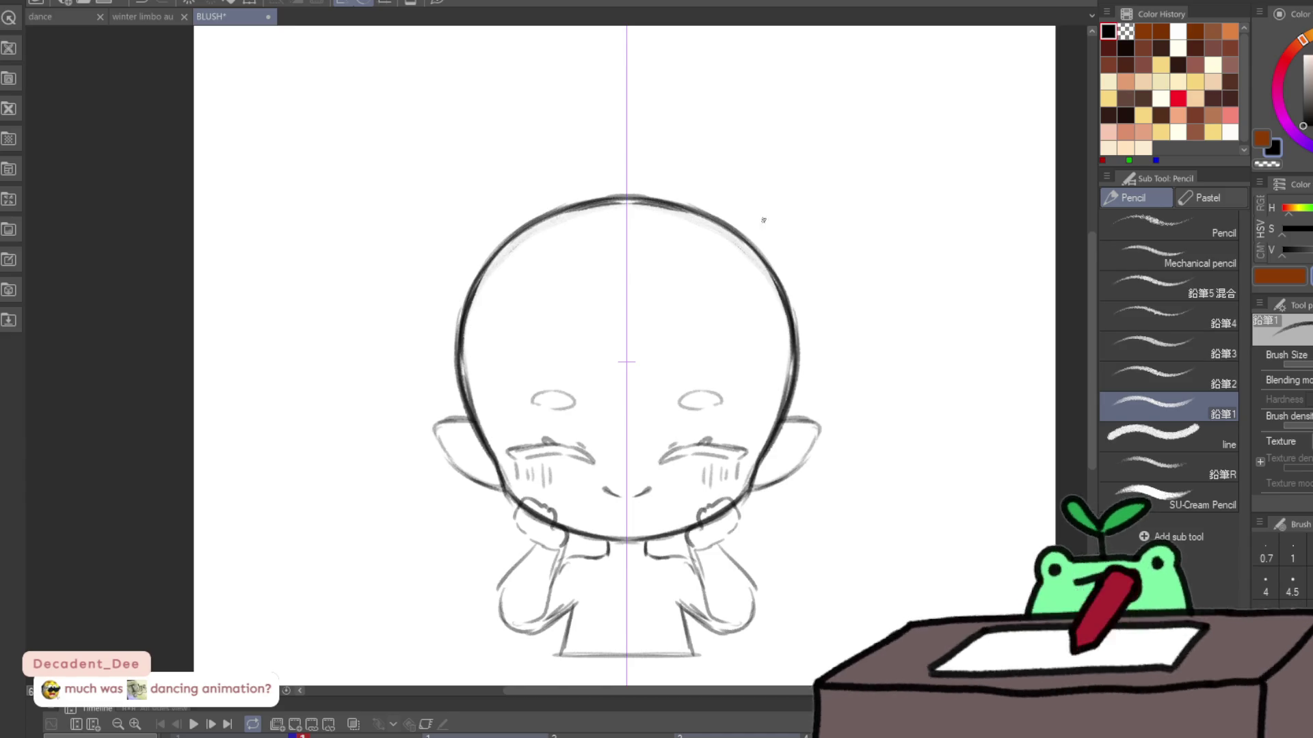
{"action": "key", "text": "ctrl+space"}
{"action": "scroll", "coordinate": [886, 310], "scroll_direction": "down", "scroll_amount": 2}
{"action": "scroll", "coordinate": [818, 414], "scroll_direction": "up", "scroll_amount": 1}
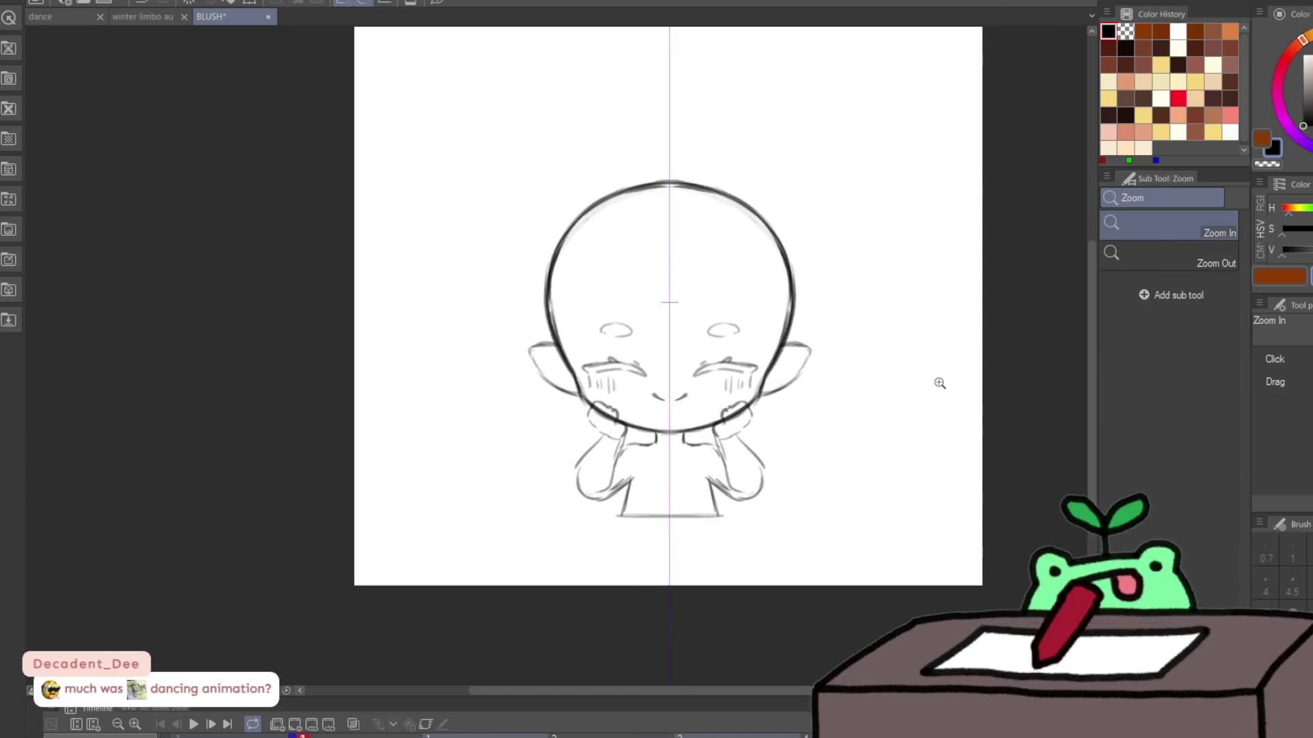
{"action": "key", "text": "j"}
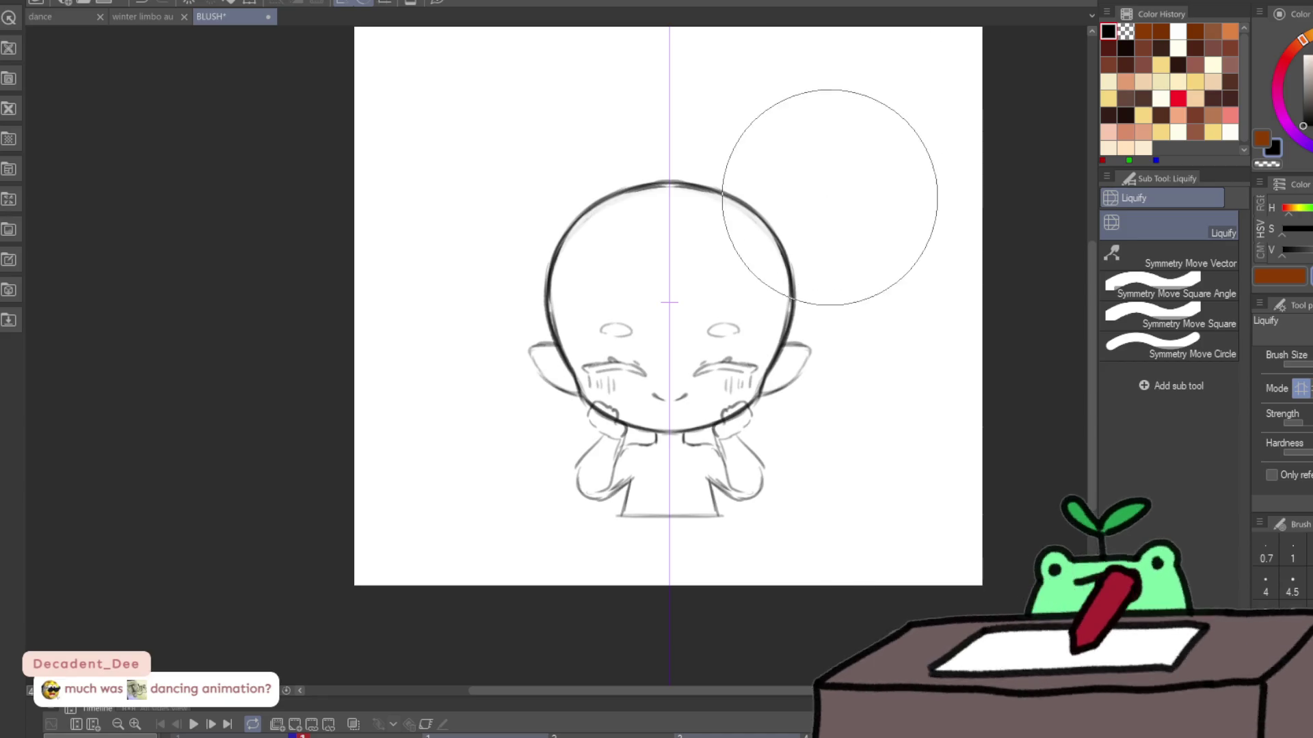
Step: Enlarge the timeline panel to show frame numbers and cels, then start the wing tips
{"action": "left_click_drag", "start_coordinate": [557, 695], "coordinate": [601, 638]}
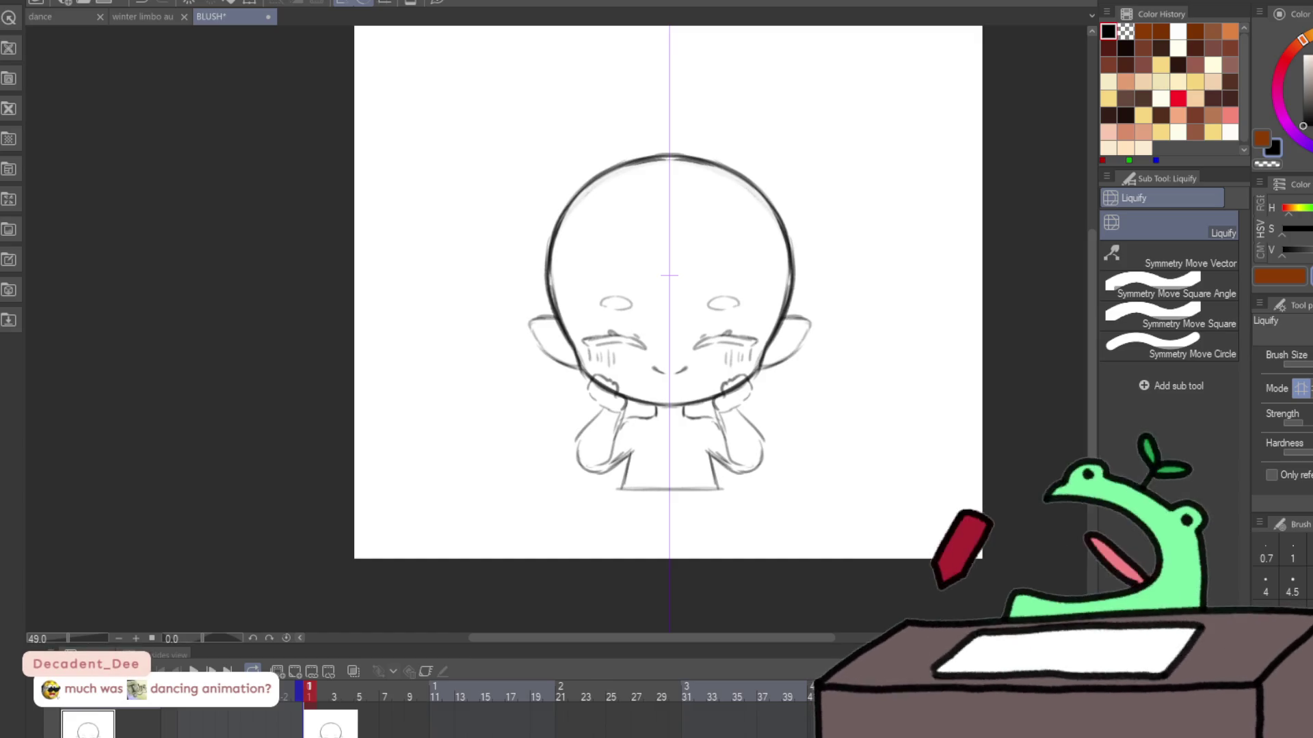
{"action": "key", "text": "p"}
{"action": "left_click_drag", "start_coordinate": [800, 208], "coordinate": [794, 228]}
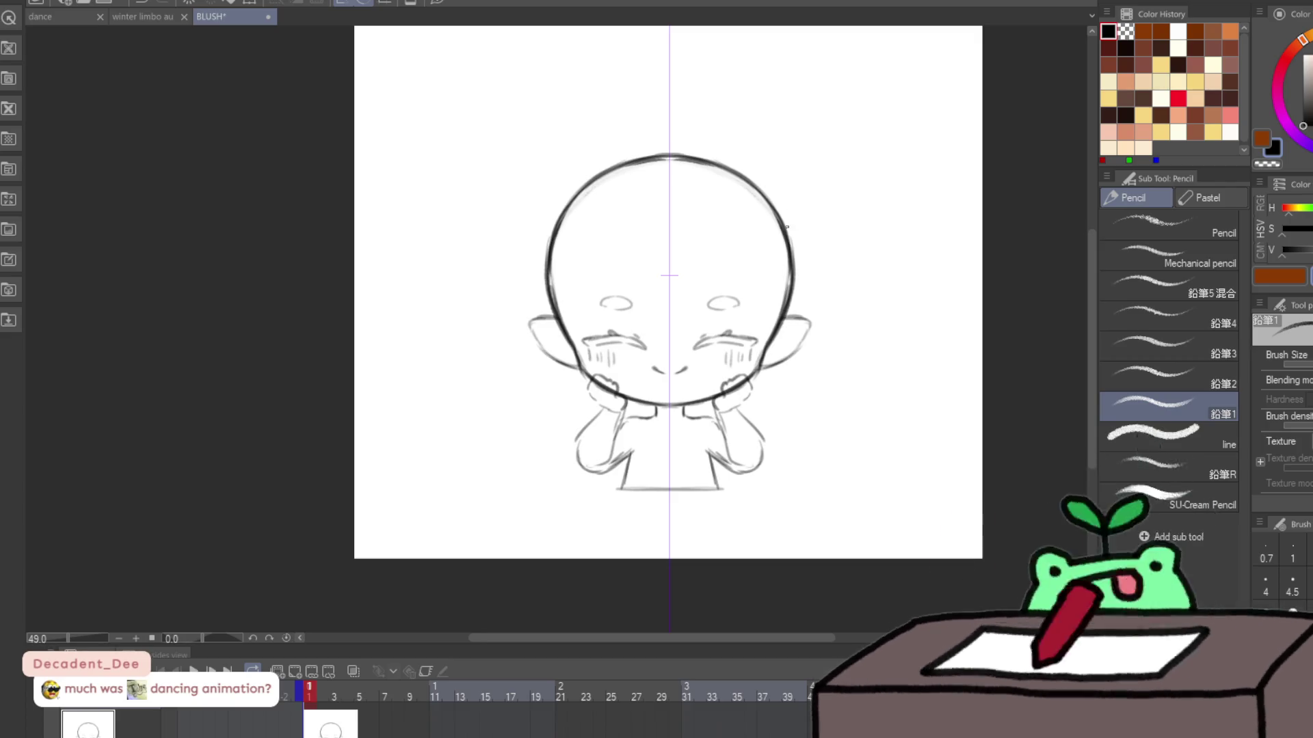
Step: Draw mirrored bat-wing outlines with hooked scalloped inner curves and a bone line down each wing
{"action": "mouse_move", "coordinate": [544, 241]}
{"action": "left_mouse_down"}
{"action": "mouse_move", "coordinate": [543, 220]}
{"action": "mouse_move", "coordinate": [502, 201]}
{"action": "mouse_move", "coordinate": [493, 169]}
{"action": "mouse_move", "coordinate": [418, 299]}
{"action": "left_mouse_up"}
{"action": "left_click_drag", "start_coordinate": [459, 220], "coordinate": [411, 393]}
{"action": "mouse_move", "coordinate": [439, 337]}
{"action": "left_mouse_down"}
{"action": "mouse_move", "coordinate": [422, 406]}
{"action": "mouse_move", "coordinate": [457, 333]}
{"action": "left_mouse_up"}
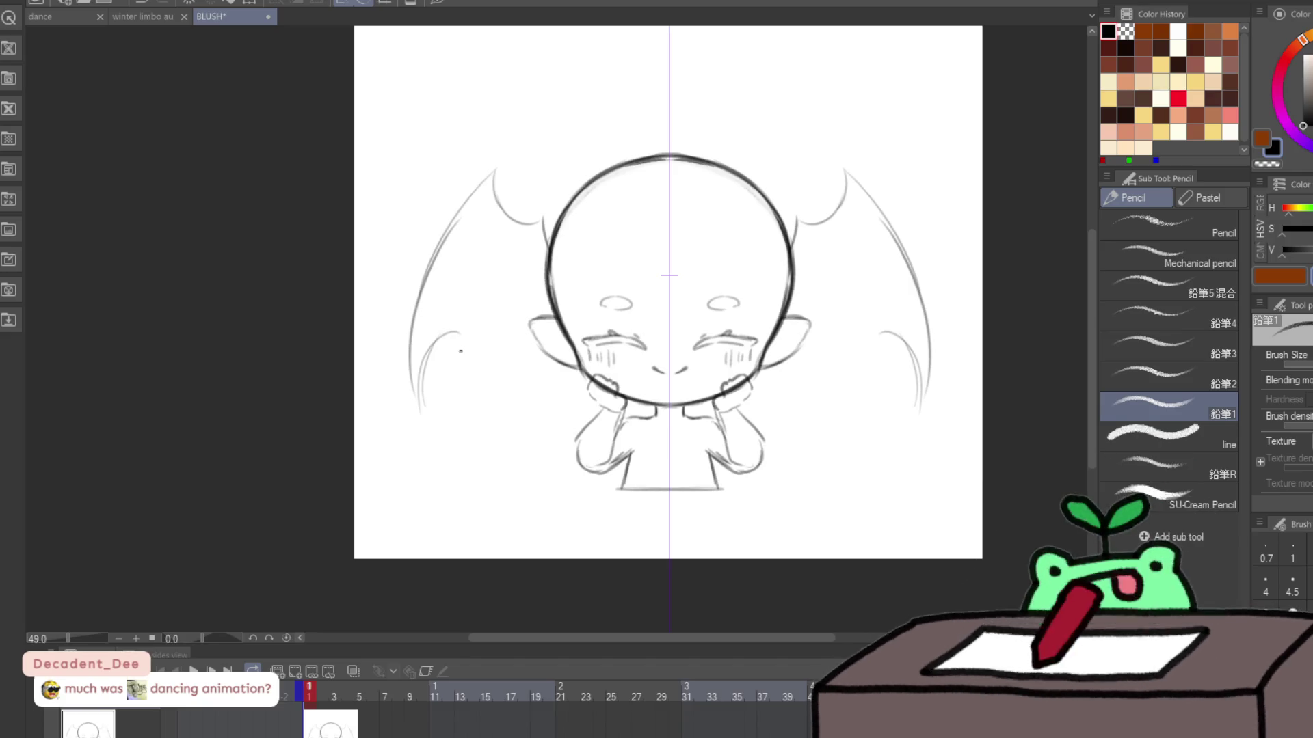
{"action": "key", "text": "ctrl+z"}
{"action": "mouse_move", "coordinate": [421, 416]}
{"action": "left_mouse_down"}
{"action": "mouse_move", "coordinate": [457, 337]}
{"action": "mouse_move", "coordinate": [519, 290]}
{"action": "mouse_move", "coordinate": [544, 249]}
{"action": "left_mouse_up"}
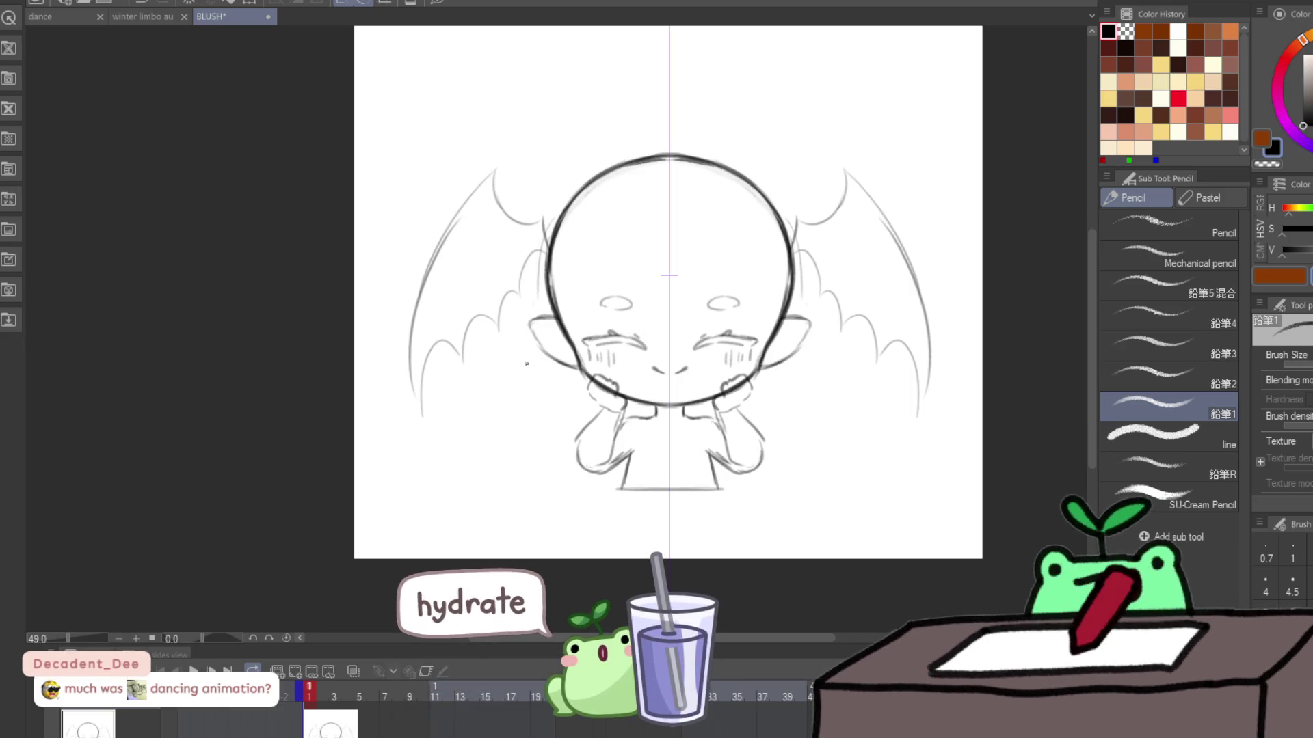
{"action": "left_click_drag", "start_coordinate": [509, 402], "coordinate": [501, 425]}
{"action": "left_click_drag", "start_coordinate": [533, 368], "coordinate": [469, 472]}
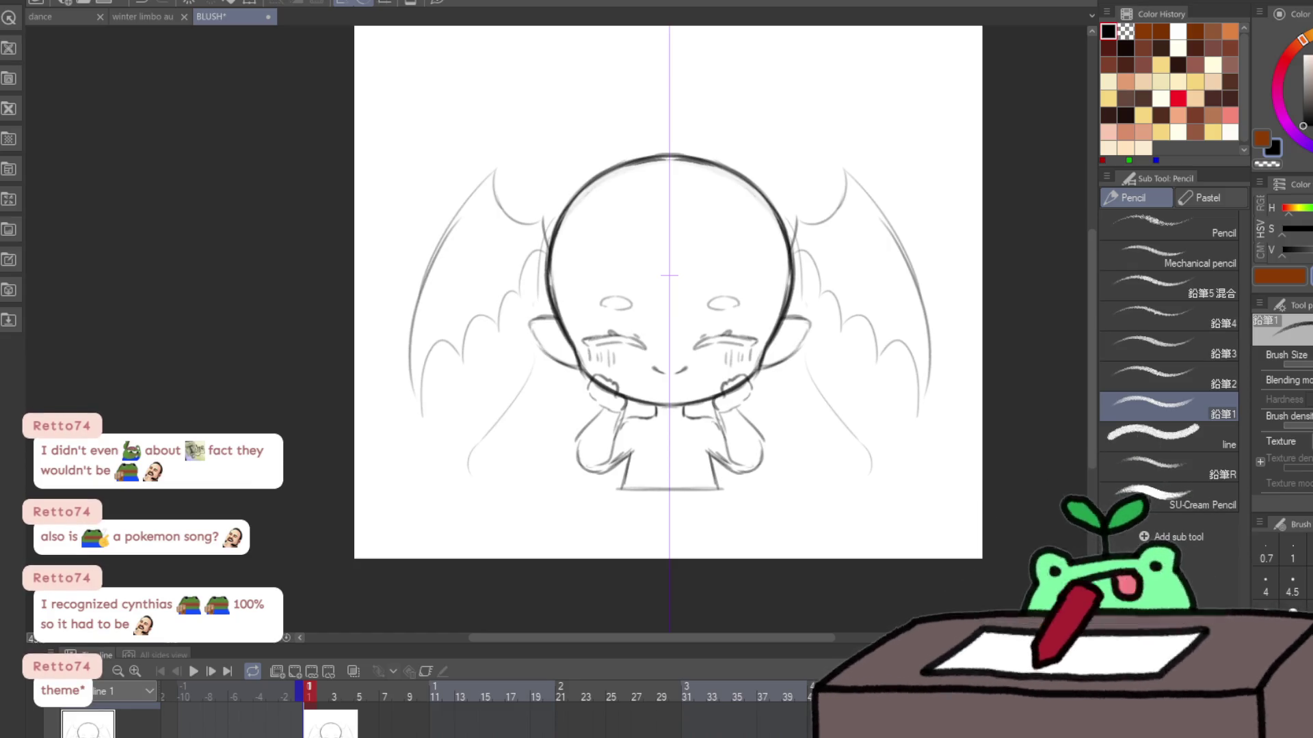
Step: Trace the head's chin curve over the green onion skin of the first drawing
{"action": "mouse_move", "coordinate": [708, 441]}
{"action": "left_mouse_down"}
{"action": "mouse_move", "coordinate": [879, 452]}
{"action": "mouse_move", "coordinate": [913, 399]}
{"action": "left_mouse_up"}
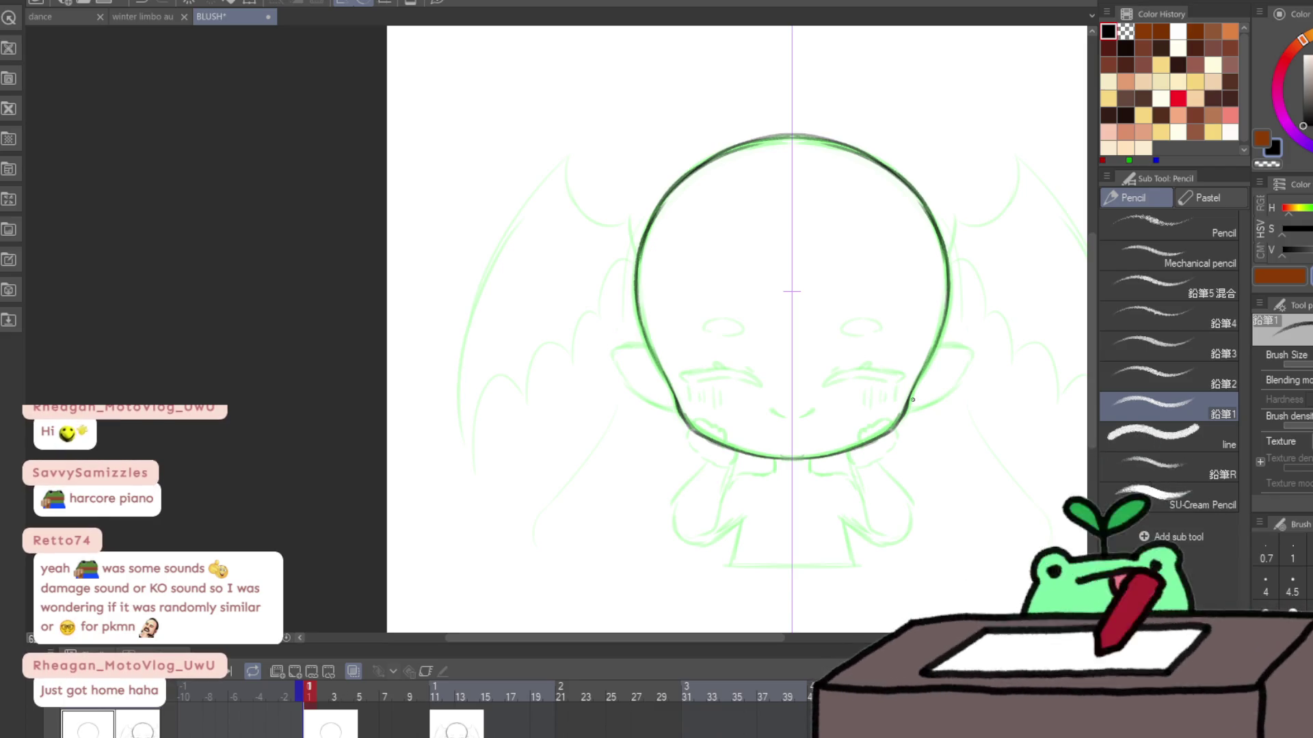
Step: Sketch mirrored cheek blush strokes, a small chin stroke and an arc over the eyes
{"action": "mouse_move", "coordinate": [728, 409]}
{"action": "left_mouse_down"}
{"action": "mouse_move", "coordinate": [764, 421]}
{"action": "mouse_move", "coordinate": [882, 408]}
{"action": "mouse_move", "coordinate": [864, 396]}
{"action": "mouse_move", "coordinate": [892, 411]}
{"action": "left_mouse_up"}
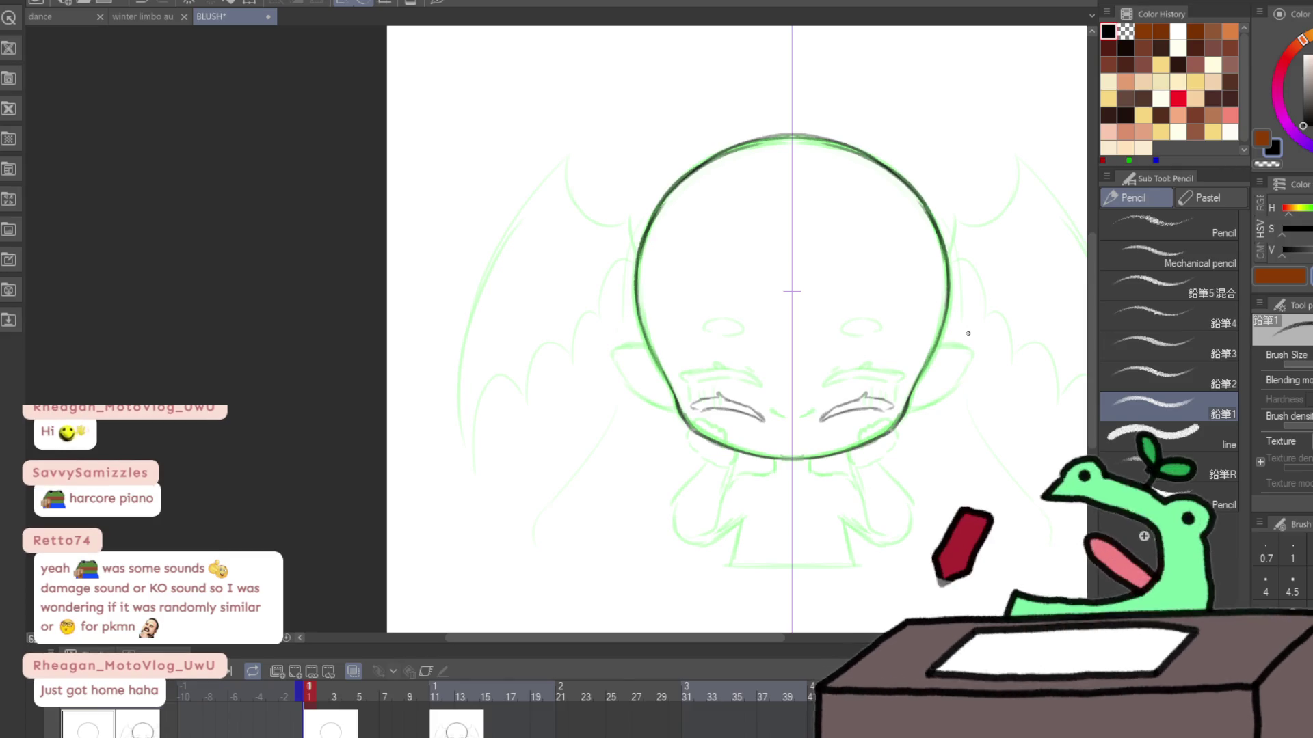
{"action": "scroll", "coordinate": [817, 410], "scroll_direction": "up", "scroll_amount": 3}
{"action": "left_click_drag", "start_coordinate": [786, 480], "coordinate": [803, 469]}
{"action": "left_click_drag", "start_coordinate": [899, 448], "coordinate": [900, 436]}
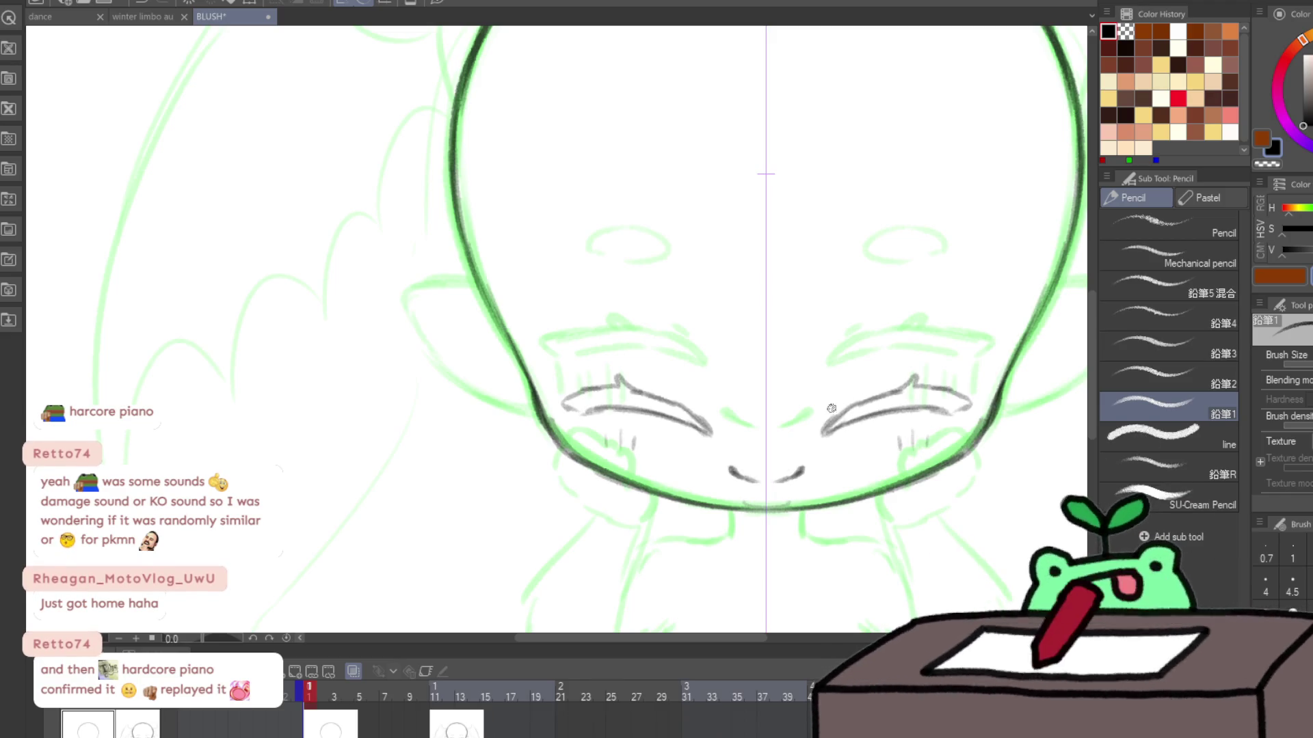
{"action": "mouse_move", "coordinate": [884, 285]}
{"action": "left_mouse_down"}
{"action": "mouse_move", "coordinate": [863, 308]}
{"action": "mouse_move", "coordinate": [916, 280]}
{"action": "mouse_move", "coordinate": [858, 316]}
{"action": "mouse_move", "coordinate": [916, 299]}
{"action": "mouse_move", "coordinate": [903, 313]}
{"action": "left_mouse_up"}
{"action": "key", "text": "ctrl+0"}
{"action": "left_click", "coordinate": [949, 397]}
{"action": "key", "text": "p"}
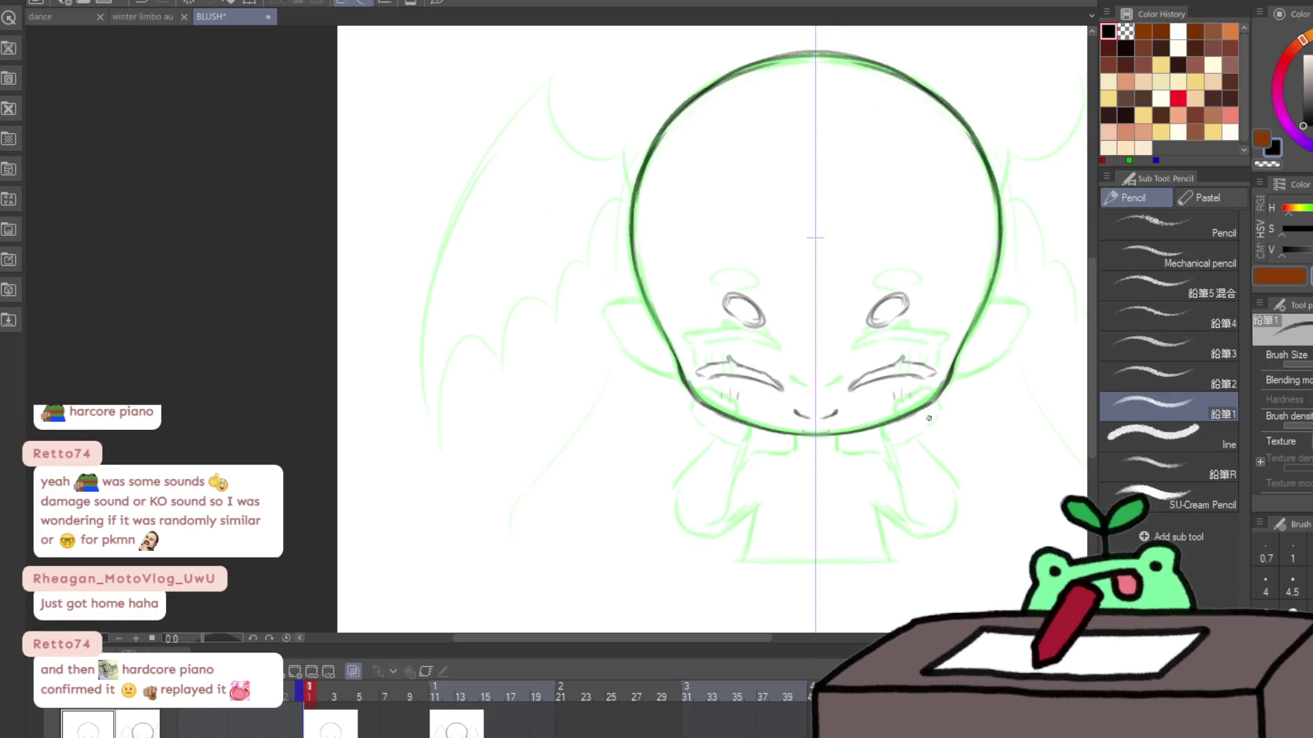
{"action": "key", "text": "j"}
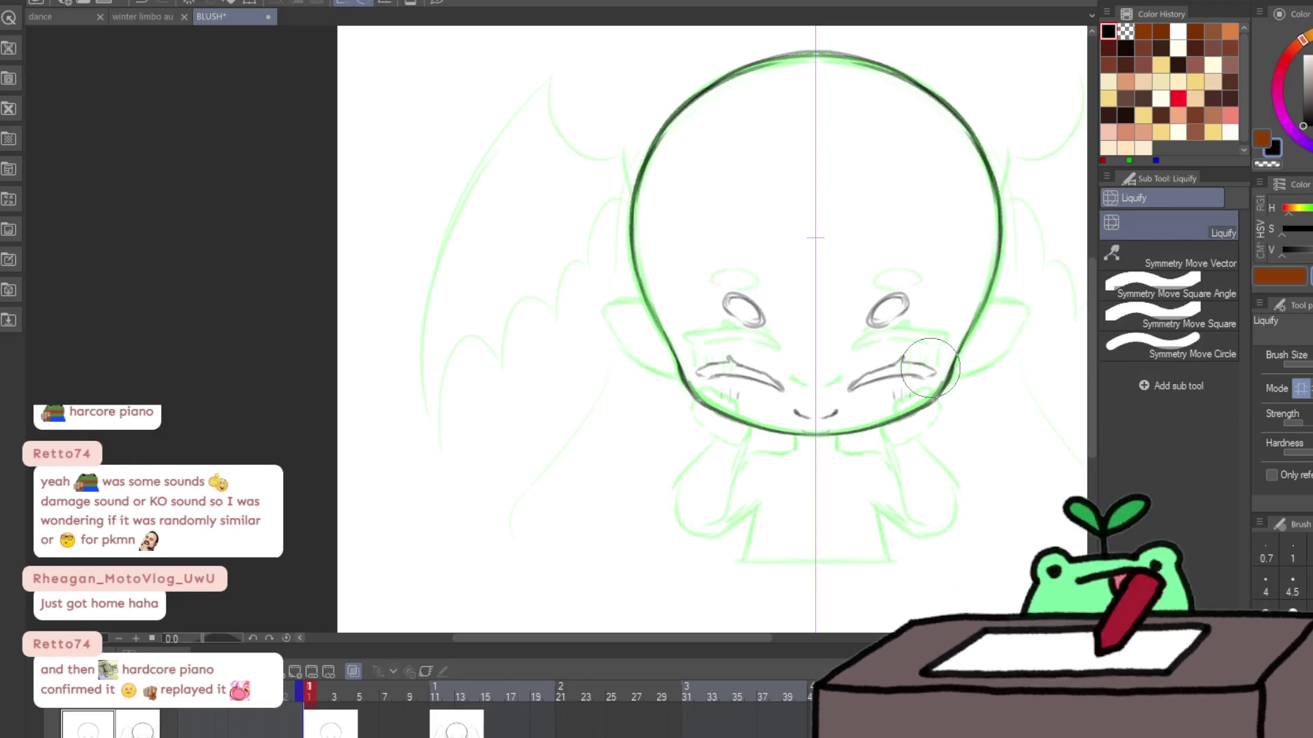
Step: Nudge the right cheek outline with Liquify, then draw and darken mirrored pointed ears
{"action": "left_click_drag", "start_coordinate": [928, 363], "coordinate": [928, 359]}
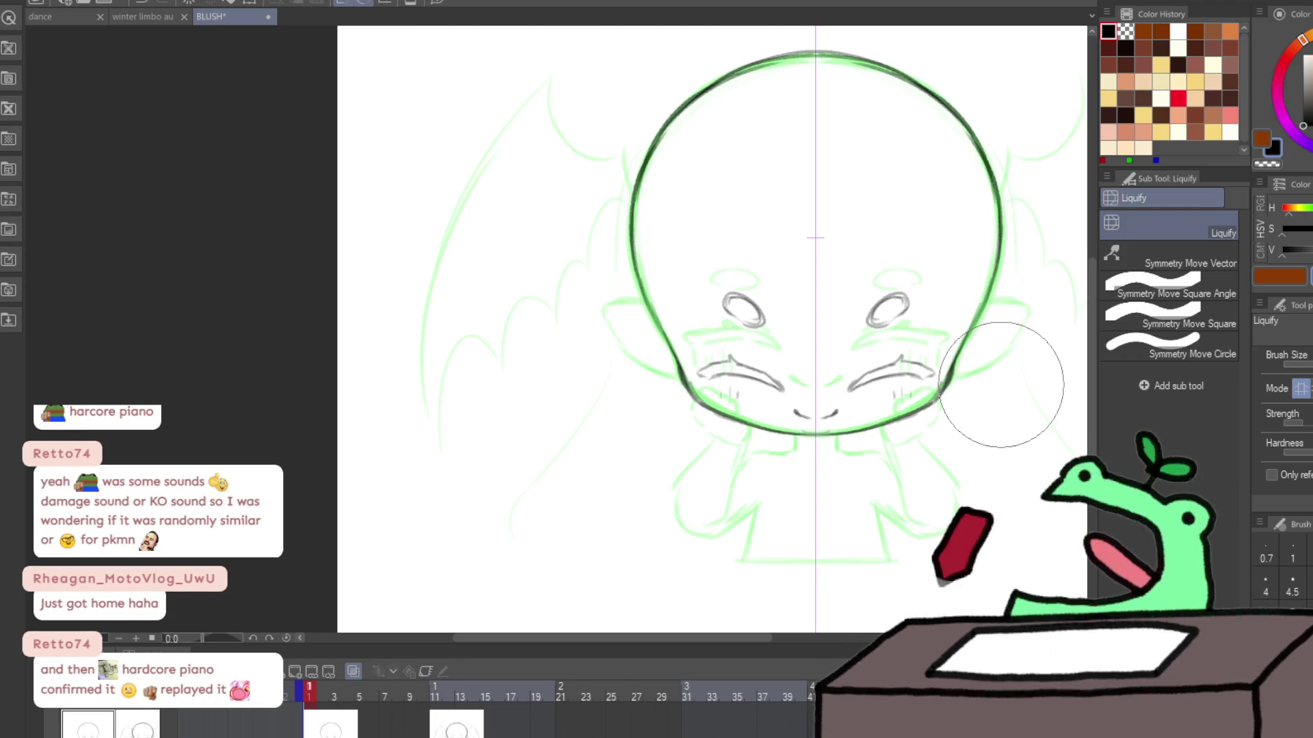
{"action": "key", "text": "p"}
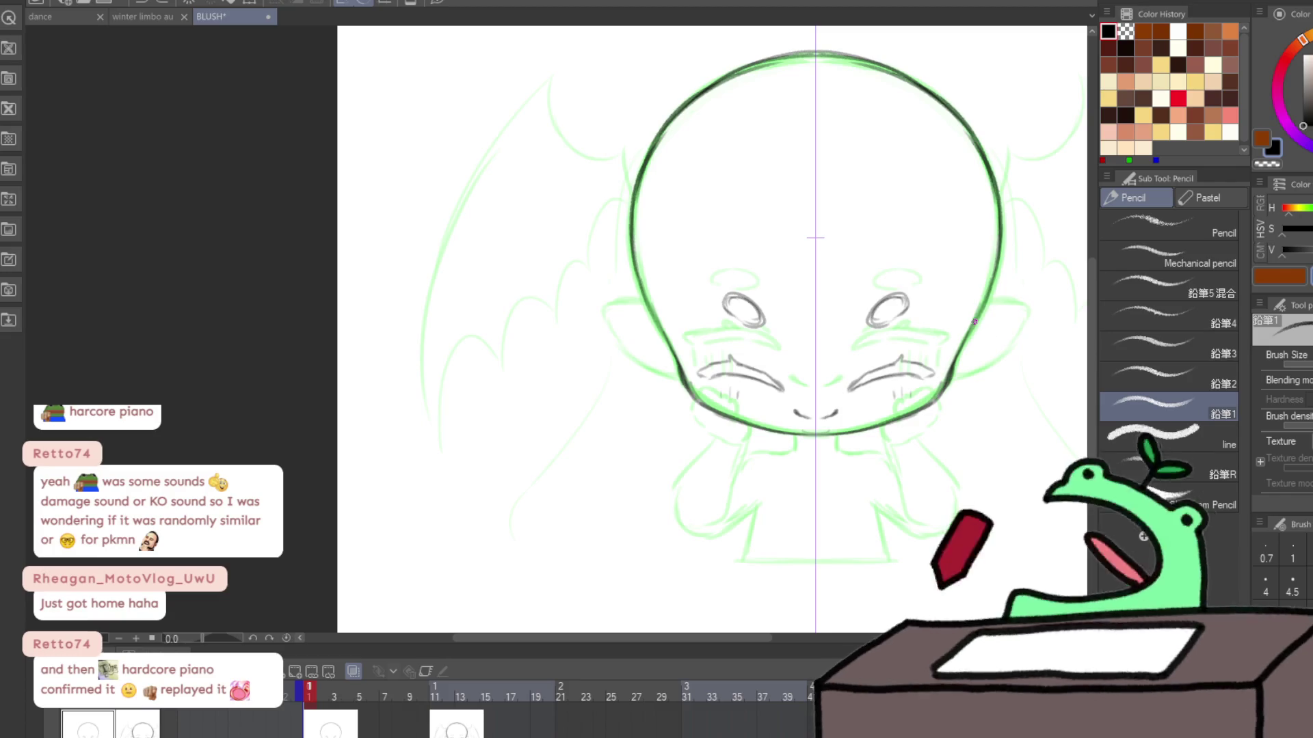
{"action": "mouse_move", "coordinate": [975, 321]}
{"action": "left_mouse_down"}
{"action": "mouse_move", "coordinate": [1018, 316]}
{"action": "mouse_move", "coordinate": [976, 373]}
{"action": "mouse_move", "coordinate": [938, 390]}
{"action": "left_mouse_up"}
{"action": "mouse_move", "coordinate": [1013, 313]}
{"action": "left_mouse_down"}
{"action": "mouse_move", "coordinate": [998, 358]}
{"action": "mouse_move", "coordinate": [979, 367]}
{"action": "left_mouse_up"}
{"action": "key", "text": "ctrl+t"}
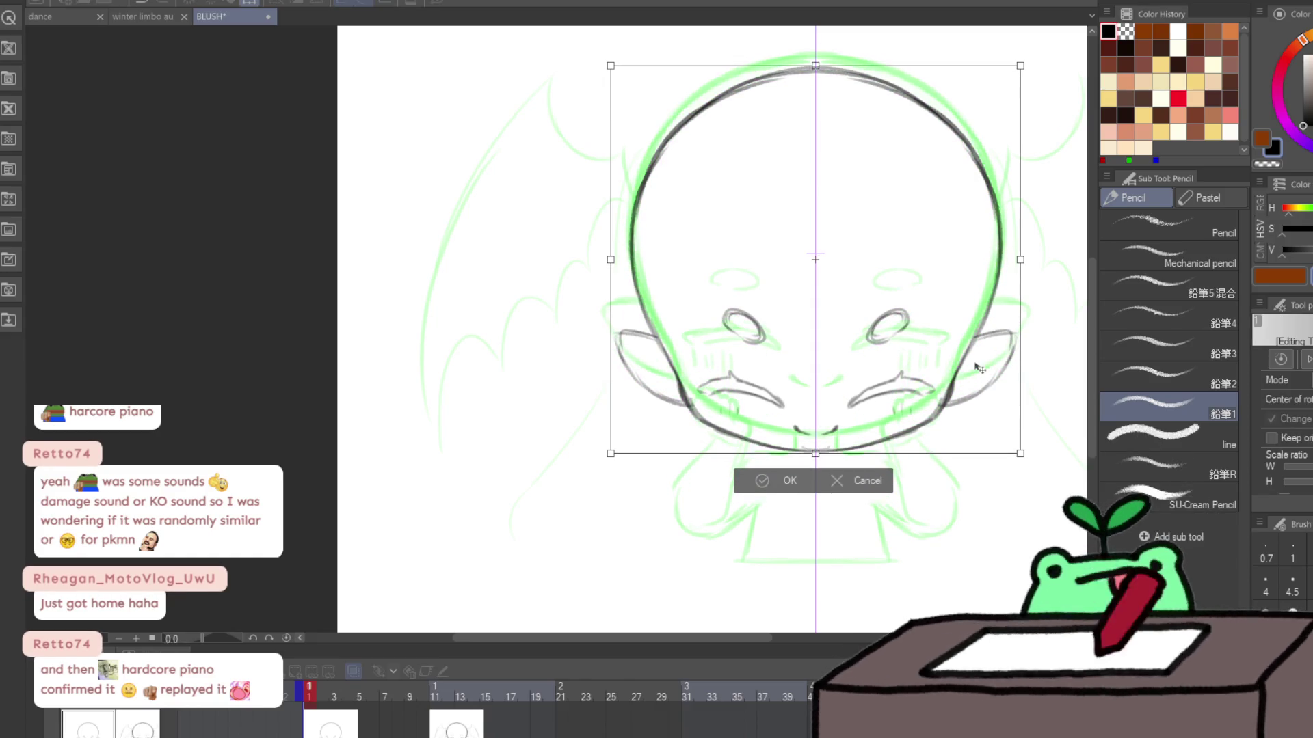
Step: Confirm the head line art shifted down and compare it against the frame 11 drawing
{"action": "key", "text": "Return"}
{"action": "key", "text": "Right"}
{"action": "key", "text": "Left"}
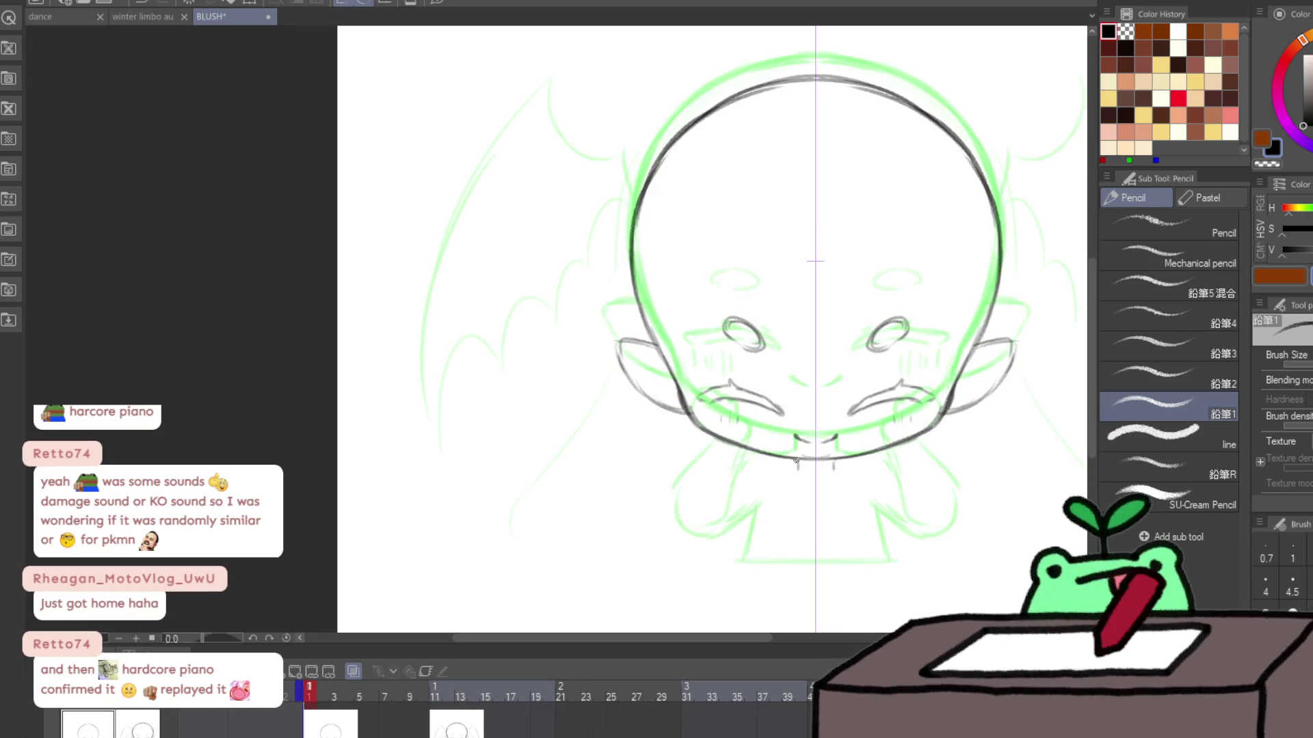
Step: Add short strokes at both sides of the chin and start an arm curving down
{"action": "left_click_drag", "start_coordinate": [763, 456], "coordinate": [758, 467]}
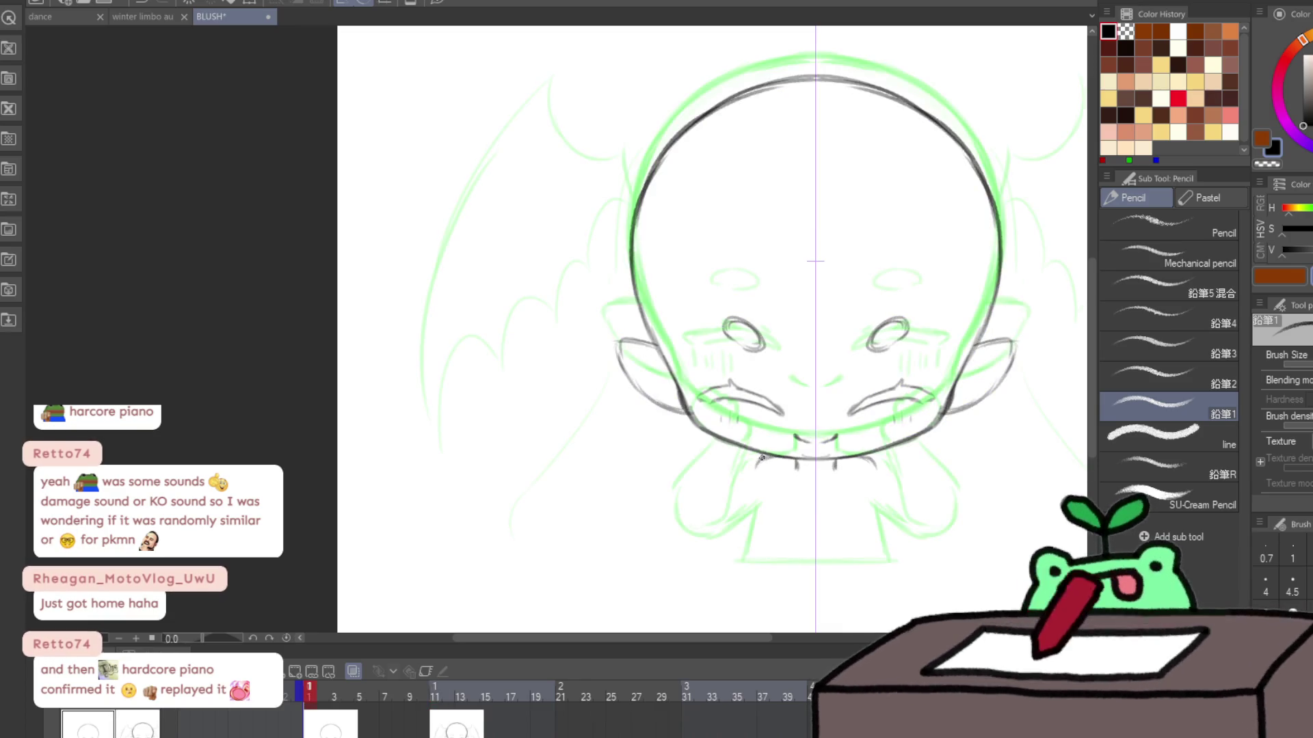
{"action": "mouse_move", "coordinate": [885, 450]}
{"action": "left_mouse_down"}
{"action": "mouse_move", "coordinate": [878, 465]}
{"action": "mouse_move", "coordinate": [916, 419]}
{"action": "mouse_move", "coordinate": [931, 438]}
{"action": "mouse_move", "coordinate": [899, 501]}
{"action": "left_mouse_up"}
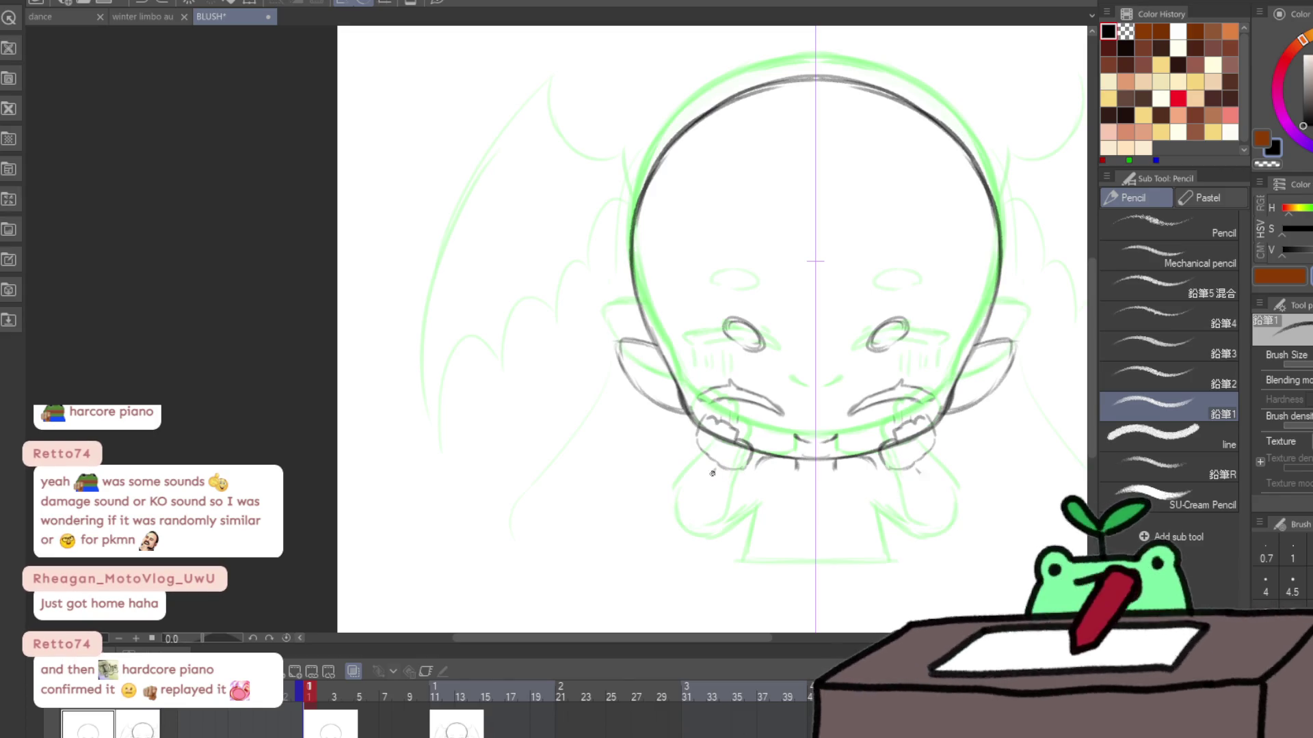
{"action": "left_click_drag", "start_coordinate": [716, 462], "coordinate": [660, 521]}
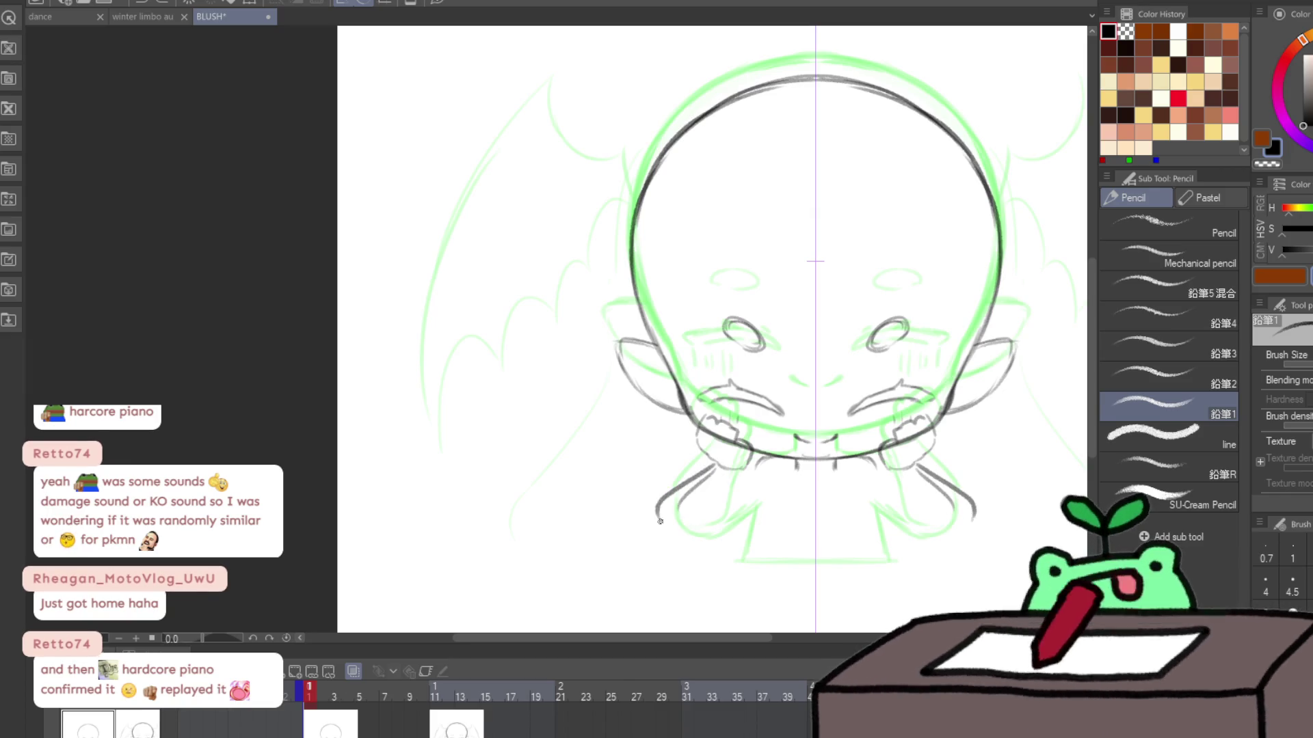
Step: Close the hand loops under the chin and add a stroke below the left hand
{"action": "mouse_move", "coordinate": [747, 470]}
{"action": "left_mouse_down"}
{"action": "mouse_move", "coordinate": [703, 540]}
{"action": "mouse_move", "coordinate": [761, 461]}
{"action": "left_mouse_up"}
{"action": "mouse_move", "coordinate": [707, 538]}
{"action": "left_mouse_down"}
{"action": "mouse_move", "coordinate": [758, 514]}
{"action": "mouse_move", "coordinate": [748, 562]}
{"action": "mouse_move", "coordinate": [853, 559]}
{"action": "left_mouse_up"}
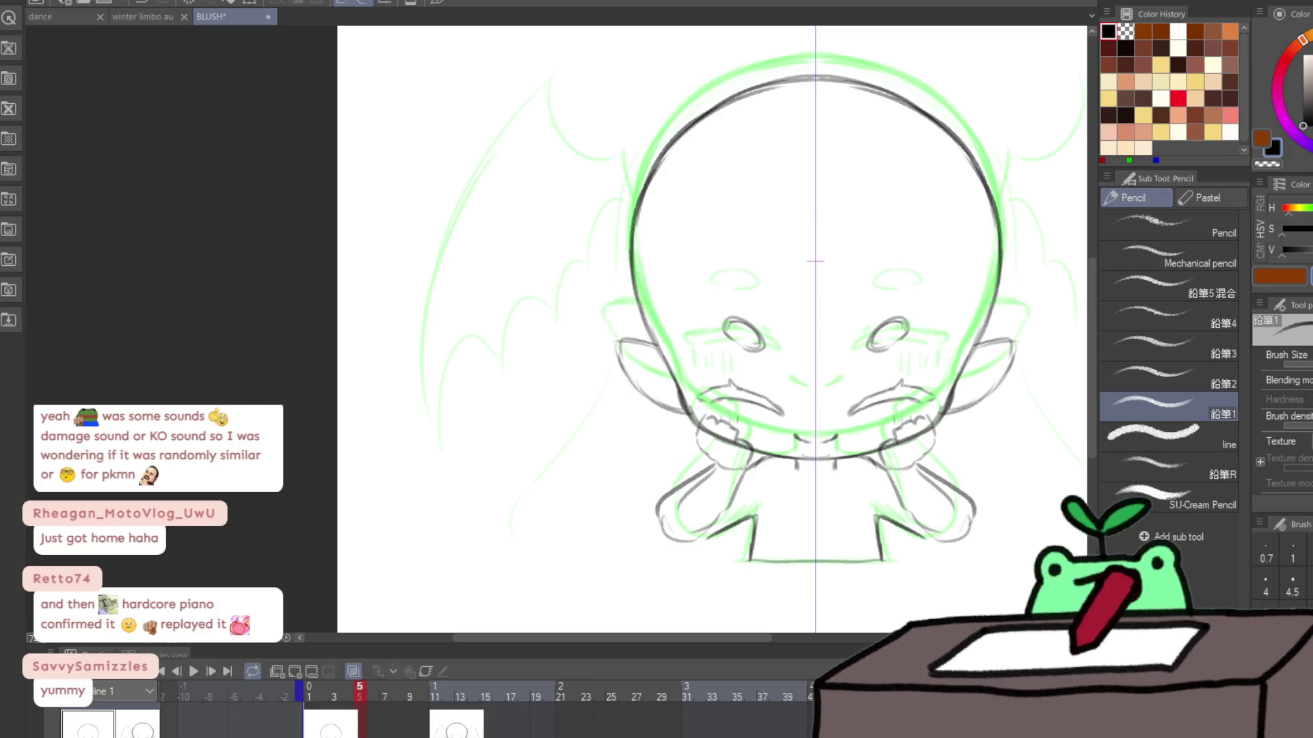
Step: On the next frame's blank cel, trace the top of the head outline down toward the cheeks
{"action": "left_click", "coordinate": [376, 722]}
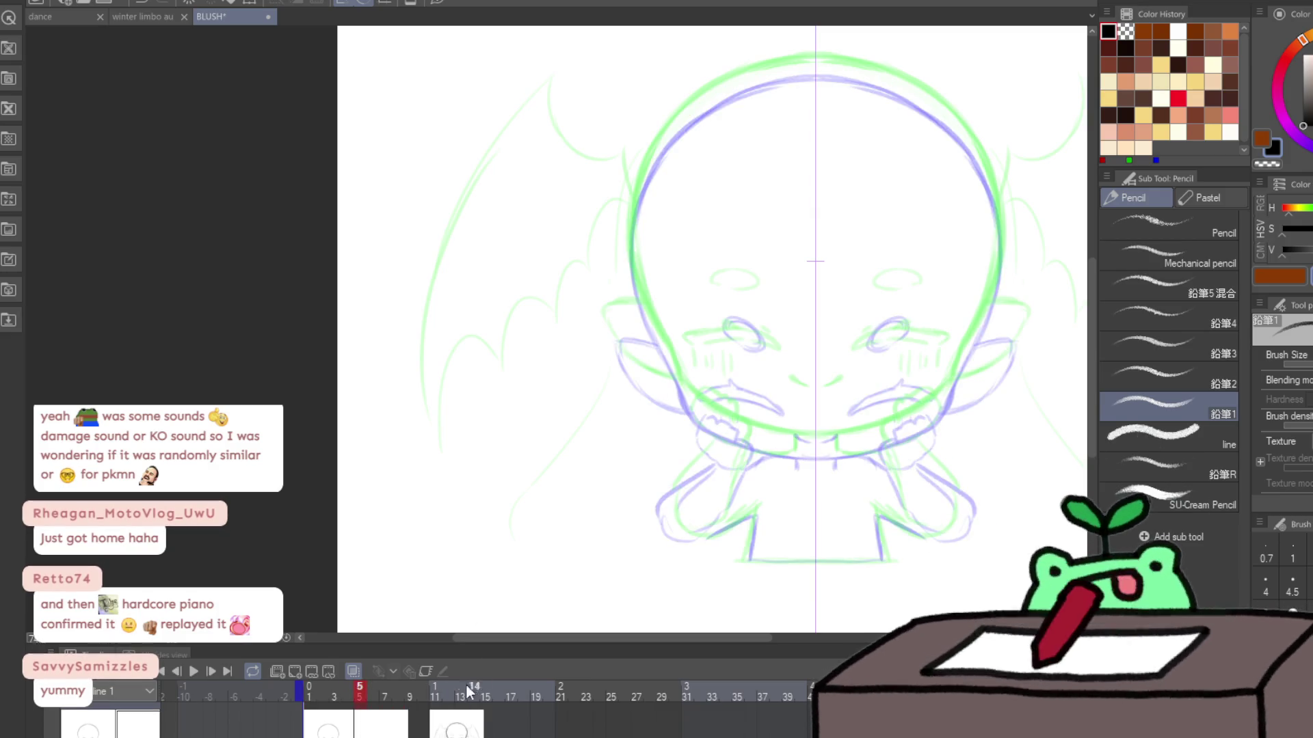
{"action": "left_click_drag", "start_coordinate": [838, 161], "coordinate": [835, 208]}
{"action": "left_click_drag", "start_coordinate": [862, 123], "coordinate": [979, 225]}
{"action": "mouse_move", "coordinate": [630, 229]}
{"action": "left_mouse_down"}
{"action": "mouse_move", "coordinate": [755, 123]}
{"action": "mouse_move", "coordinate": [785, 117]}
{"action": "mouse_move", "coordinate": [677, 159]}
{"action": "left_mouse_up"}
{"action": "left_click_drag", "start_coordinate": [779, 118], "coordinate": [634, 240]}
{"action": "left_click_drag", "start_coordinate": [683, 163], "coordinate": [624, 287]}
{"action": "left_click_drag", "start_coordinate": [644, 216], "coordinate": [624, 335]}
{"action": "left_click_drag", "start_coordinate": [626, 277], "coordinate": [652, 386]}
{"action": "left_click_drag", "start_coordinate": [623, 305], "coordinate": [678, 448]}
{"action": "key", "text": "ctrl+z"}
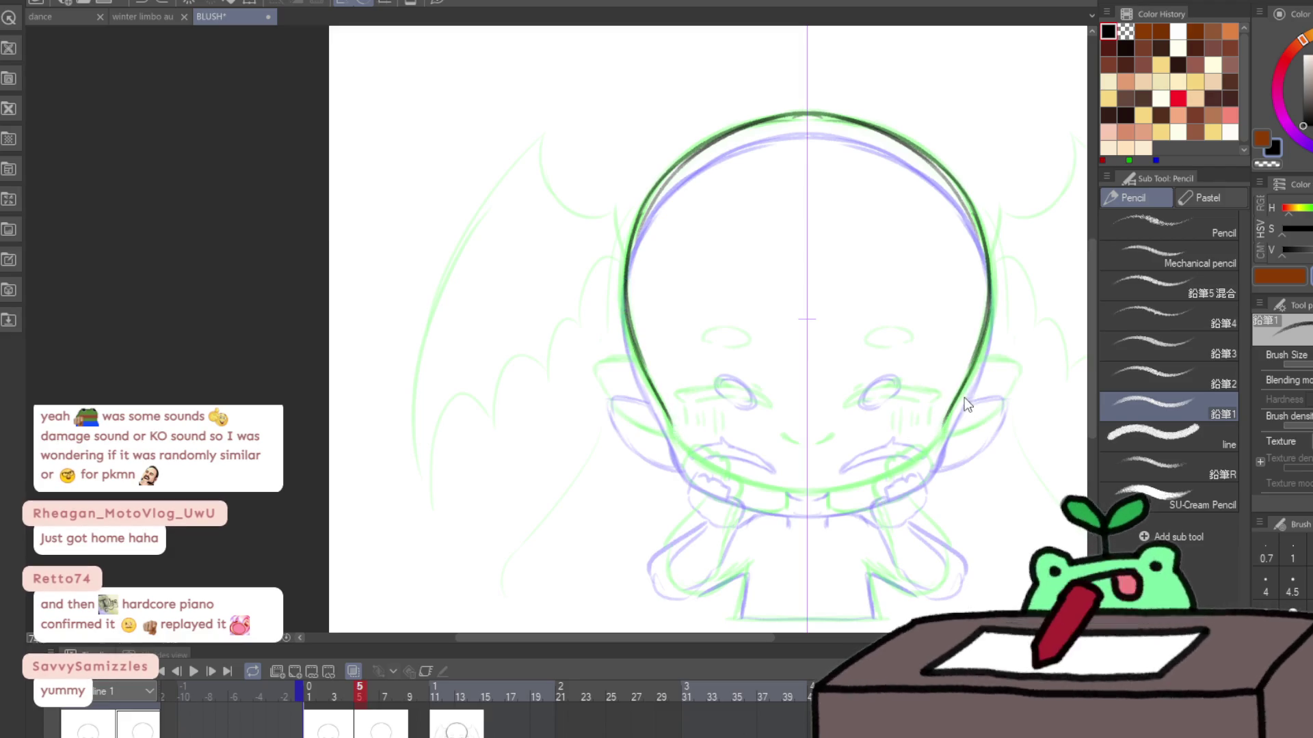
Step: Extend the outline down the right cheek and darken the lower edge of the right ear
{"action": "left_click_drag", "start_coordinate": [988, 308], "coordinate": [966, 386]}
{"action": "left_click_drag", "start_coordinate": [981, 342], "coordinate": [954, 408]}
{"action": "left_click_drag", "start_coordinate": [963, 387], "coordinate": [942, 437]}
{"action": "key", "text": "ctrl+z"}
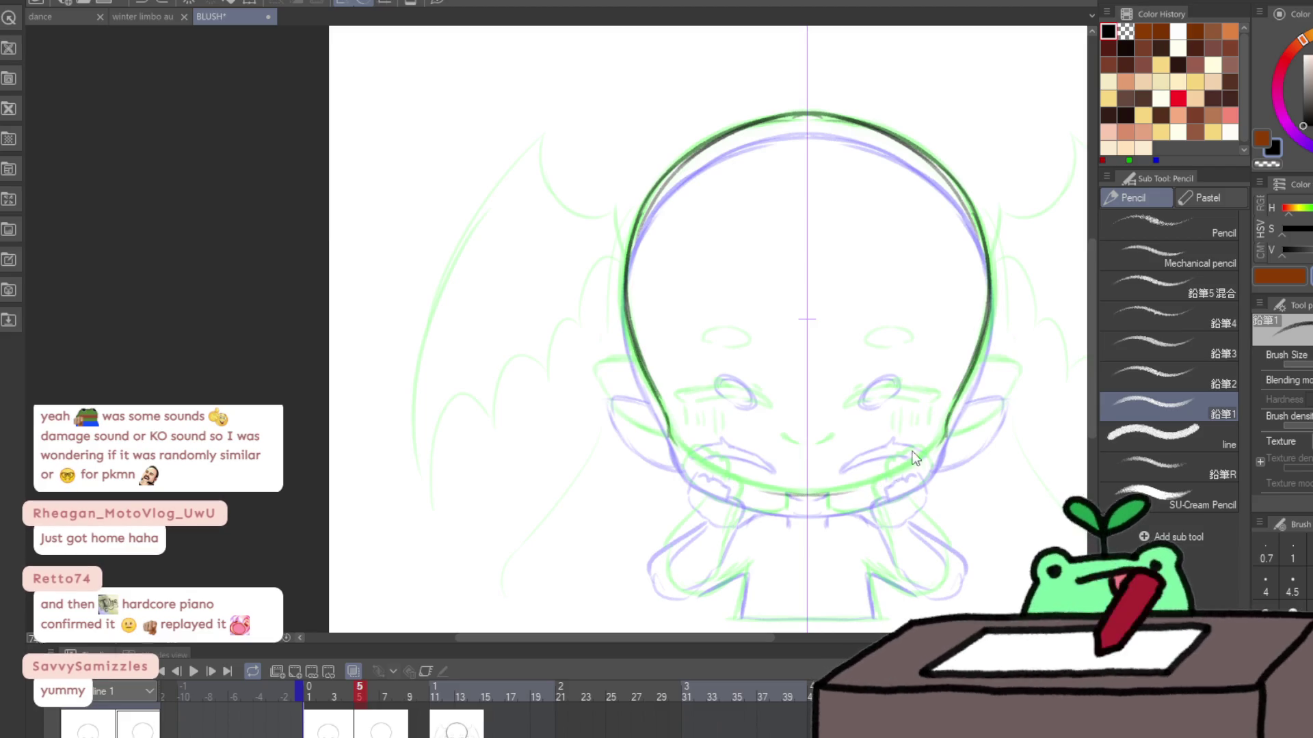
{"action": "mouse_move", "coordinate": [953, 404]}
{"action": "left_mouse_down"}
{"action": "mouse_move", "coordinate": [942, 429]}
{"action": "mouse_move", "coordinate": [869, 477]}
{"action": "mouse_move", "coordinate": [926, 448]}
{"action": "left_mouse_up"}
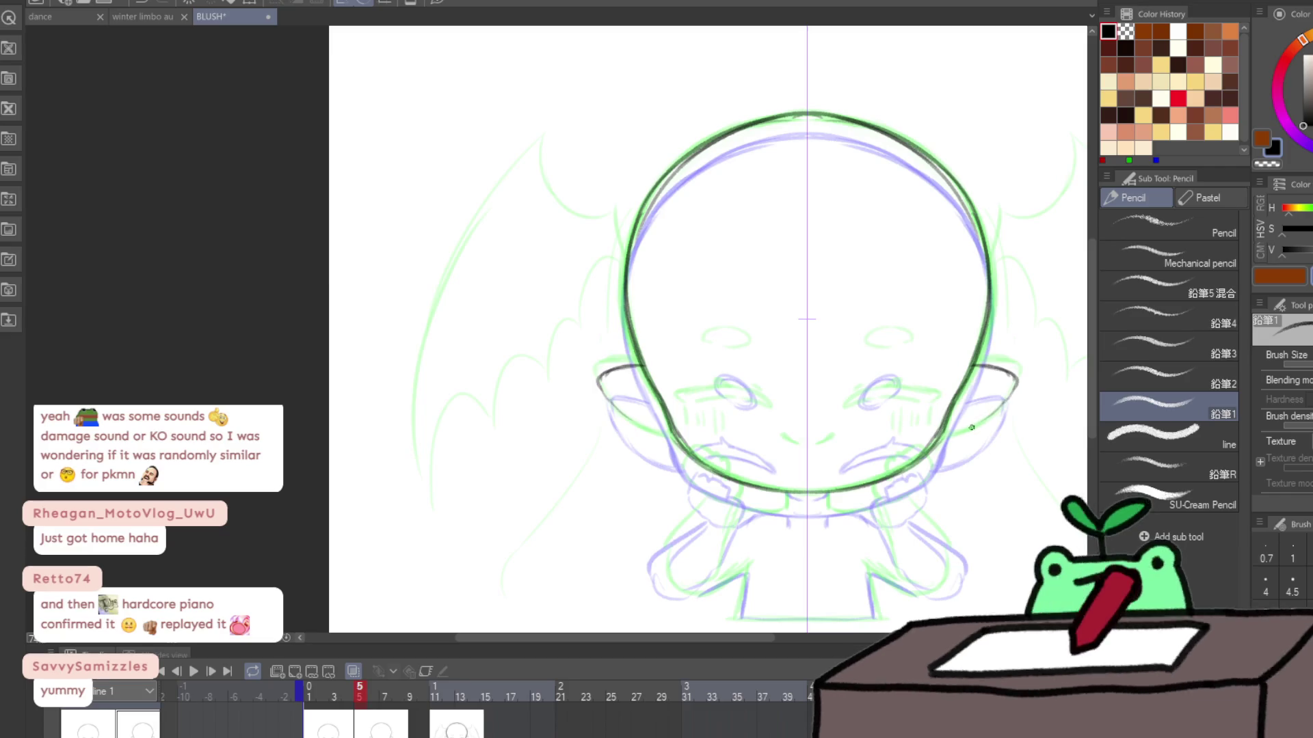
{"action": "left_click_drag", "start_coordinate": [977, 430], "coordinate": [956, 434]}
Step: Draw the eyebrow above the right eye and add a small nose mark
{"action": "left_click_drag", "start_coordinate": [855, 366], "coordinate": [919, 352]}
{"action": "mouse_move", "coordinate": [841, 376]}
{"action": "left_mouse_down"}
{"action": "mouse_move", "coordinate": [889, 358]}
{"action": "mouse_move", "coordinate": [890, 345]}
{"action": "mouse_move", "coordinate": [938, 361]}
{"action": "left_mouse_up"}
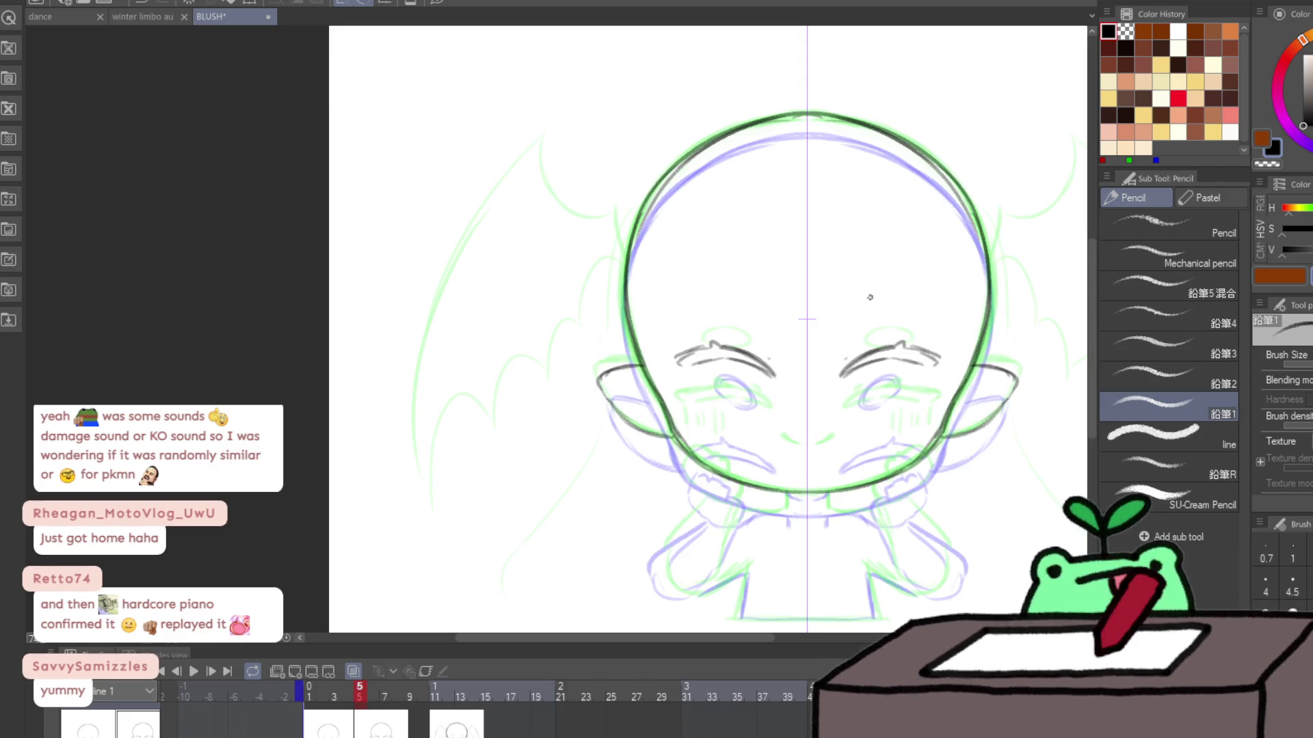
{"action": "mouse_move", "coordinate": [897, 289]}
{"action": "left_mouse_down"}
{"action": "mouse_move", "coordinate": [867, 300]}
{"action": "mouse_move", "coordinate": [909, 298]}
{"action": "left_mouse_up"}
{"action": "key", "text": "ctrl+z"}
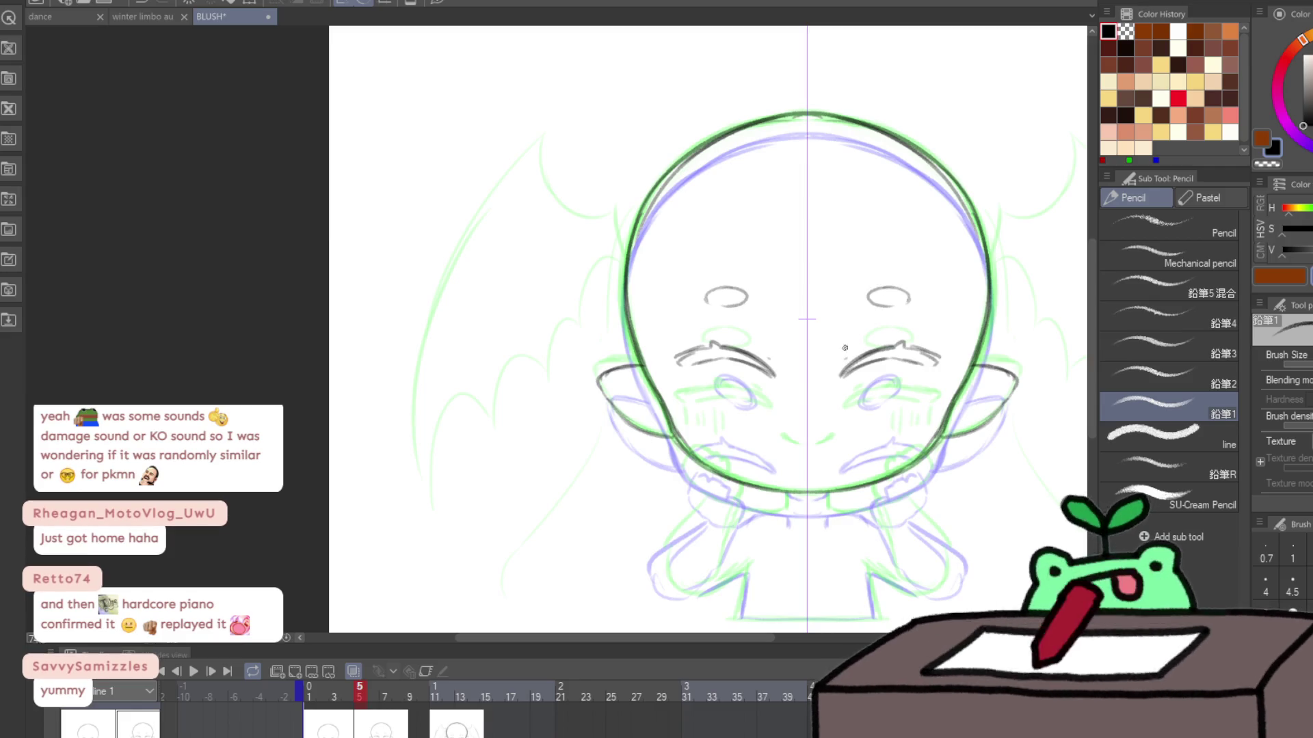
{"action": "mouse_move", "coordinate": [828, 397]}
{"action": "left_mouse_down"}
{"action": "mouse_move", "coordinate": [808, 403]}
{"action": "mouse_move", "coordinate": [834, 403]}
{"action": "left_mouse_up"}
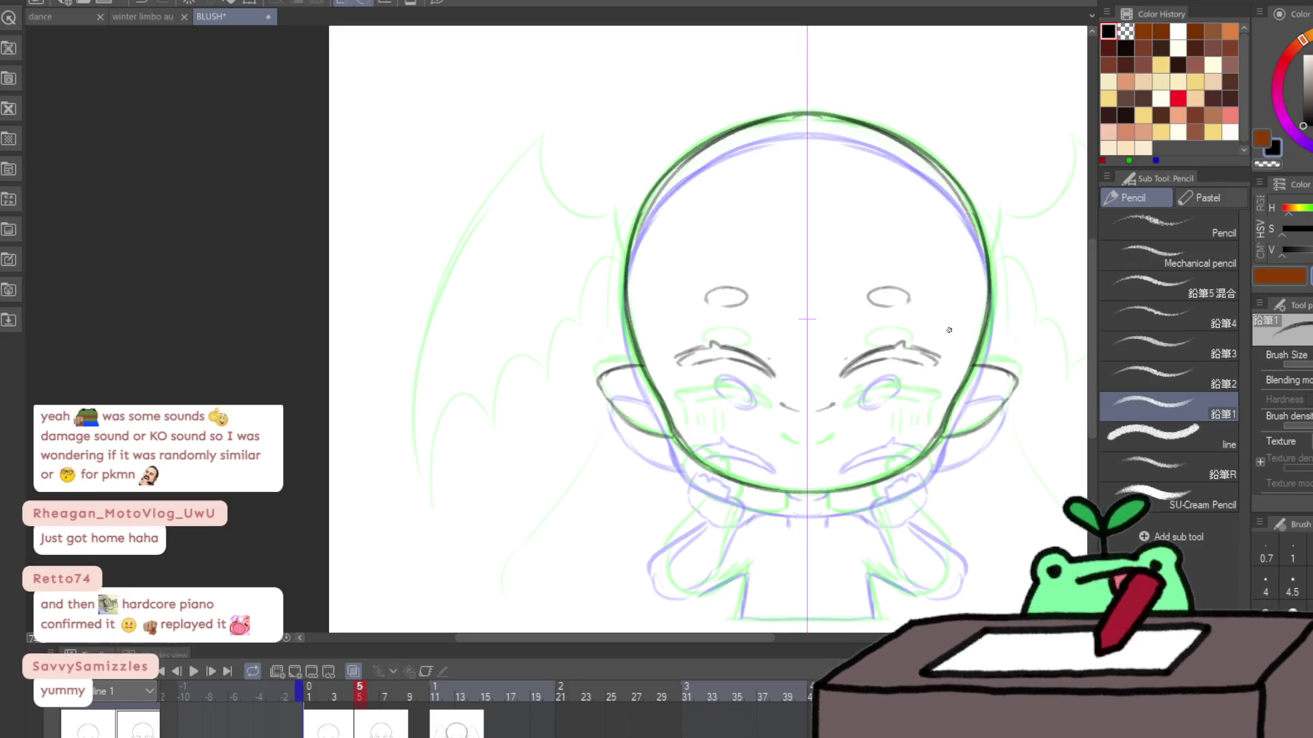
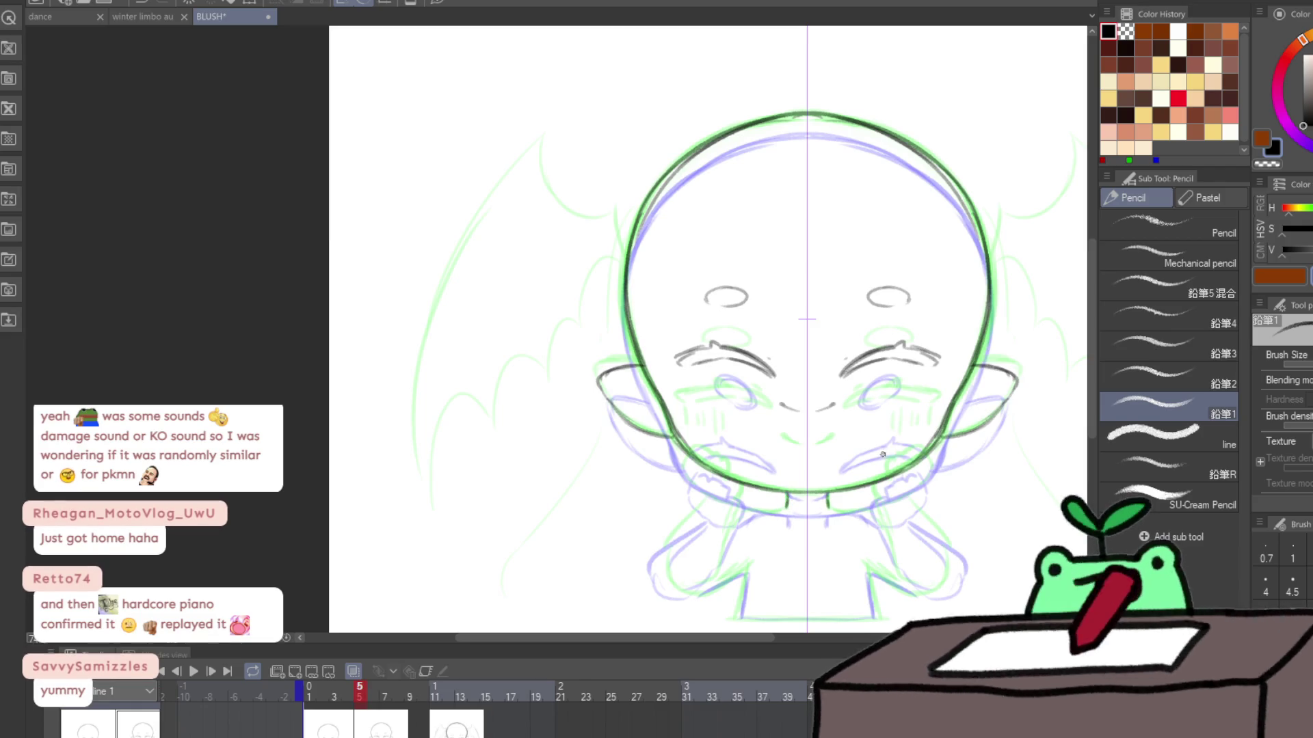
Step: Draw the mirrored jaw line and the fingers of the cheek-hugging hands
{"action": "mouse_move", "coordinate": [887, 469]}
{"action": "left_mouse_down"}
{"action": "mouse_move", "coordinate": [892, 452]}
{"action": "mouse_move", "coordinate": [880, 459]}
{"action": "left_mouse_up"}
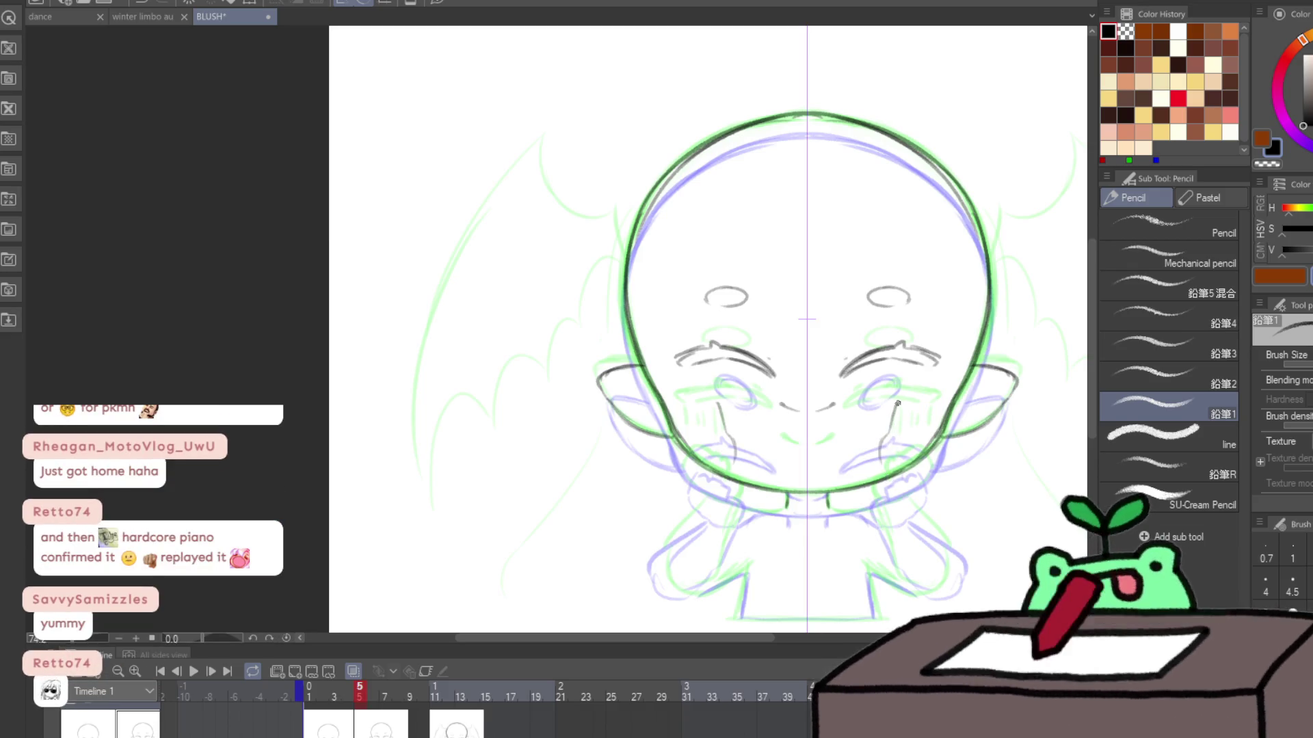
{"action": "mouse_move", "coordinate": [911, 398]}
{"action": "left_mouse_down"}
{"action": "mouse_move", "coordinate": [926, 395]}
{"action": "mouse_move", "coordinate": [935, 415]}
{"action": "left_mouse_up"}
{"action": "left_click_drag", "start_coordinate": [889, 476], "coordinate": [911, 465]}
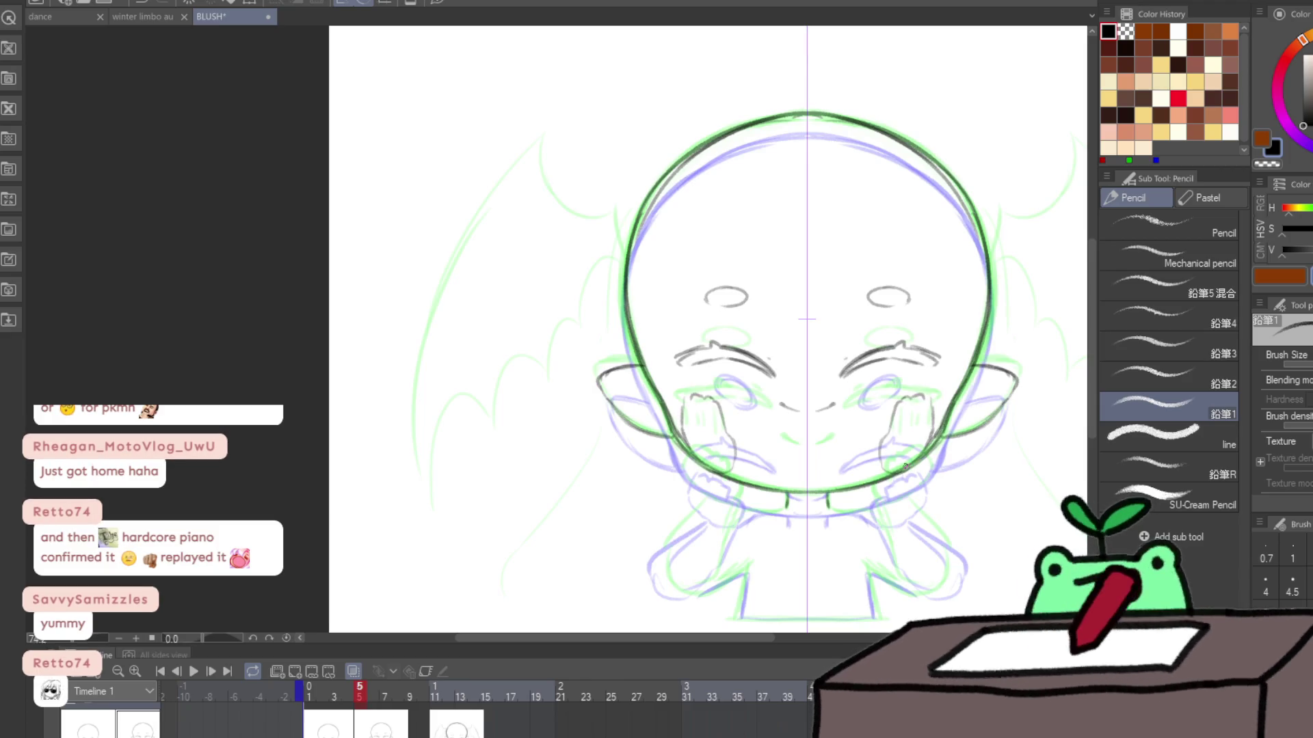
Step: Redraw the arms down from the shoulders, plus the hand and collar lines
{"action": "left_click_drag", "start_coordinate": [706, 460], "coordinate": [659, 545]}
{"action": "key", "text": "ctrl+z"}
{"action": "key", "text": "ctrl+z"}
{"action": "mouse_move", "coordinate": [698, 465]}
{"action": "left_mouse_down"}
{"action": "mouse_move", "coordinate": [664, 550]}
{"action": "mouse_move", "coordinate": [728, 480]}
{"action": "left_mouse_up"}
{"action": "left_click_drag", "start_coordinate": [728, 532], "coordinate": [725, 547]}
{"action": "mouse_move", "coordinate": [687, 493]}
{"action": "left_mouse_down"}
{"action": "mouse_move", "coordinate": [659, 541]}
{"action": "mouse_move", "coordinate": [685, 581]}
{"action": "left_mouse_up"}
{"action": "left_click_drag", "start_coordinate": [766, 510], "coordinate": [784, 502]}
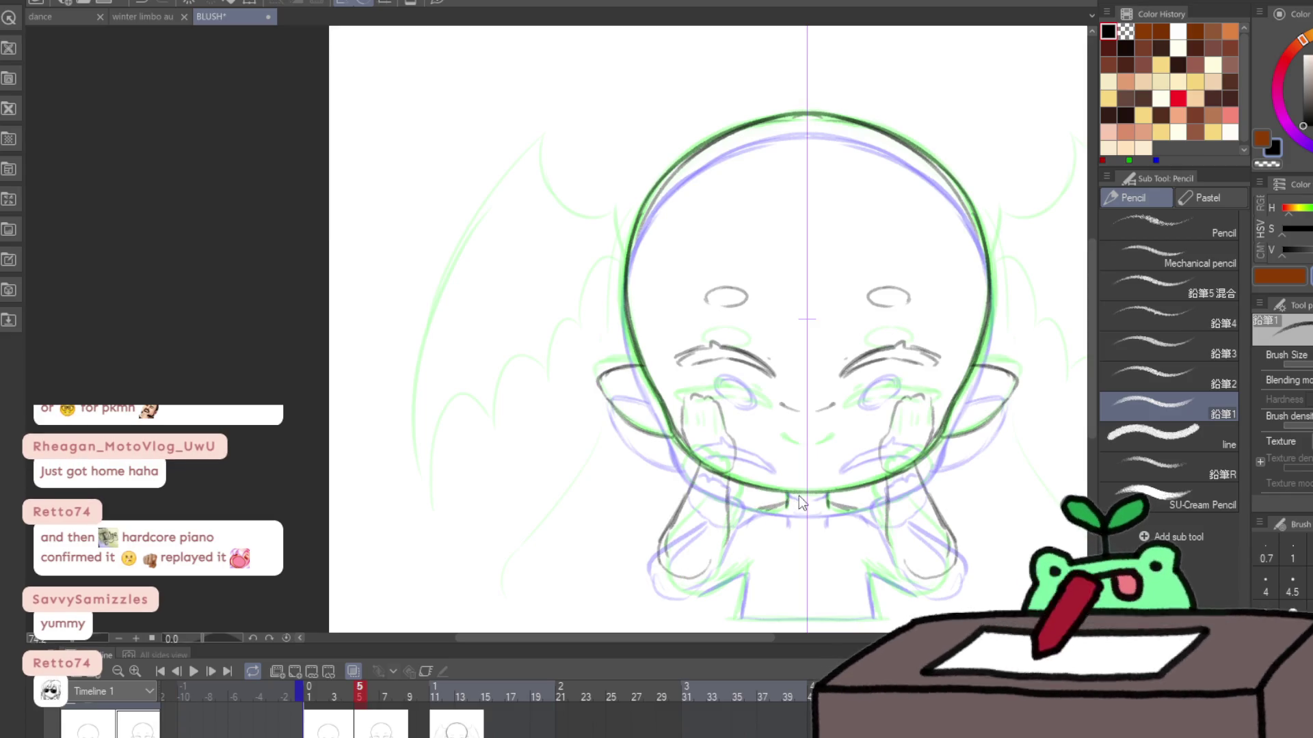
Step: Nudge frame 5's drawing slightly upward with a free transform
{"action": "key", "text": "ctrl+t"}
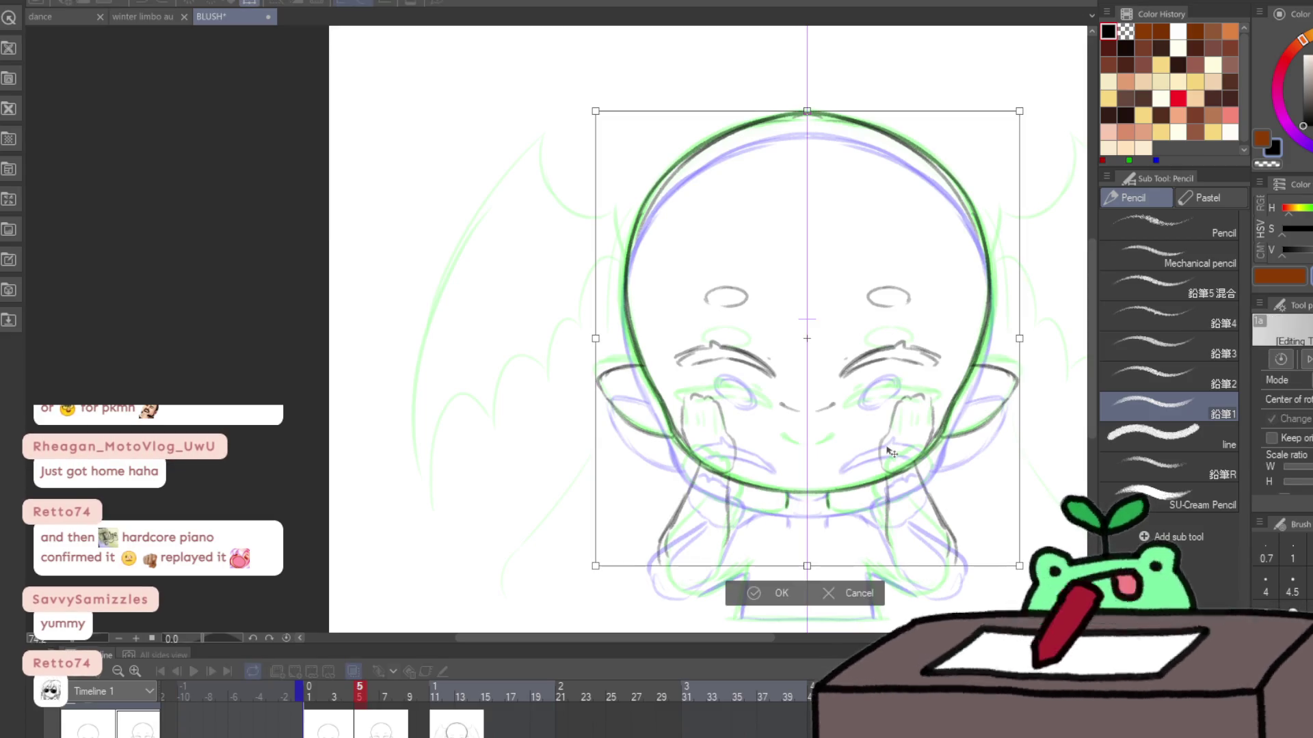
{"action": "left_click_drag", "start_coordinate": [891, 453], "coordinate": [888, 446]}
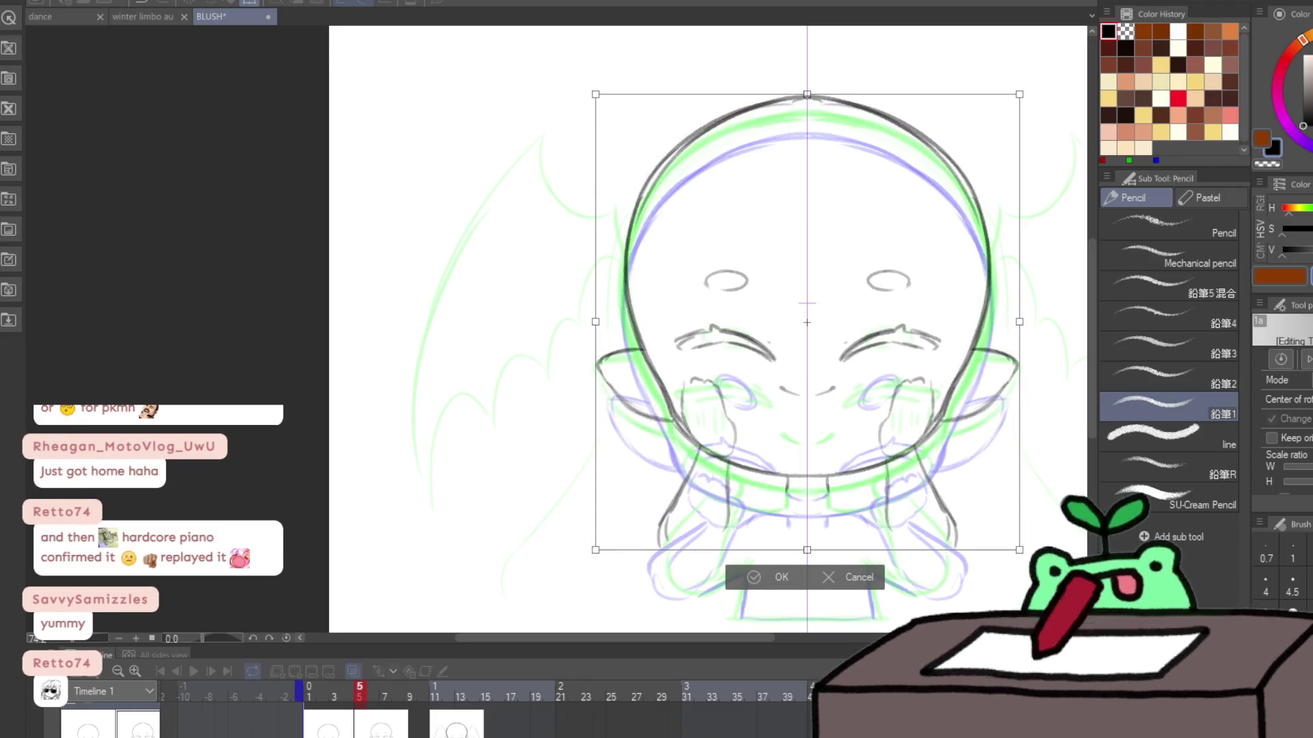
{"action": "key", "text": "Return"}
Step: Add a short collar line and darken the left arm line
{"action": "mouse_move", "coordinate": [754, 500]}
{"action": "left_mouse_down"}
{"action": "mouse_move", "coordinate": [779, 489]}
{"action": "mouse_move", "coordinate": [751, 502]}
{"action": "left_mouse_up"}
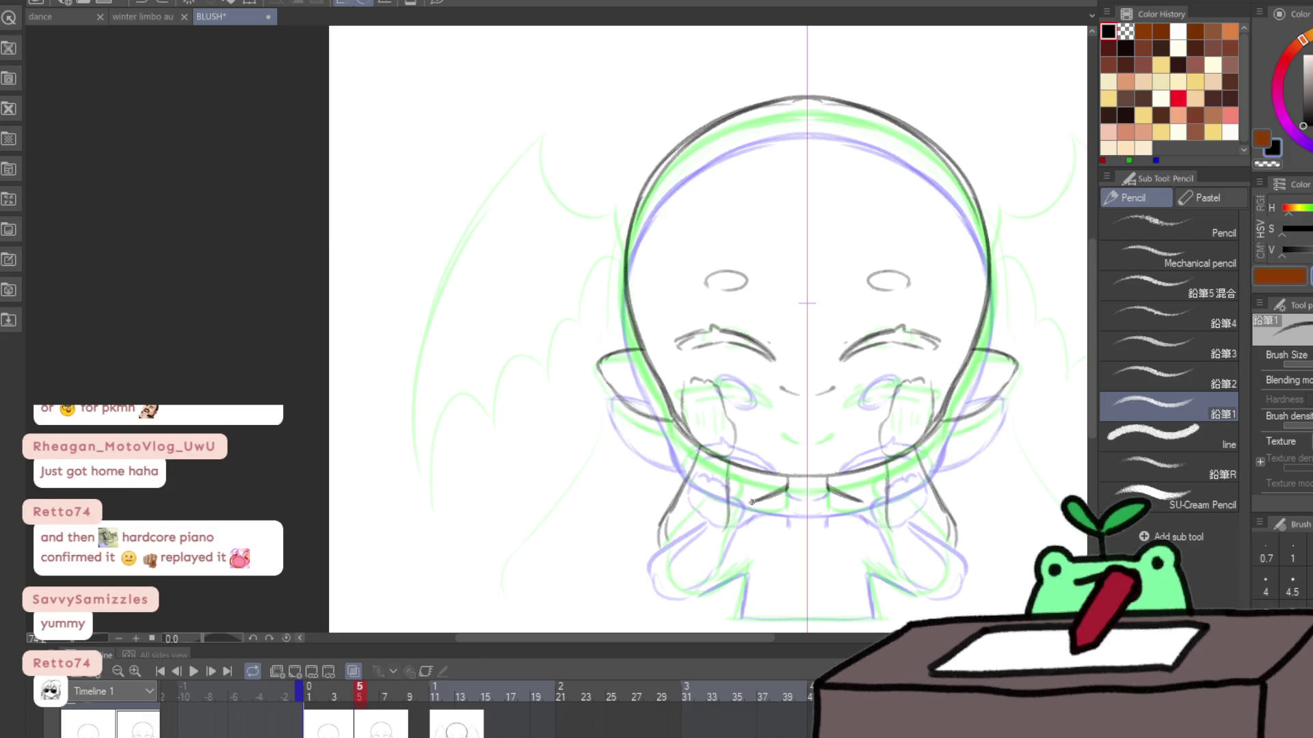
{"action": "mouse_move", "coordinate": [673, 530]}
{"action": "left_mouse_down"}
{"action": "mouse_move", "coordinate": [661, 552]}
{"action": "mouse_move", "coordinate": [708, 586]}
{"action": "mouse_move", "coordinate": [738, 574]}
{"action": "mouse_move", "coordinate": [726, 584]}
{"action": "mouse_move", "coordinate": [736, 618]}
{"action": "left_mouse_up"}
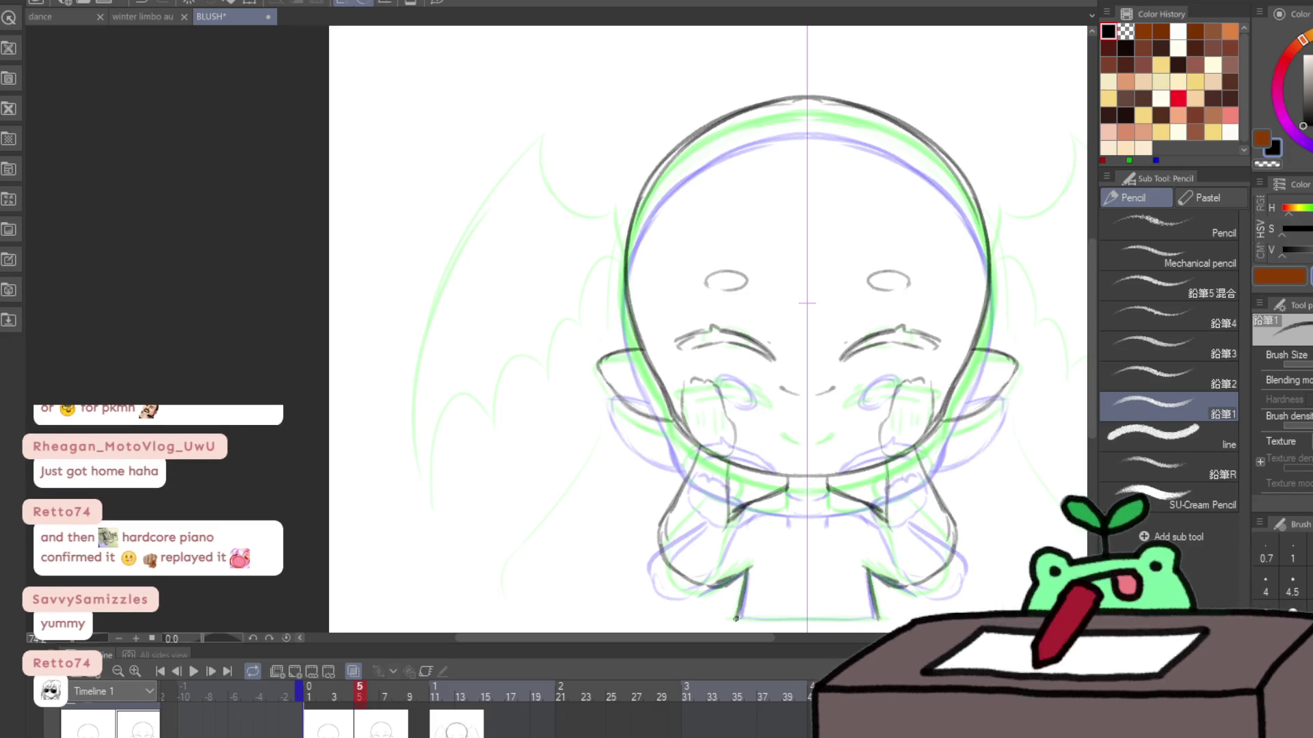
{"action": "left_click", "coordinate": [193, 671]}
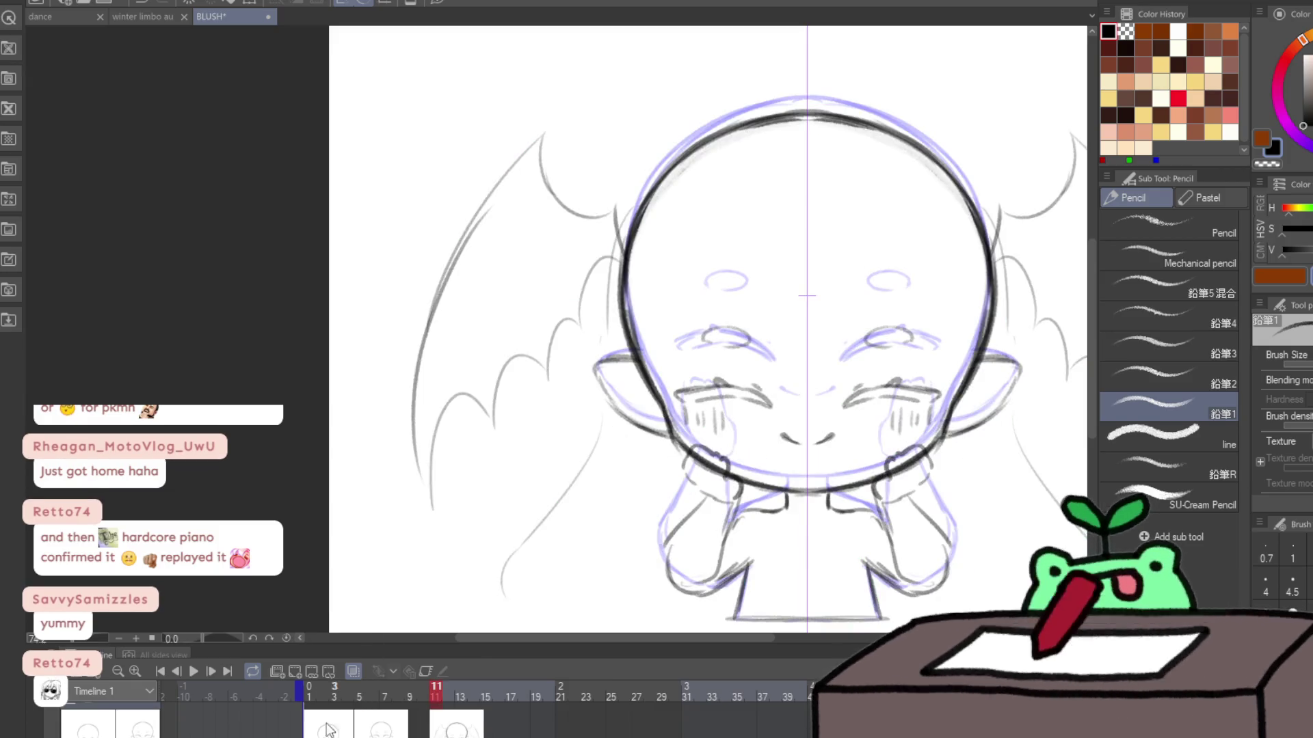
Step: Replay the animation from frame 1 several times, stopping on frame 6 and clearing the selection
{"action": "left_click", "coordinate": [194, 671]}
{"action": "left_click", "coordinate": [198, 668]}
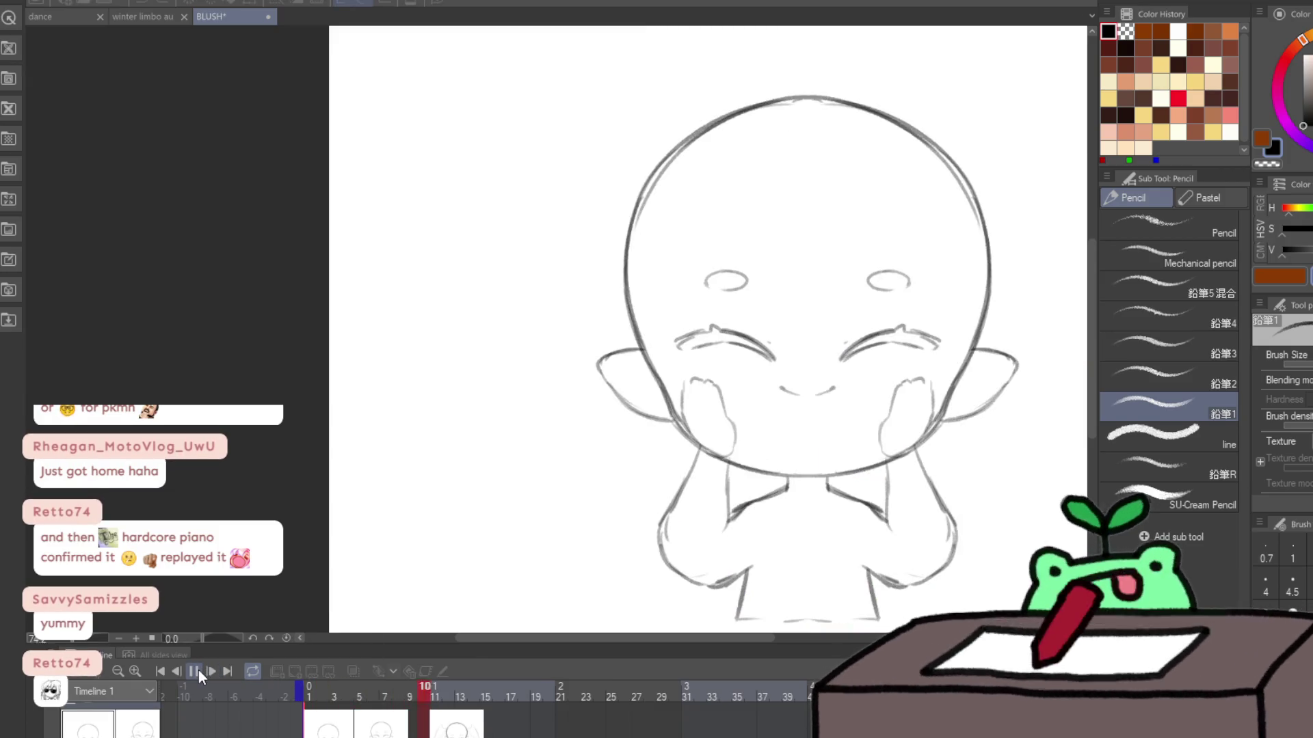
{"action": "left_click", "coordinate": [198, 670]}
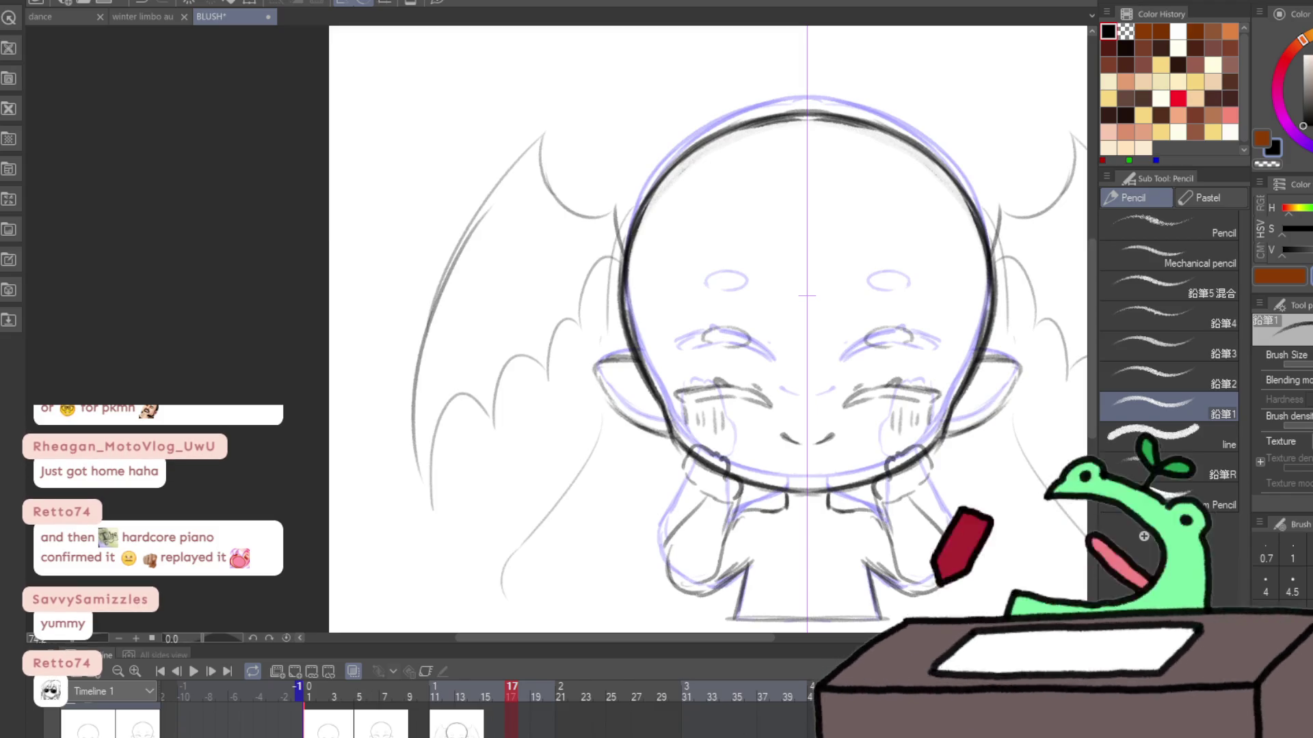
{"action": "left_click", "coordinate": [193, 671]}
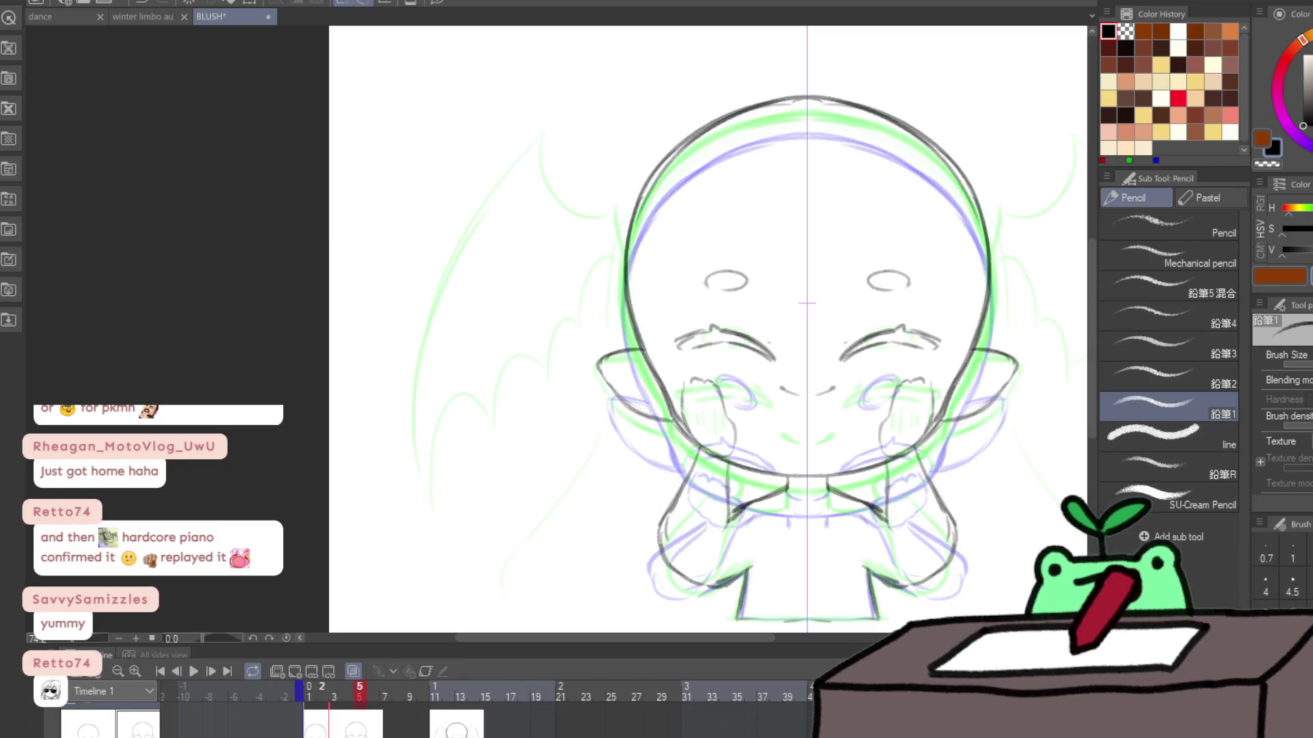
{"action": "left_click", "coordinate": [197, 673]}
{"action": "left_click", "coordinate": [194, 671]}
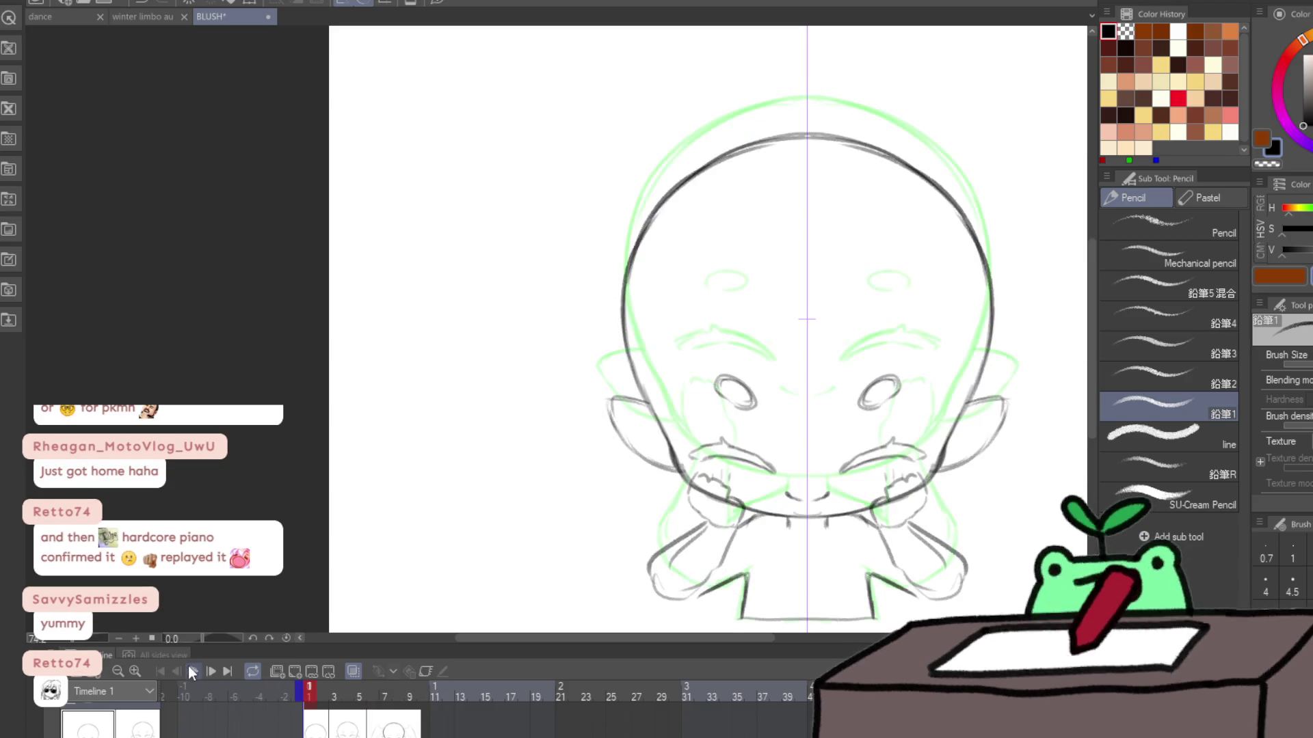
{"action": "key", "text": "space"}
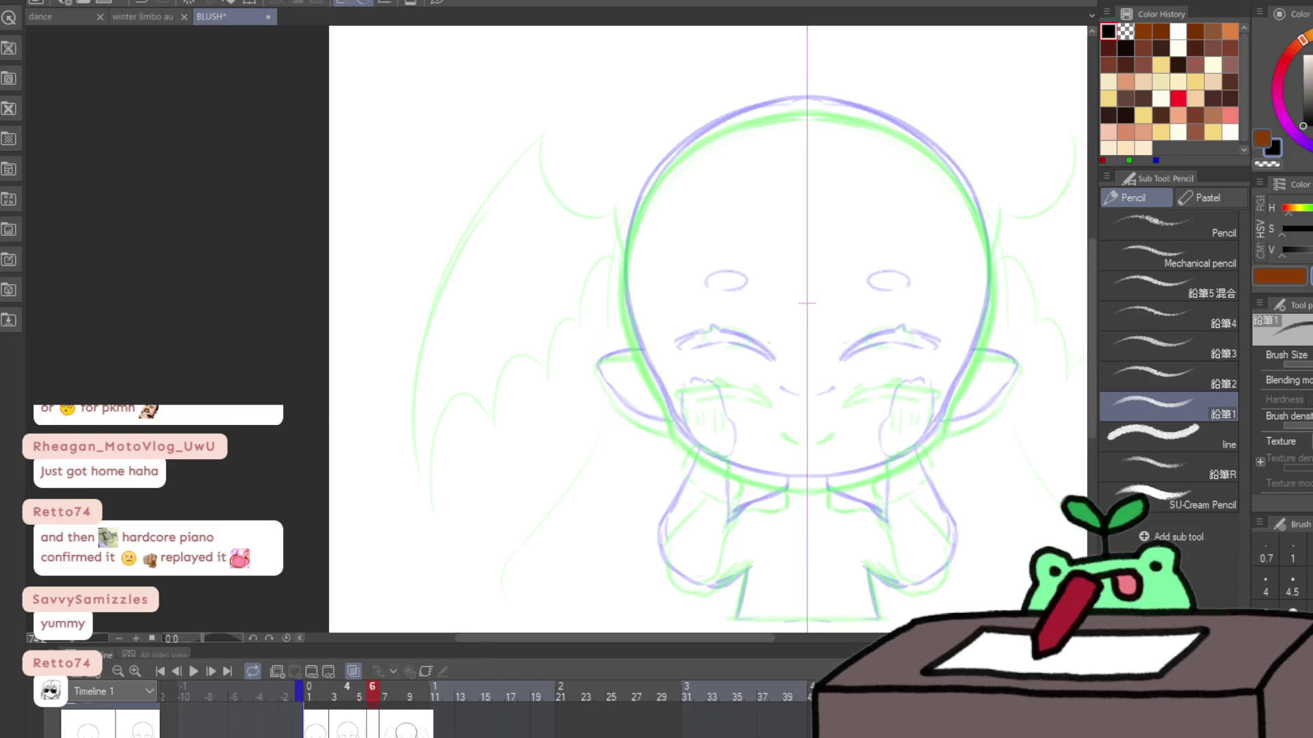
{"action": "key", "text": "ctrl+z"}
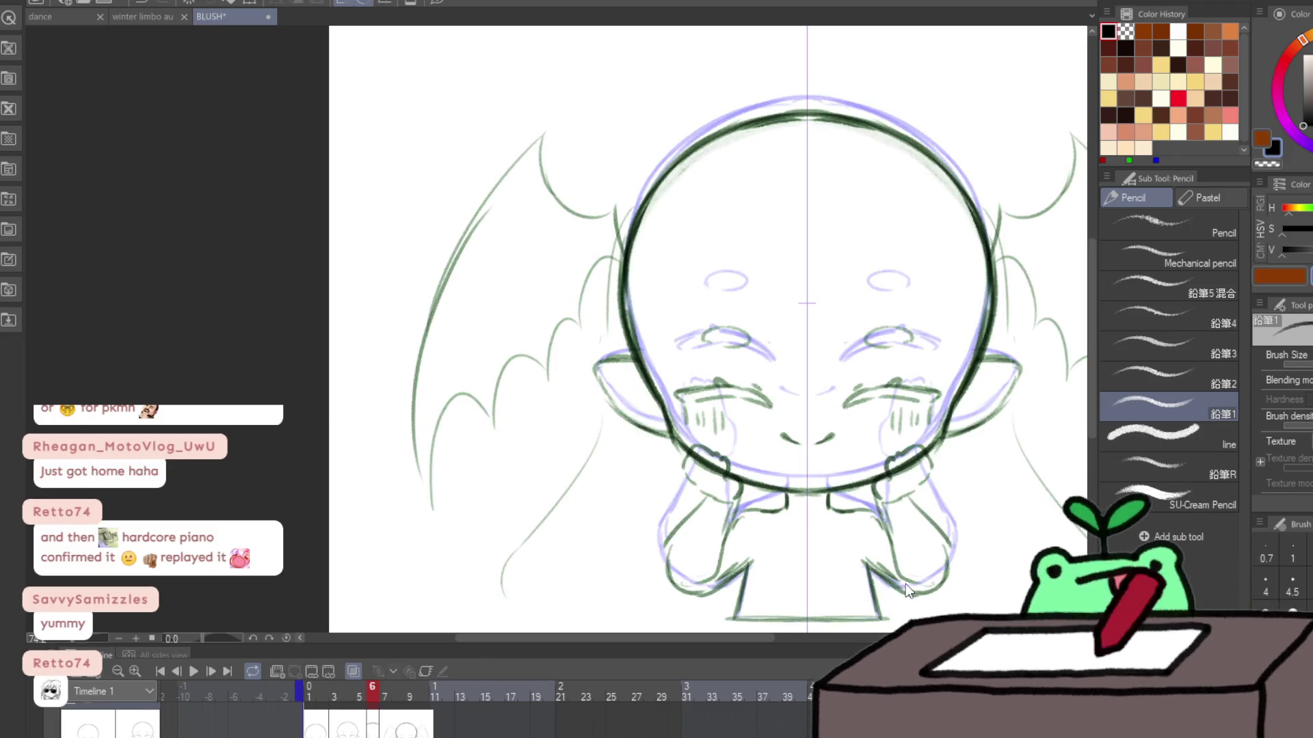
Step: Shift frame 6's drawing down slightly with a free transform
{"action": "left_click_drag", "start_coordinate": [905, 584], "coordinate": [755, 567]}
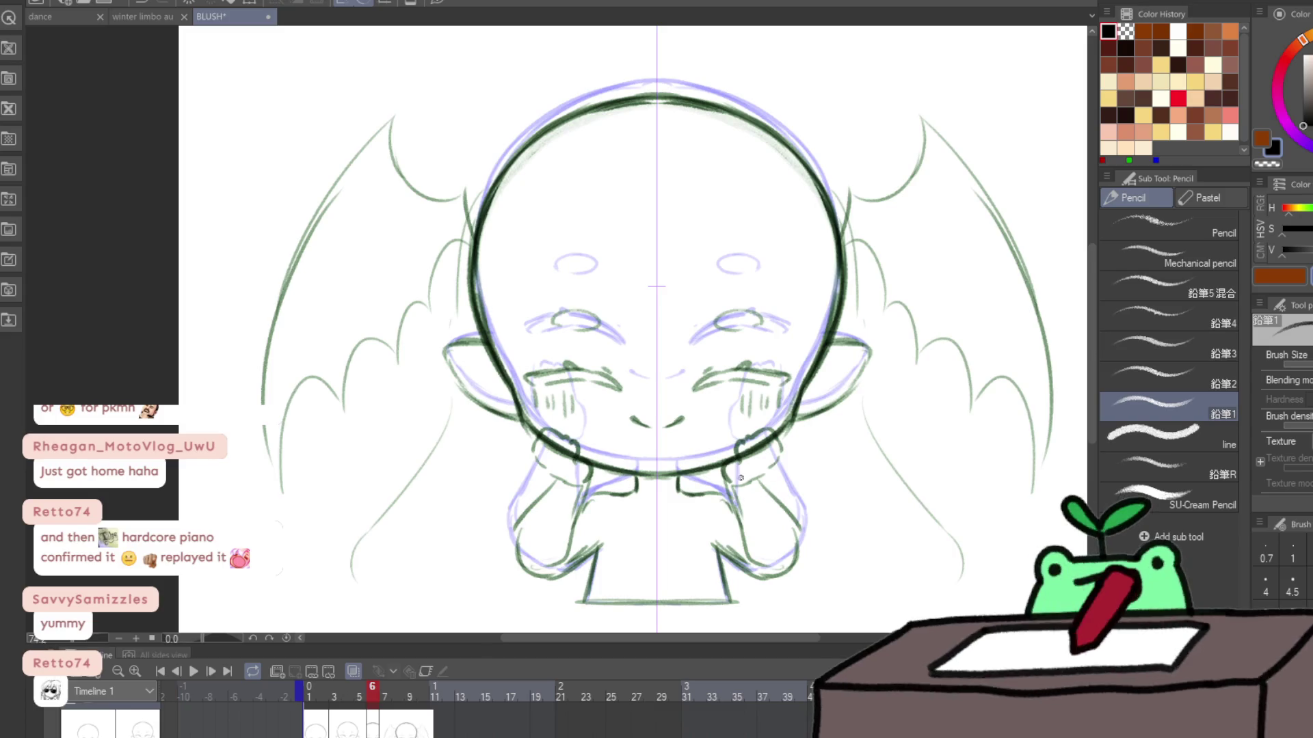
{"action": "key", "text": "ctrl+t"}
{"action": "key", "text": "Down"}
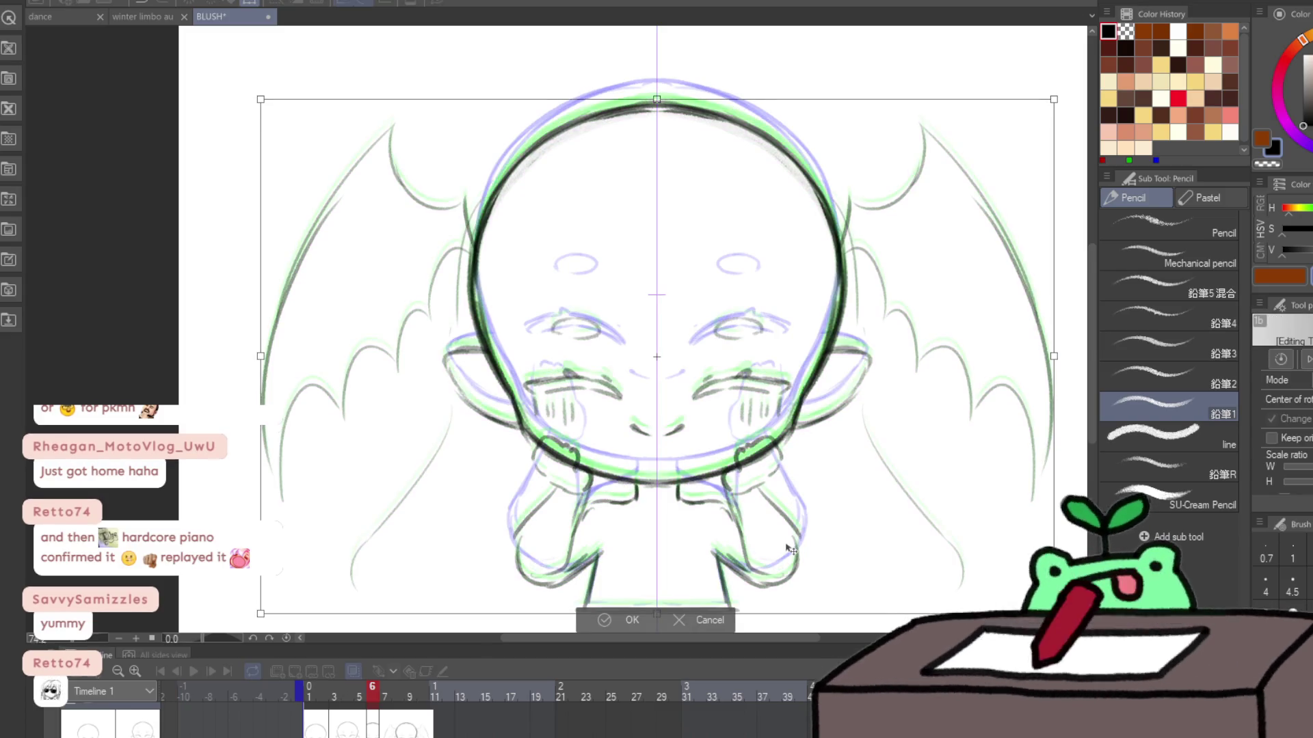
{"action": "key", "text": "Return"}
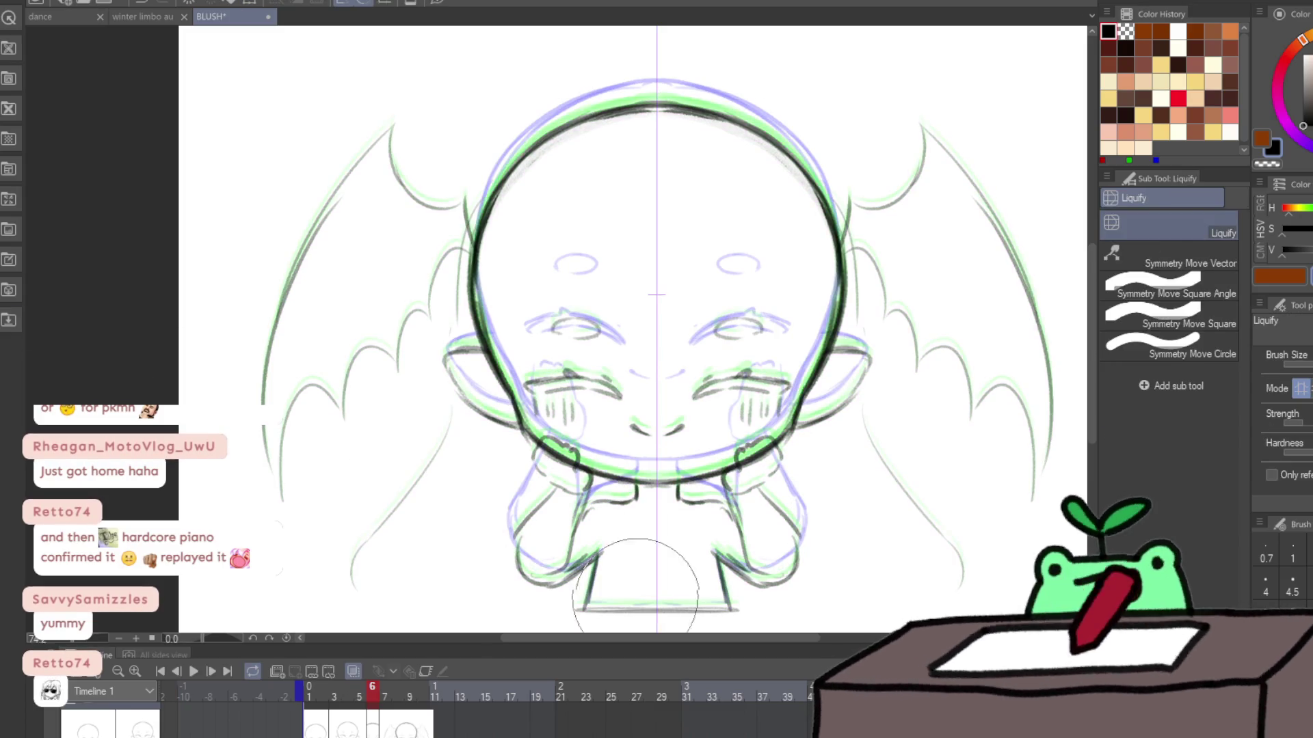
Step: Erase the bottom base line and redraw it in pencil
{"action": "key", "text": "e"}
{"action": "mouse_move", "coordinate": [717, 620]}
{"action": "left_mouse_down"}
{"action": "mouse_move", "coordinate": [602, 611]}
{"action": "mouse_move", "coordinate": [742, 612]}
{"action": "mouse_move", "coordinate": [578, 603]}
{"action": "left_mouse_up"}
{"action": "key", "text": "p"}
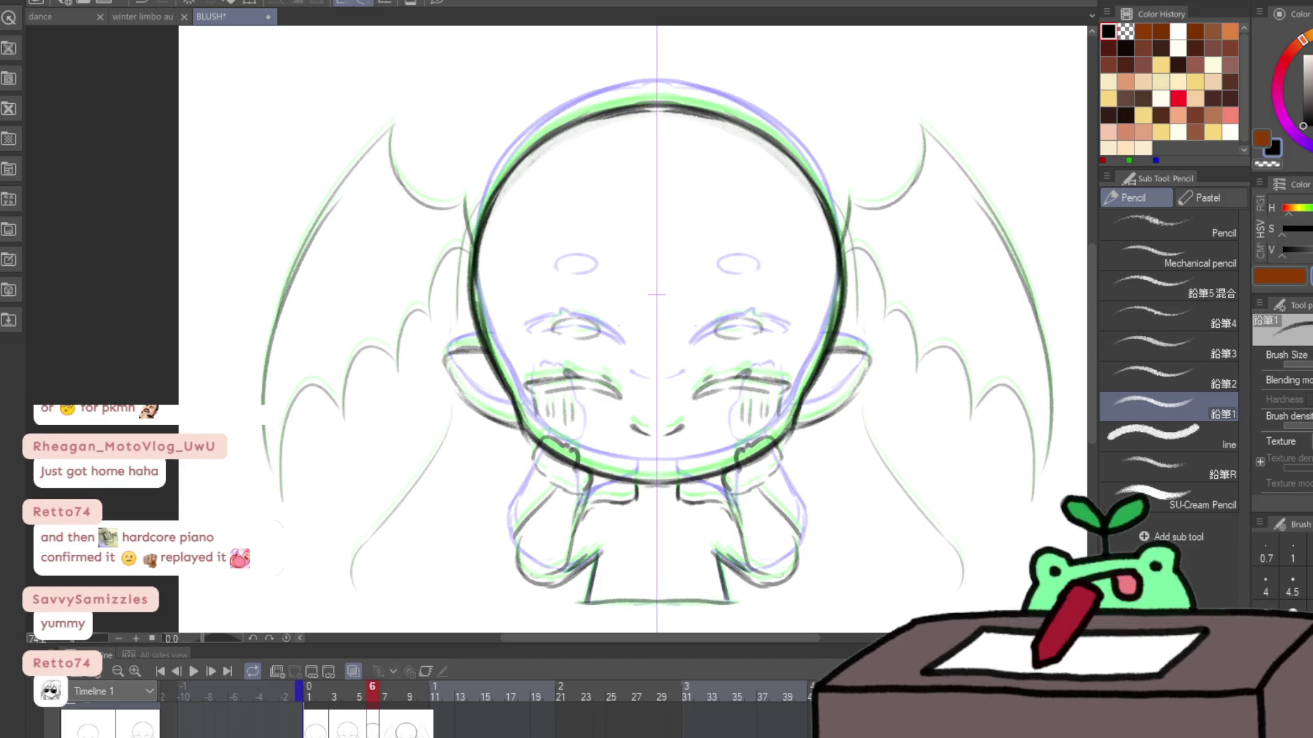
Step: Push the cheek lines into a new shape with Liquify, then return to frame 1
{"action": "key", "text": "g"}
{"action": "key", "text": "g"}
{"action": "scroll", "coordinate": [821, 329], "scroll_direction": "down", "scroll_amount": 2}
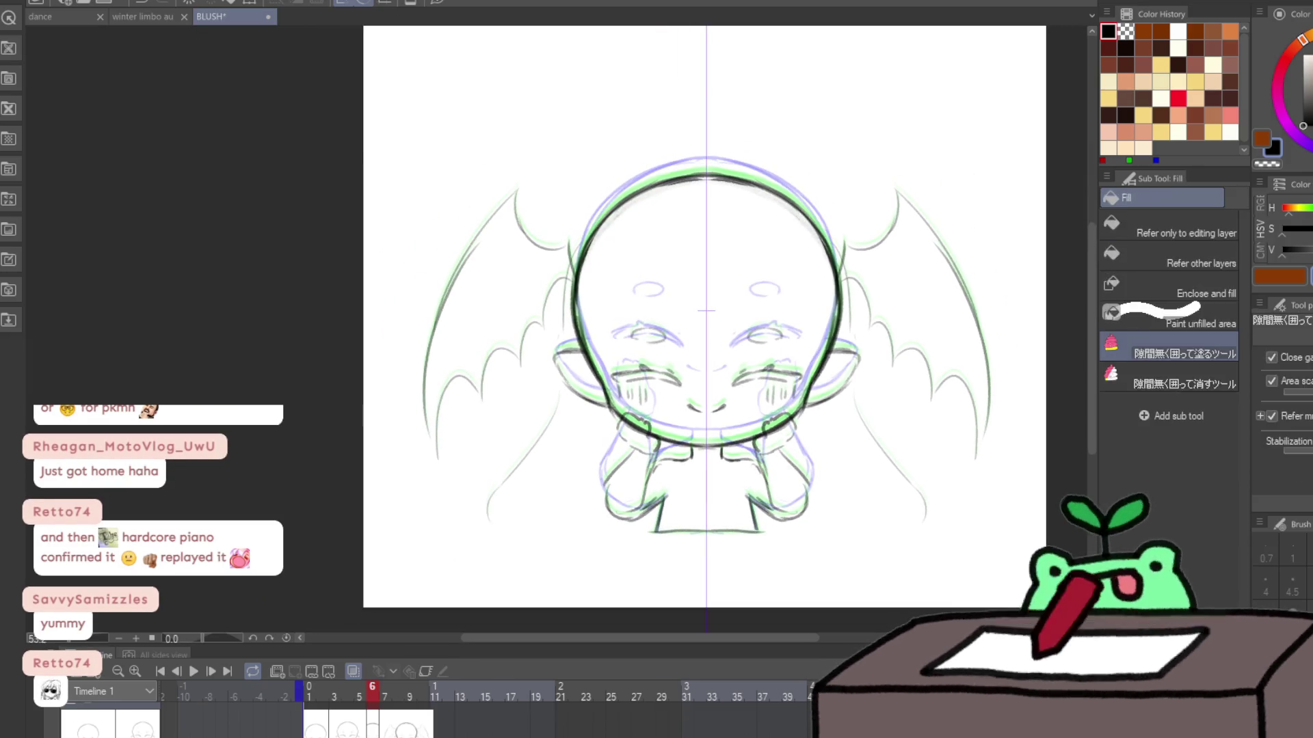
{"action": "key", "text": "j"}
{"action": "mouse_move", "coordinate": [817, 322]}
{"action": "left_mouse_down"}
{"action": "mouse_move", "coordinate": [864, 380]}
{"action": "mouse_move", "coordinate": [944, 293]}
{"action": "mouse_move", "coordinate": [786, 561]}
{"action": "mouse_move", "coordinate": [834, 519]}
{"action": "left_mouse_up"}
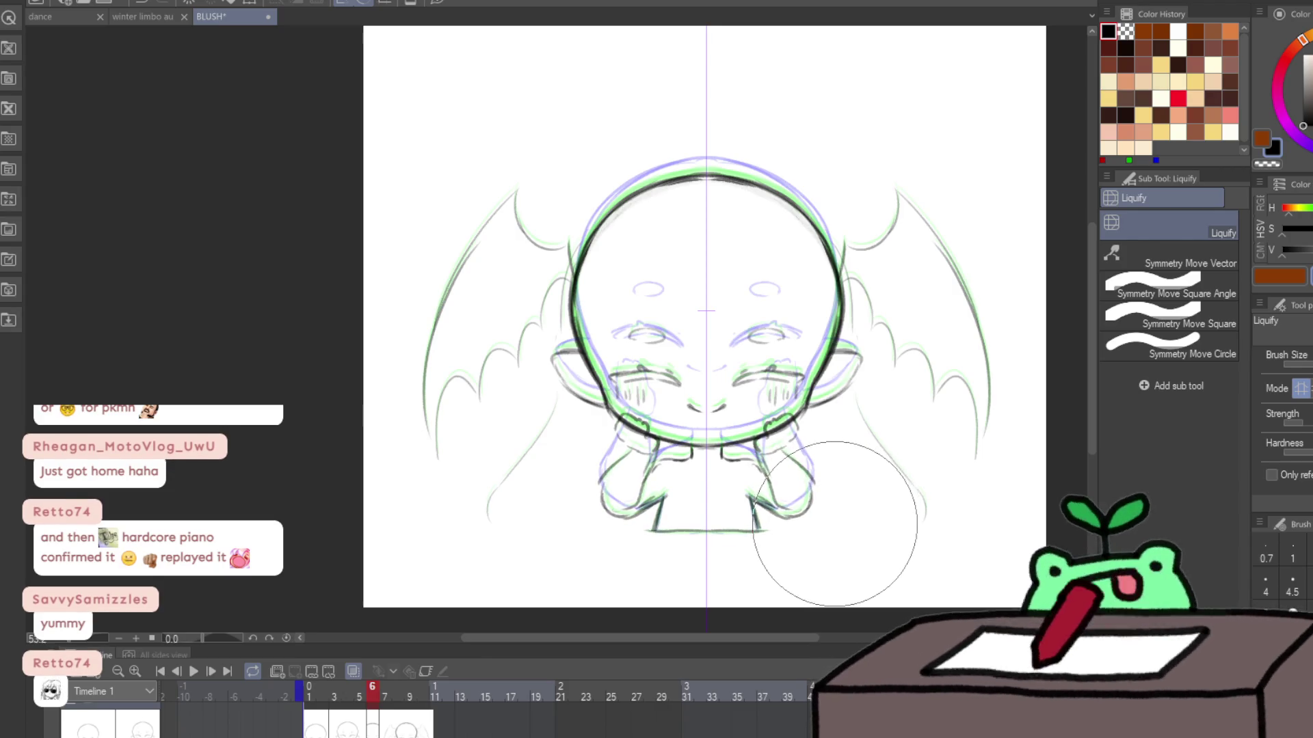
{"action": "key", "text": "period"}
{"action": "left_click", "coordinate": [160, 672]}
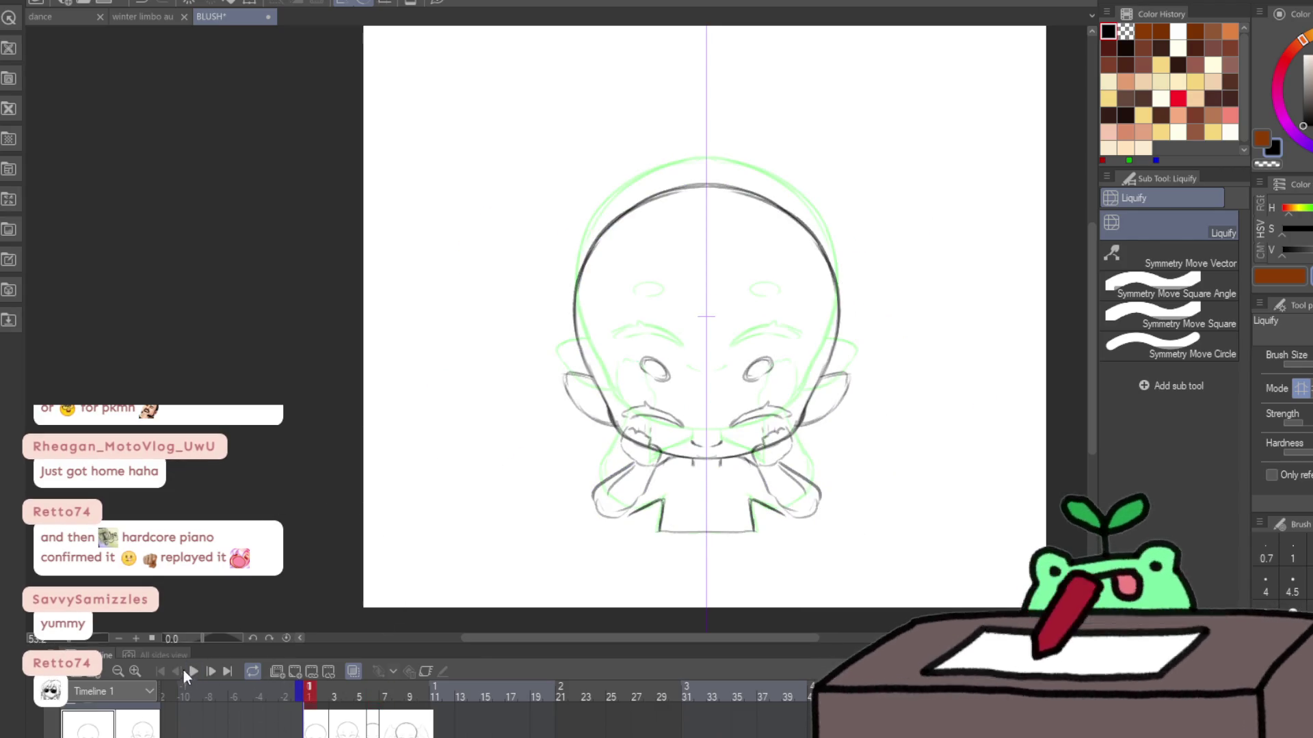
Step: Play the animation twice to review the wing-flap timing
{"action": "left_click", "coordinate": [193, 672]}
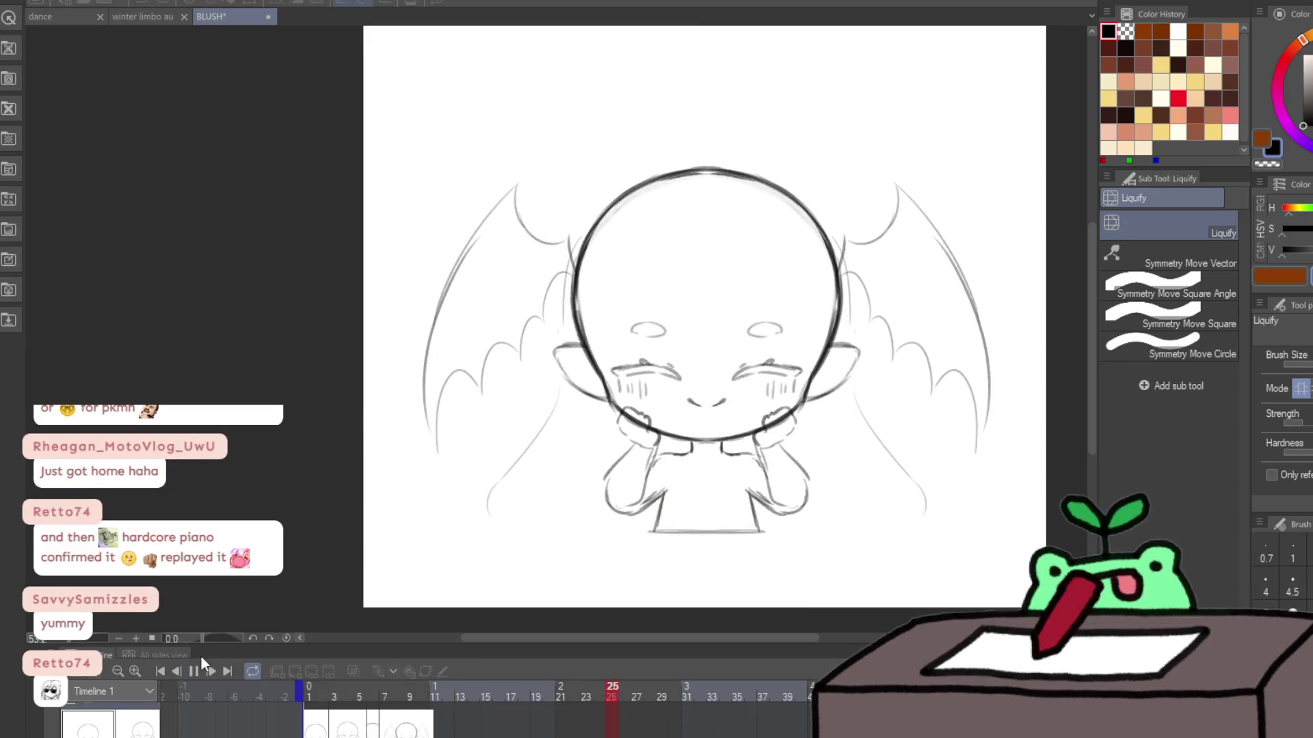
{"action": "key", "text": "space"}
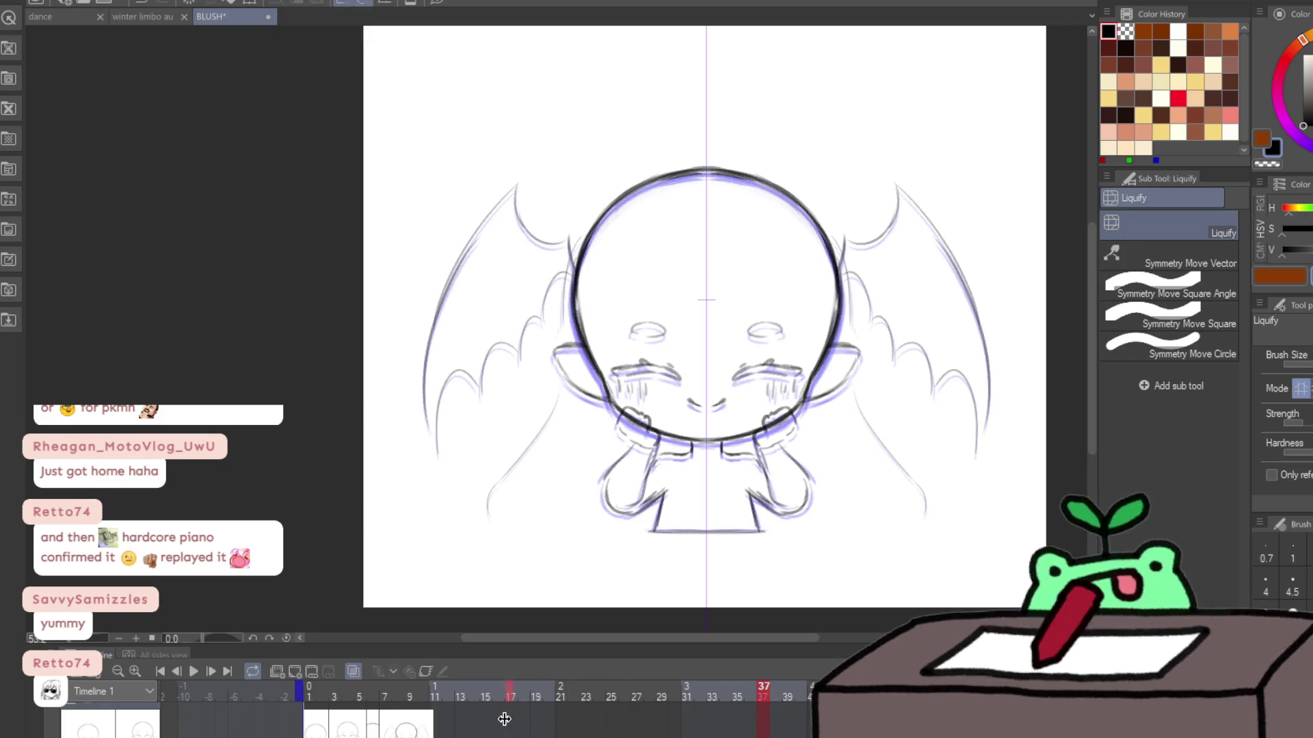
{"action": "left_click", "coordinate": [192, 670]}
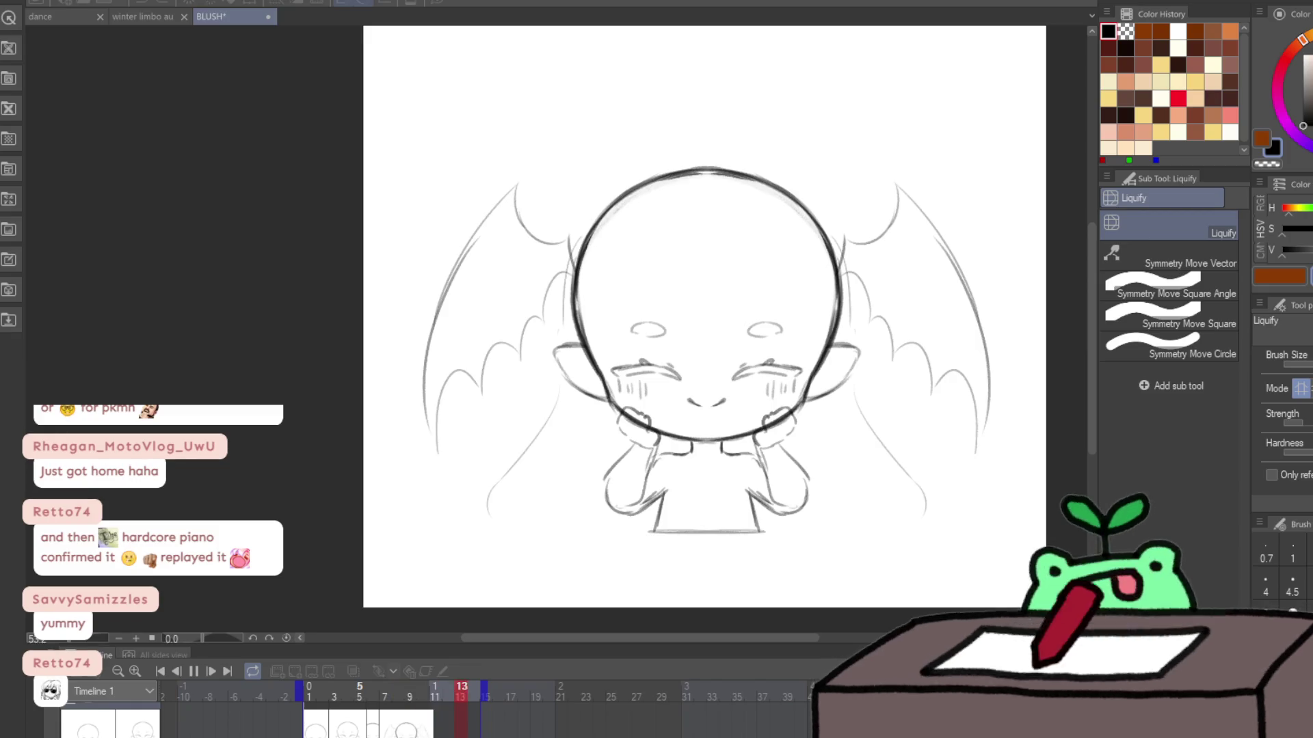
{"action": "key", "text": "space"}
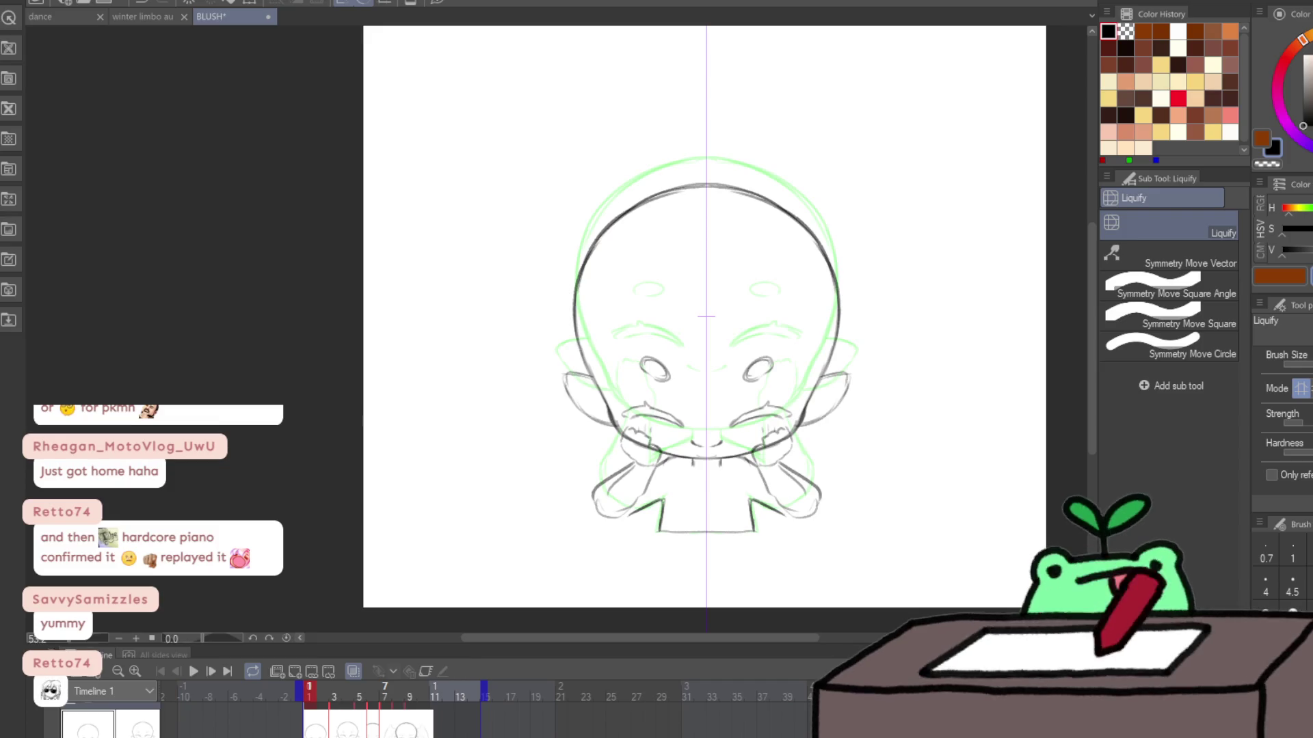
Step: Extend the first cel by two frames, replay to check timing, and return to frame 1
{"action": "left_click_drag", "start_coordinate": [328, 718], "coordinate": [354, 718]}
{"action": "left_click", "coordinate": [193, 672]}
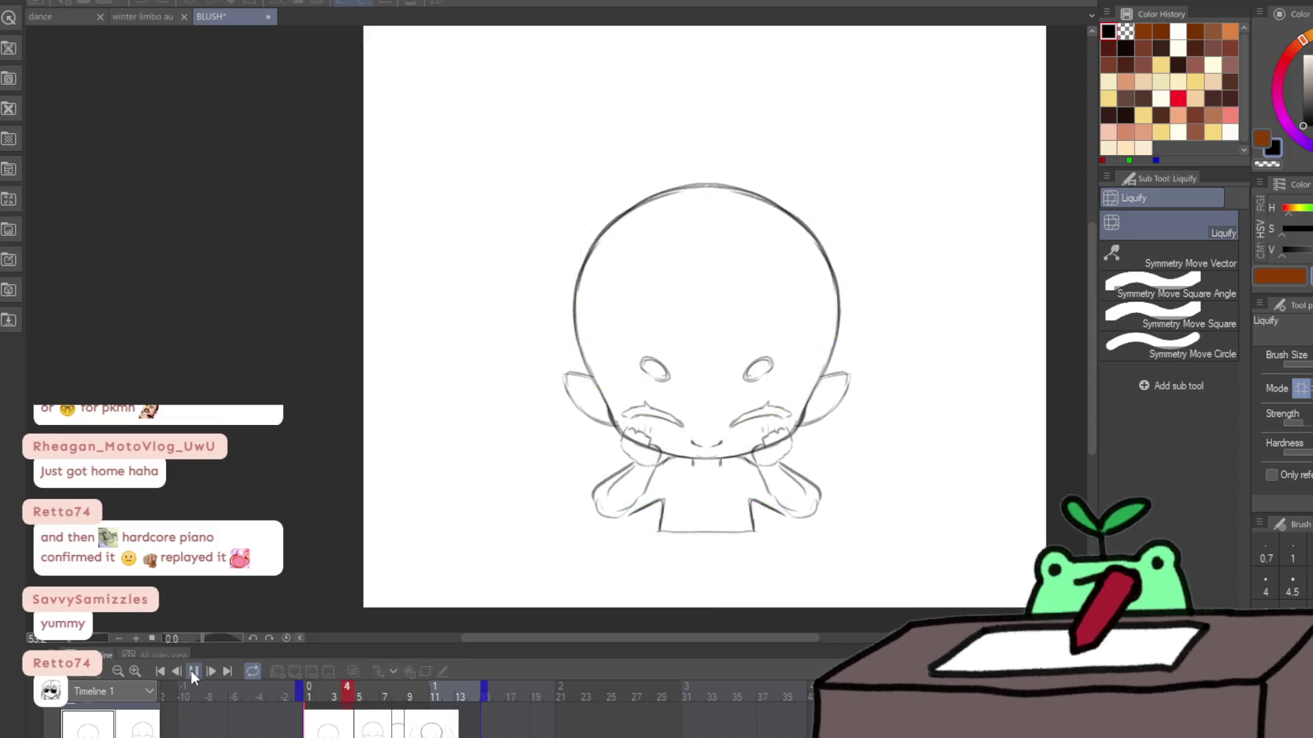
{"action": "left_click", "coordinate": [195, 672]}
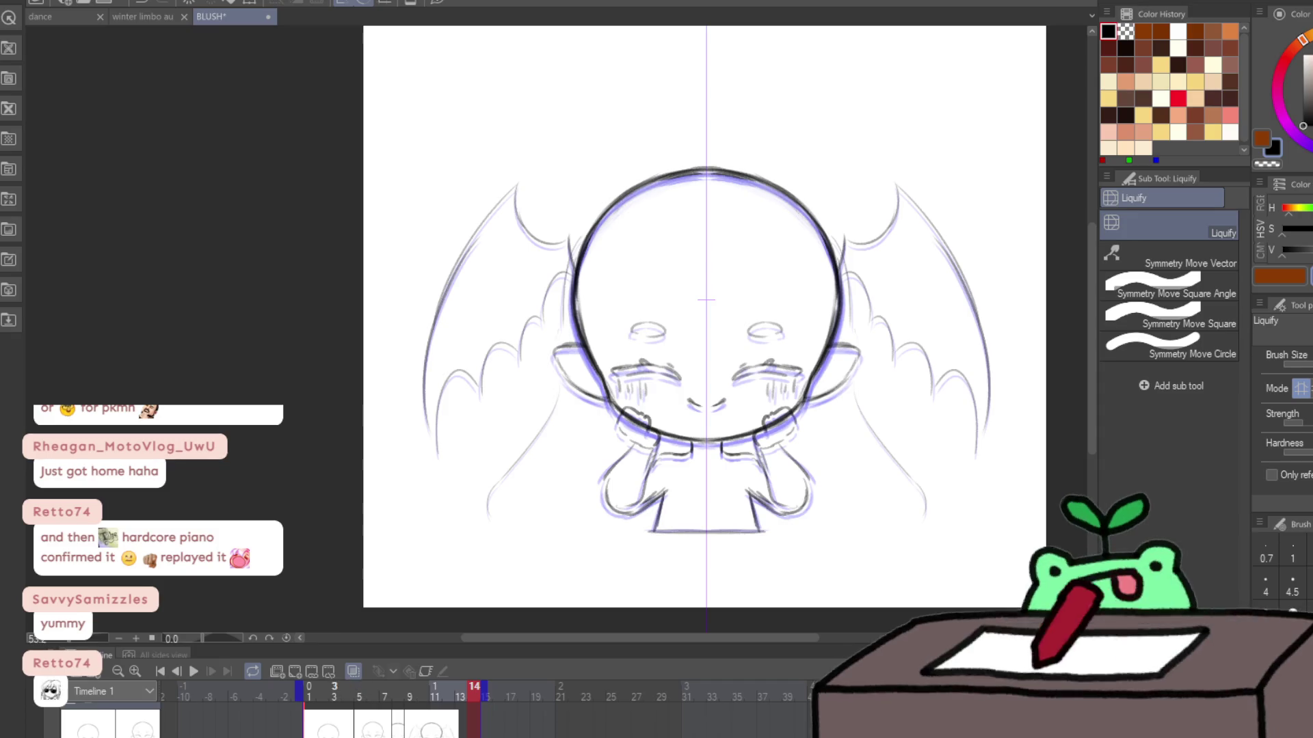
{"action": "left_click", "coordinate": [192, 672]}
{"action": "left_click", "coordinate": [192, 673]}
{"action": "key", "text": "Home"}
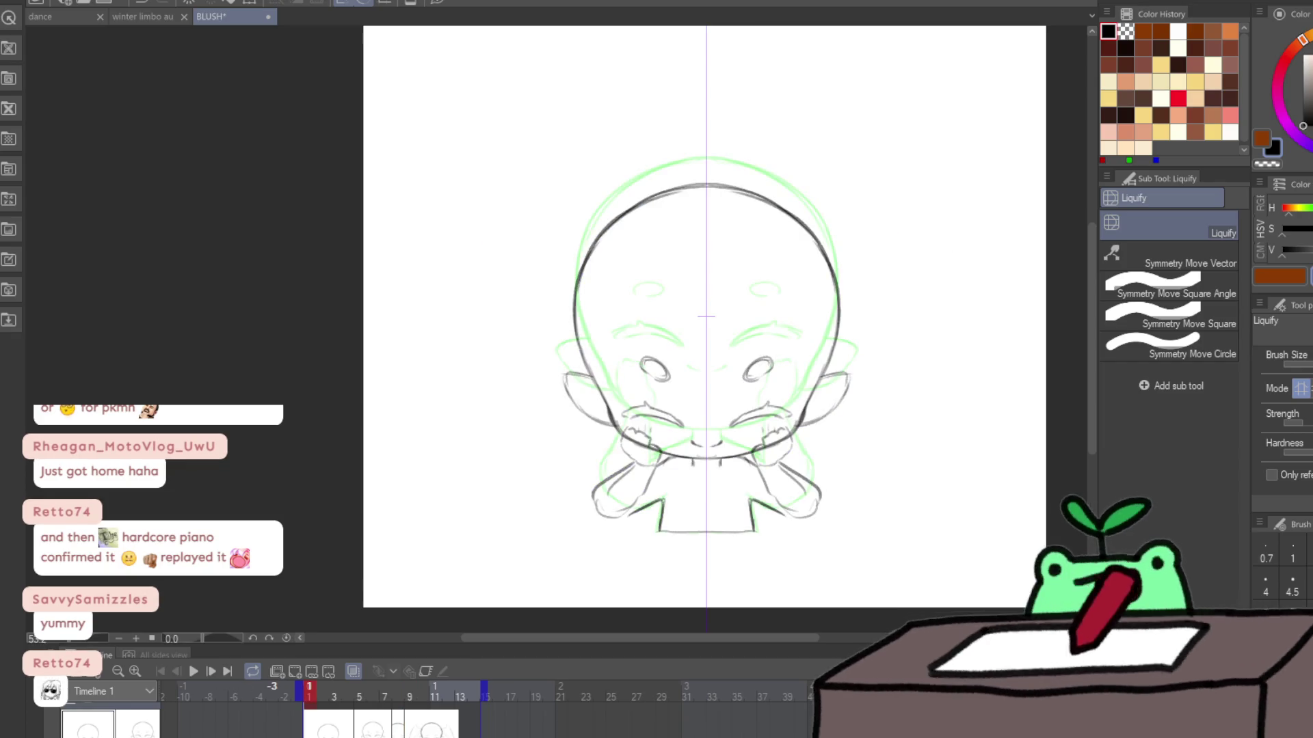
Step: Redo the eyes as mirrored ovals sitting low on the cheeks
{"action": "scroll", "coordinate": [709, 443], "scroll_direction": "up", "scroll_amount": 3}
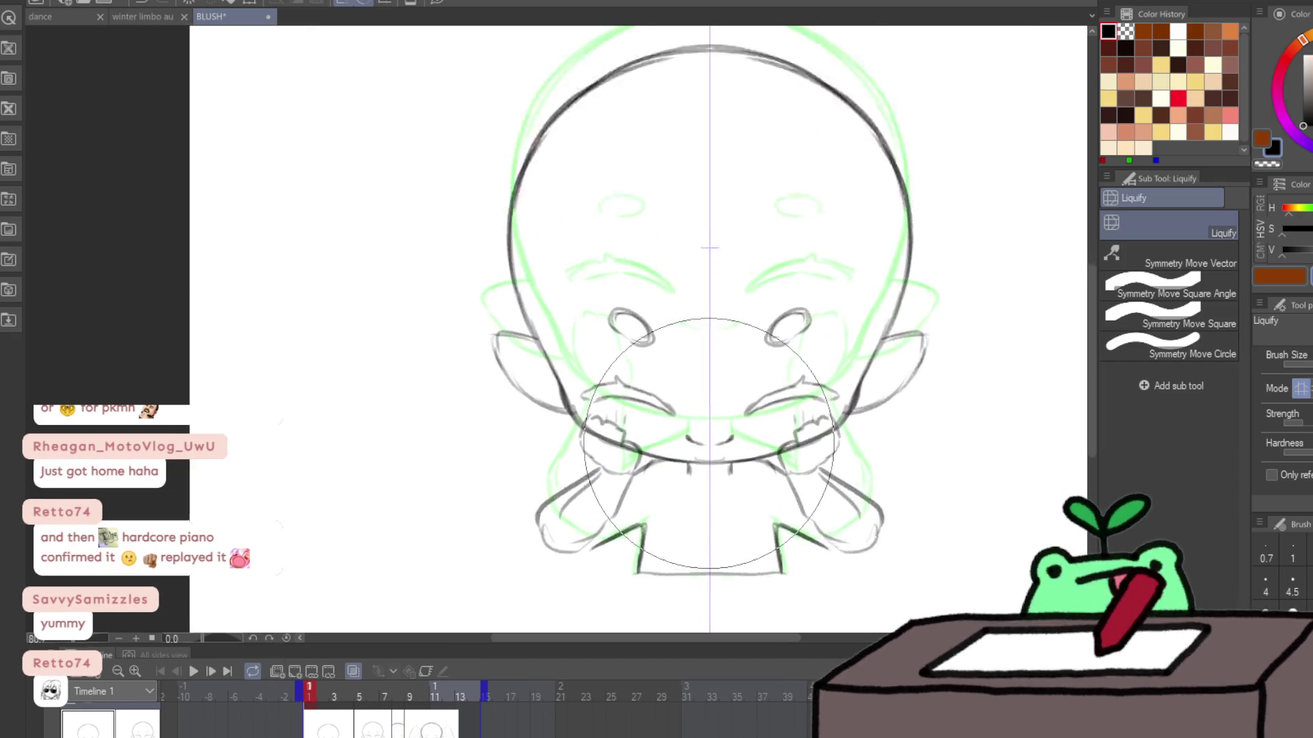
{"action": "key", "text": "e"}
{"action": "mouse_move", "coordinate": [797, 312]}
{"action": "left_mouse_down"}
{"action": "mouse_move", "coordinate": [770, 317]}
{"action": "mouse_move", "coordinate": [797, 329]}
{"action": "left_mouse_up"}
{"action": "key", "text": "ctrl+z"}
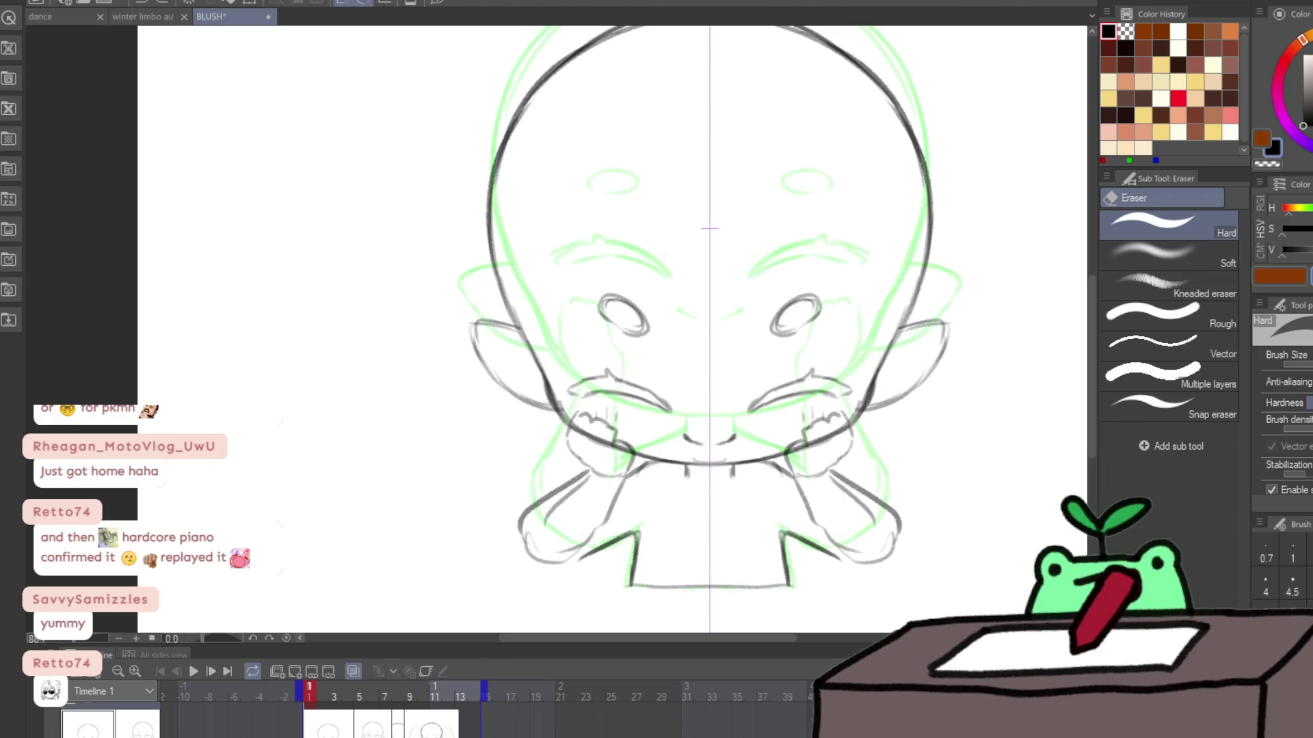
{"action": "key", "text": "ctrl+z"}
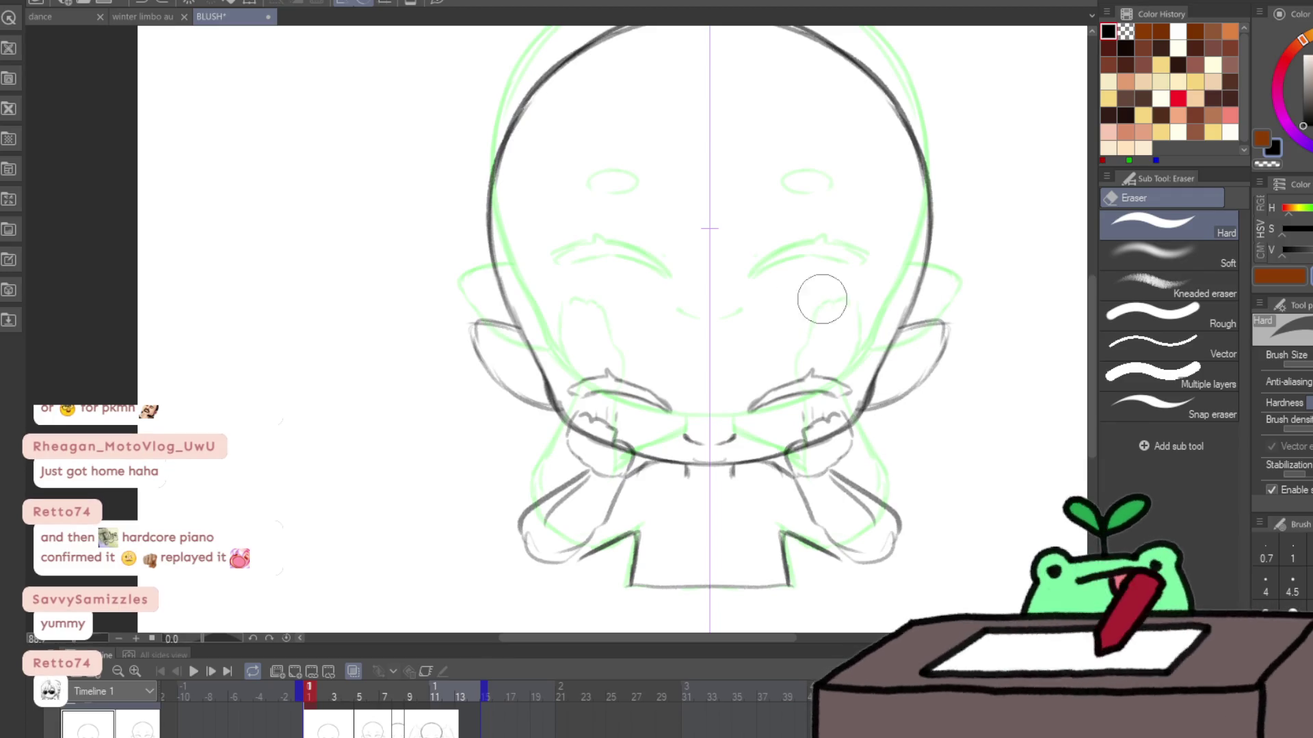
{"action": "key", "text": "p"}
{"action": "mouse_move", "coordinate": [792, 317]}
{"action": "left_mouse_down"}
{"action": "mouse_move", "coordinate": [778, 331]}
{"action": "mouse_move", "coordinate": [824, 321]}
{"action": "mouse_move", "coordinate": [776, 320]}
{"action": "mouse_move", "coordinate": [800, 341]}
{"action": "left_mouse_up"}
{"action": "key", "text": "ctrl+z"}
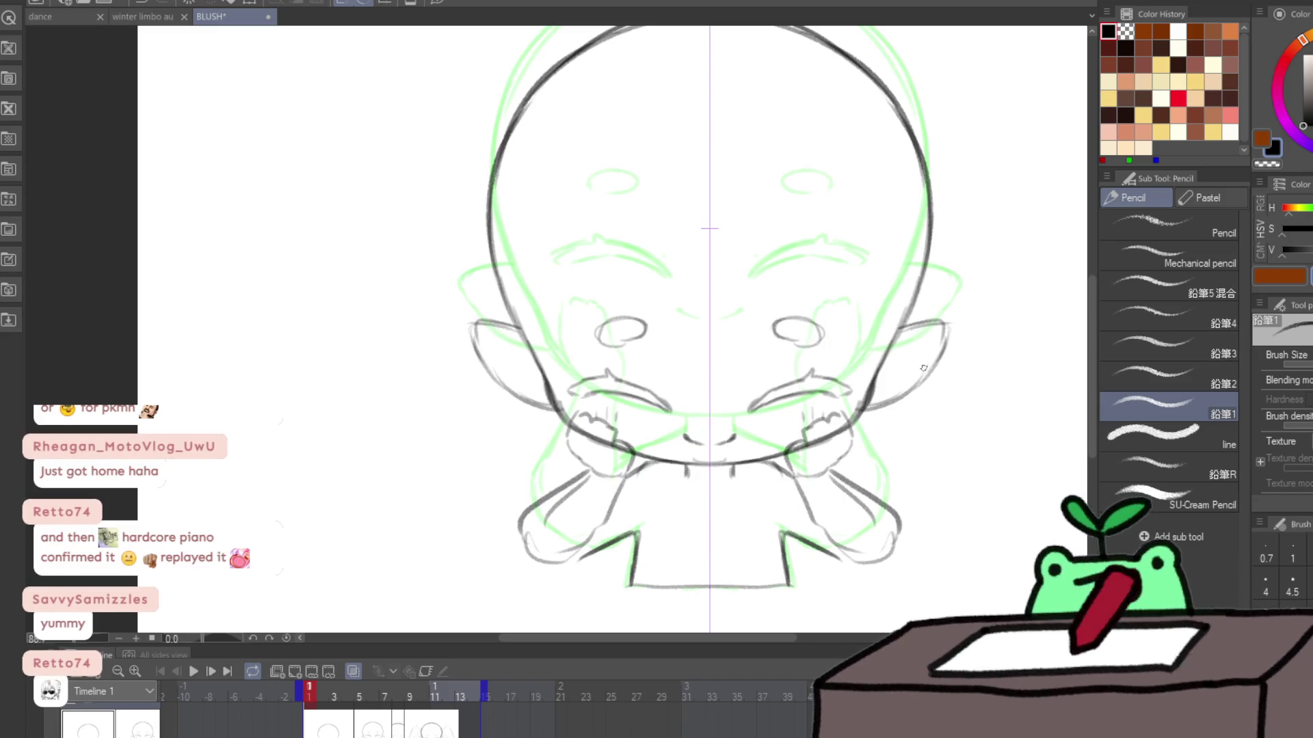
Step: Erase the old sketchy arm and hand strokes
{"action": "key", "text": "ctrl+space"}
{"action": "mouse_move", "coordinate": [921, 421]}
{"action": "left_mouse_down"}
{"action": "mouse_move", "coordinate": [871, 493]}
{"action": "mouse_move", "coordinate": [913, 508]}
{"action": "left_mouse_up"}
{"action": "key", "text": "e"}
{"action": "left_click_drag", "start_coordinate": [608, 478], "coordinate": [670, 510]}
{"action": "left_click_drag", "start_coordinate": [903, 471], "coordinate": [858, 479]}
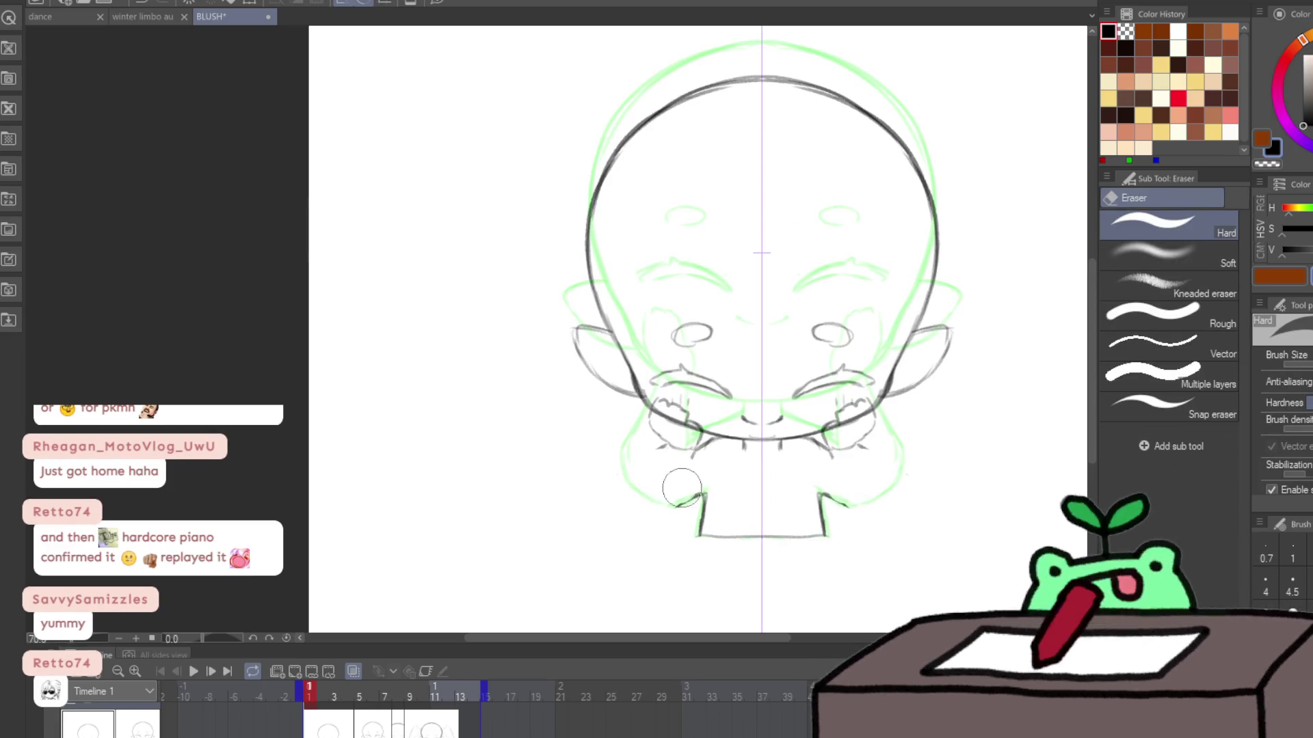
{"action": "left_click_drag", "start_coordinate": [681, 478], "coordinate": [701, 499]}
{"action": "key", "text": "p"}
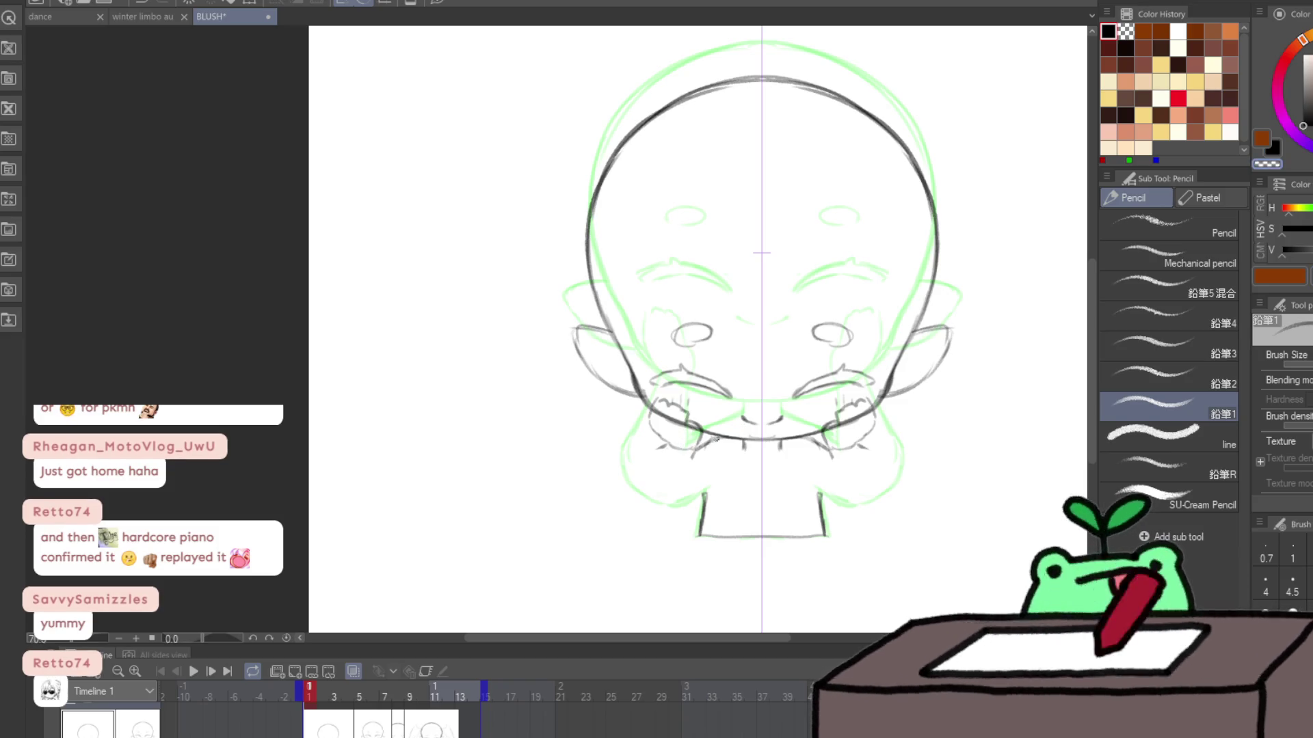
Step: Draw new arm outlines down to rounded hand bottoms, then move to frame 2
{"action": "left_click_drag", "start_coordinate": [869, 443], "coordinate": [878, 487]}
{"action": "left_click_drag", "start_coordinate": [660, 446], "coordinate": [646, 486]}
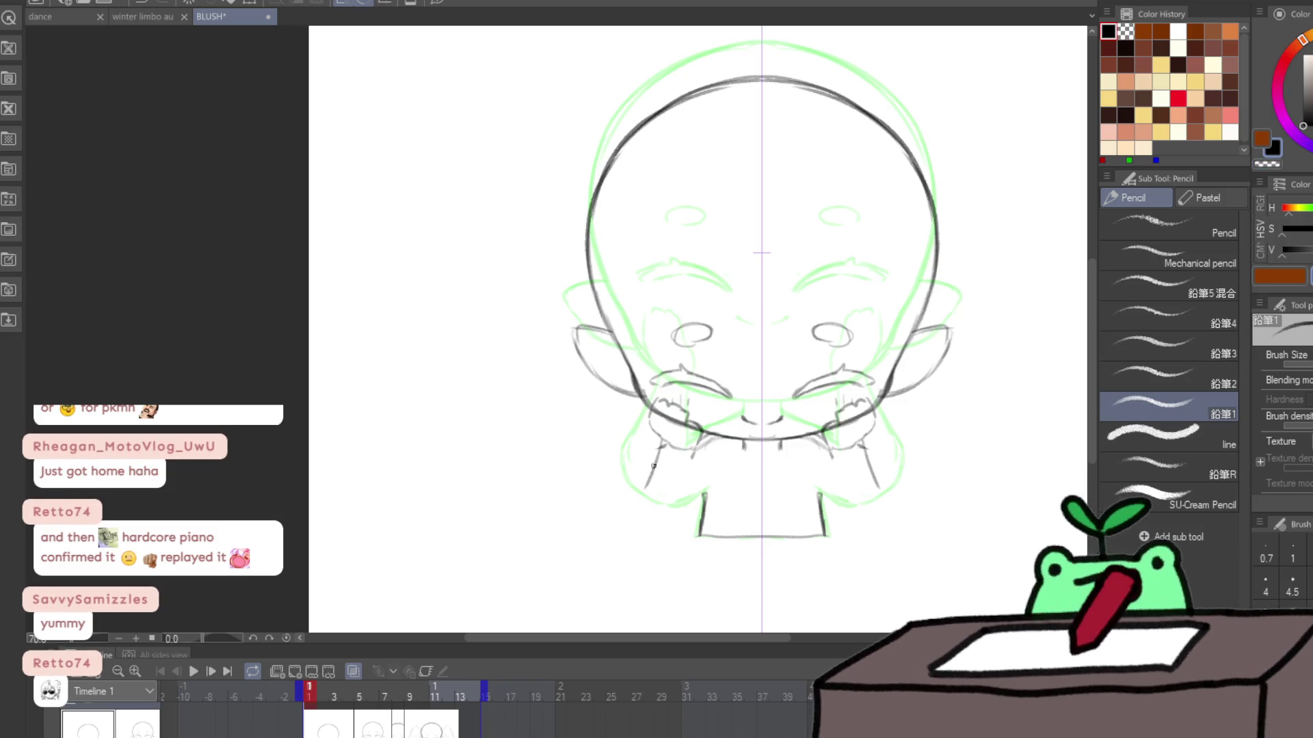
{"action": "key", "text": "ctrl+z"}
{"action": "key", "text": "ctrl+z"}
{"action": "left_click_drag", "start_coordinate": [670, 437], "coordinate": [656, 464]}
{"action": "left_click_drag", "start_coordinate": [855, 445], "coordinate": [885, 518]}
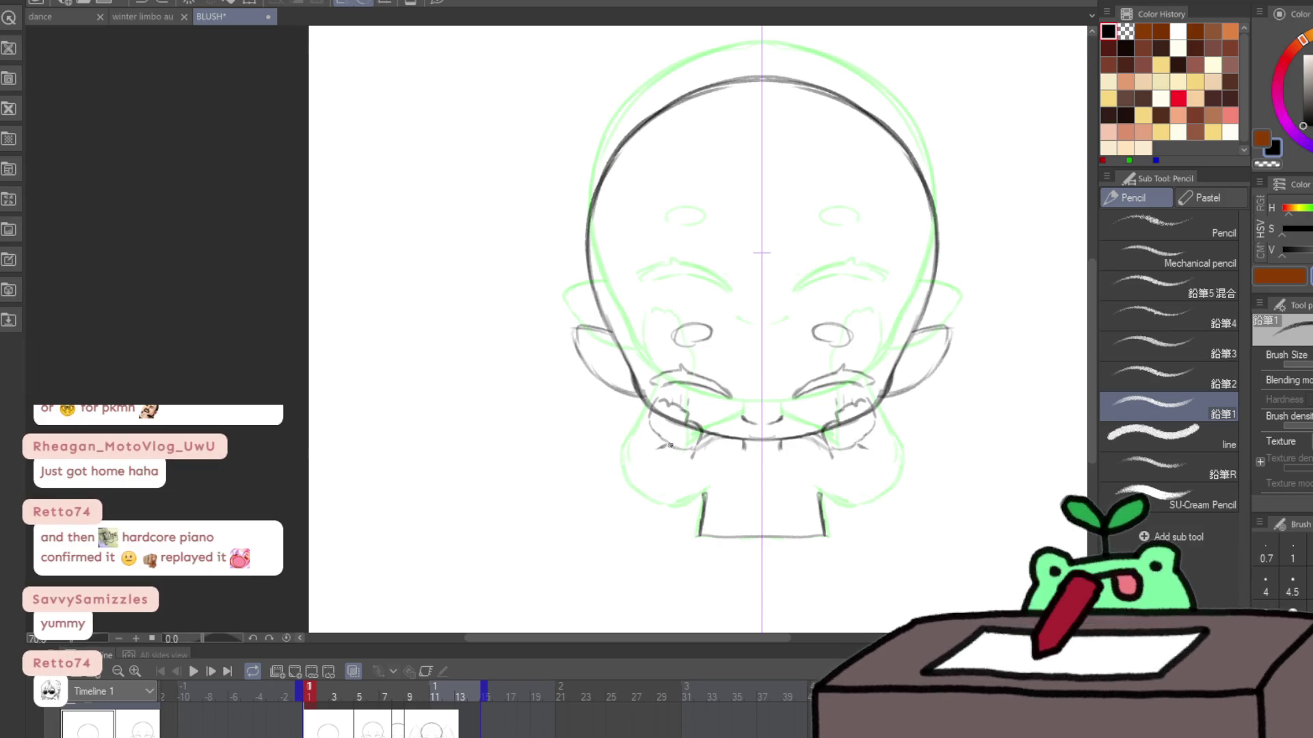
{"action": "left_click_drag", "start_coordinate": [669, 448], "coordinate": [641, 519]}
{"action": "mouse_move", "coordinate": [705, 436]}
{"action": "left_mouse_down"}
{"action": "mouse_move", "coordinate": [681, 530]}
{"action": "mouse_move", "coordinate": [653, 538]}
{"action": "left_mouse_up"}
{"action": "mouse_move", "coordinate": [867, 537]}
{"action": "left_mouse_down"}
{"action": "mouse_move", "coordinate": [840, 522]}
{"action": "mouse_move", "coordinate": [882, 514]}
{"action": "left_mouse_up"}
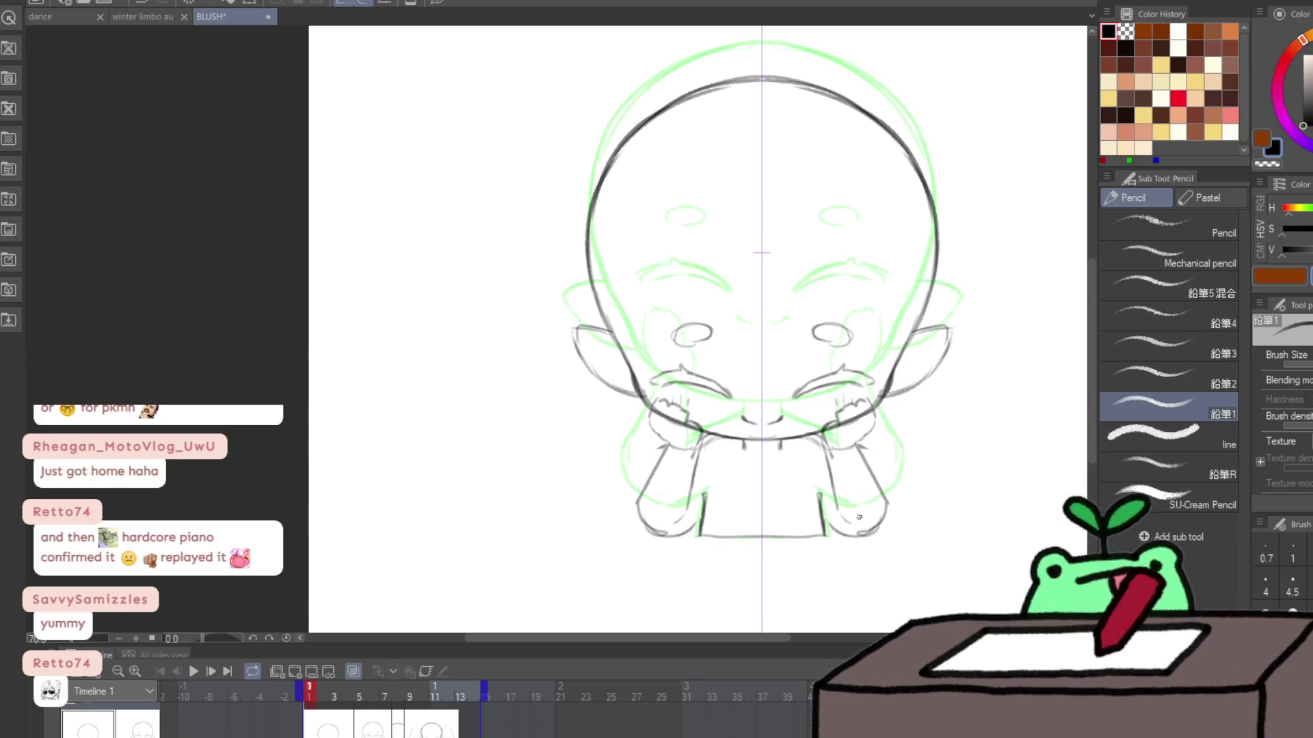
{"action": "left_click_drag", "start_coordinate": [842, 414], "coordinate": [853, 396]}
{"action": "key", "text": "c"}
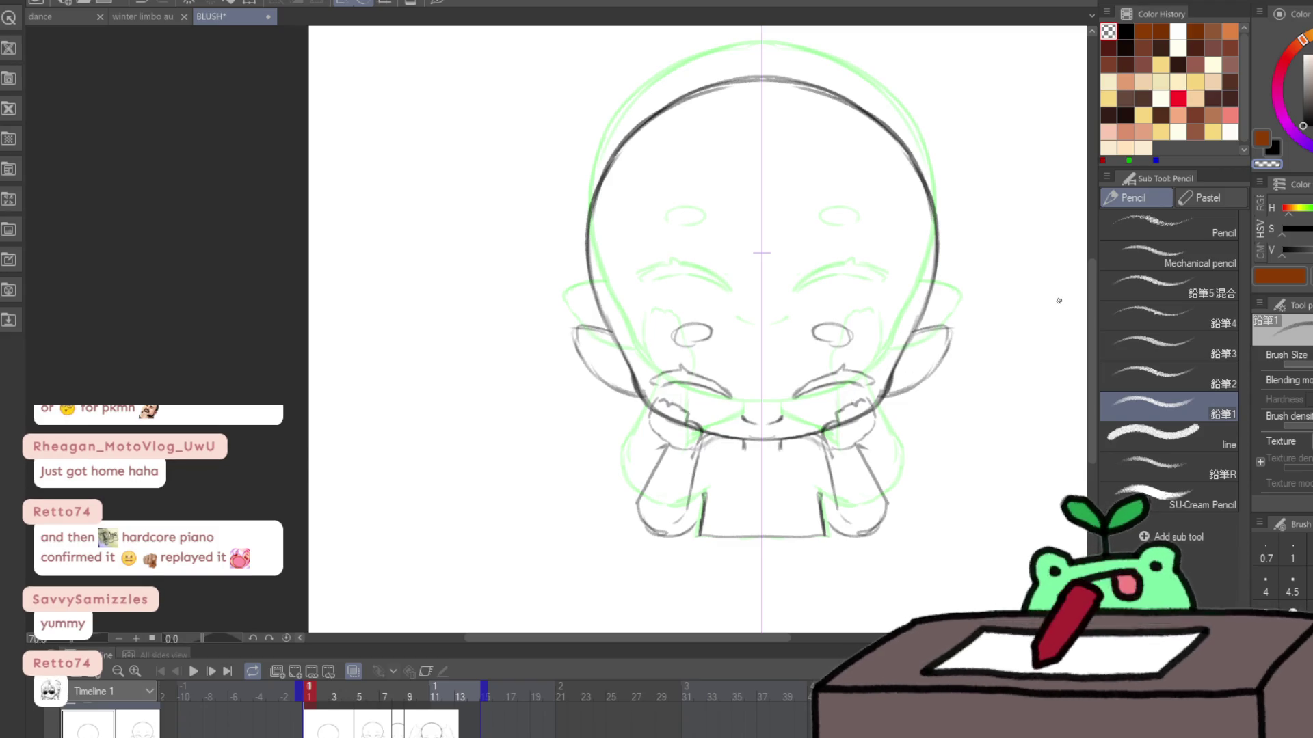
{"action": "key", "text": "Right"}
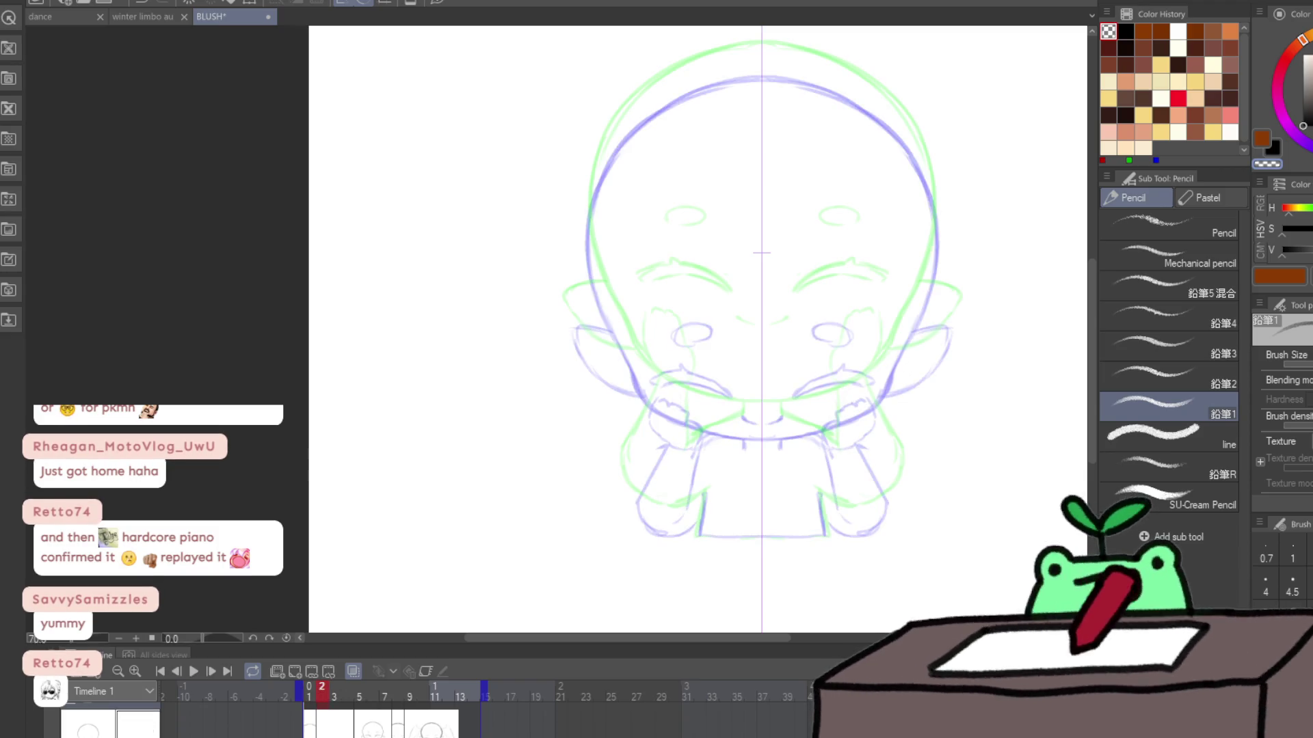
Step: Clear the selection and go back to frame 1
{"action": "left_click", "coordinate": [851, 568]}
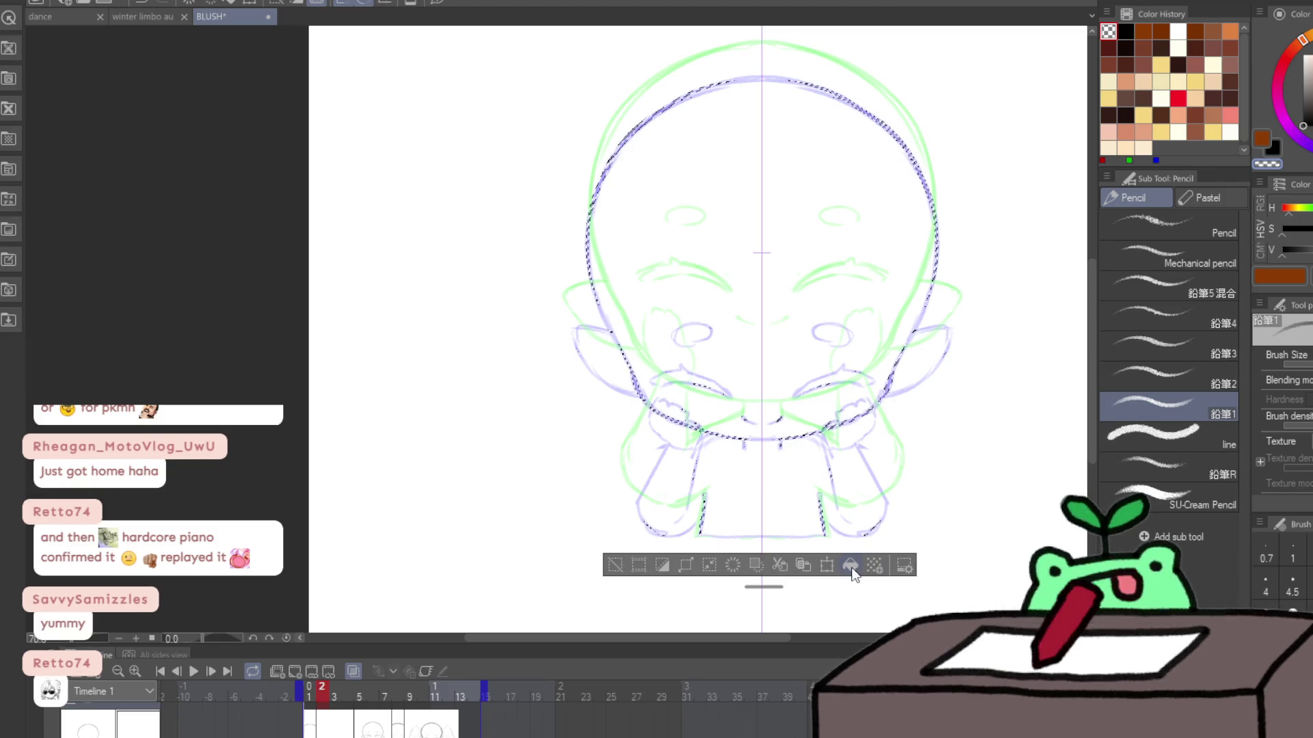
{"action": "key", "text": "ctrl+d"}
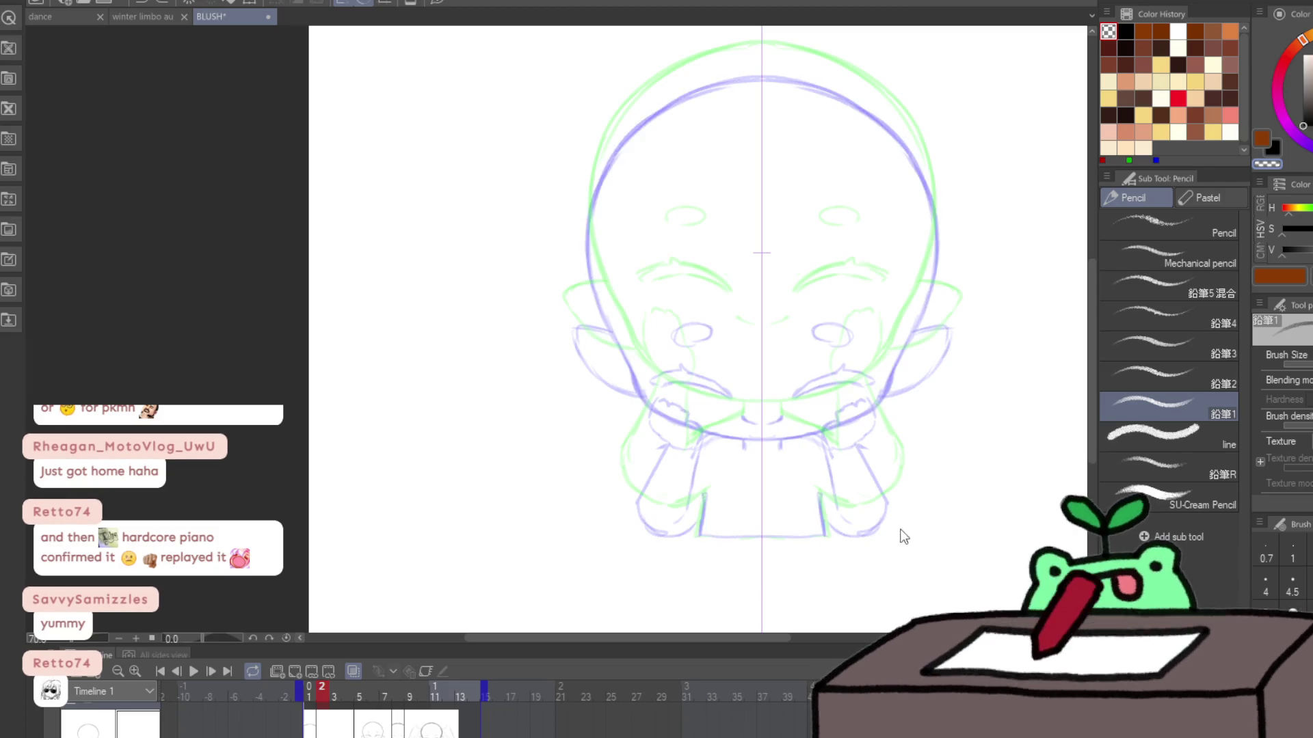
{"action": "key", "text": "Left"}
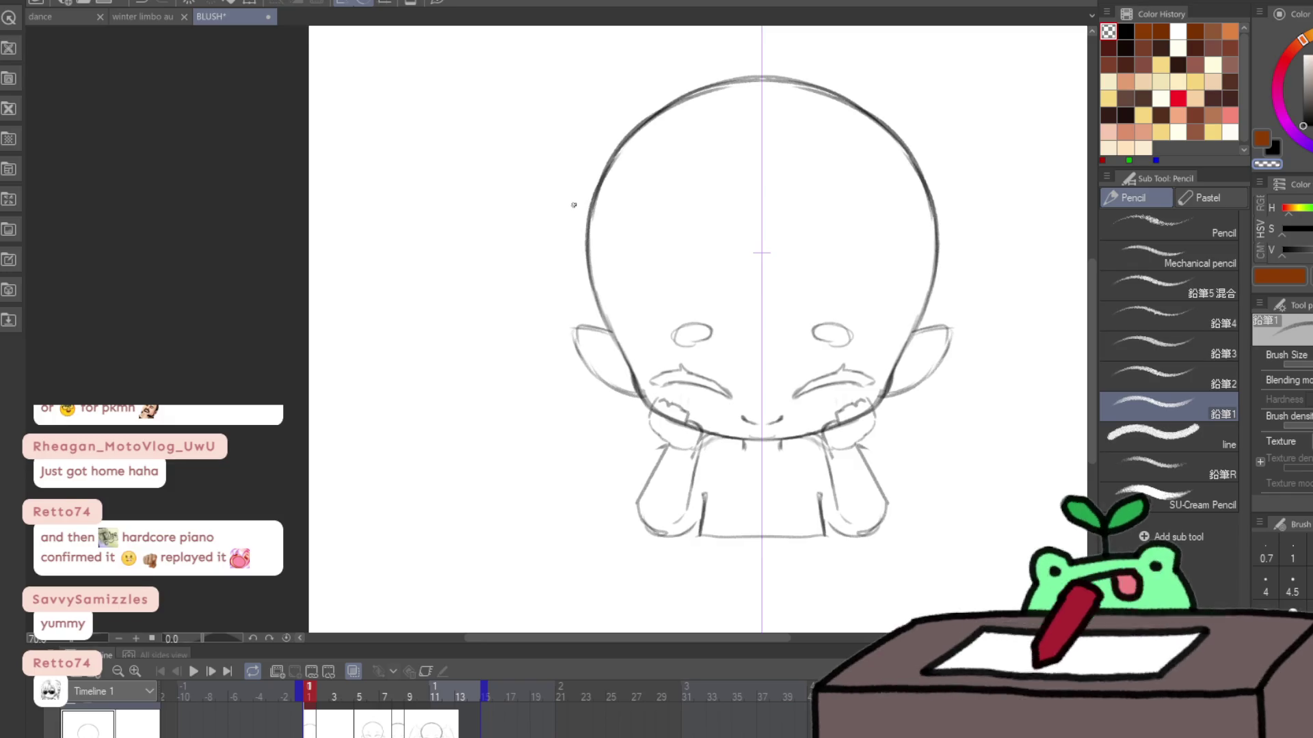
Step: Sketch mirrored curves beside the head as the tops of the wings
{"action": "left_click_drag", "start_coordinate": [562, 199], "coordinate": [585, 239]}
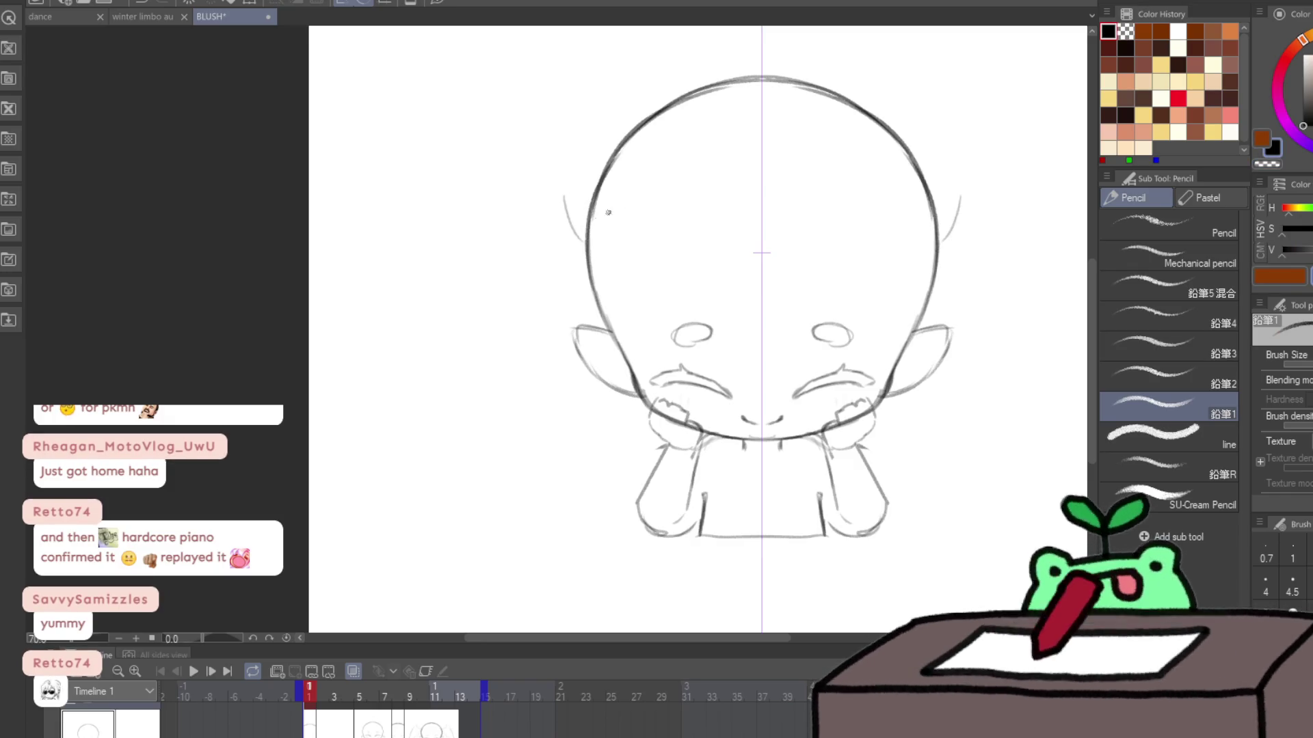
{"action": "left_click_drag", "start_coordinate": [941, 226], "coordinate": [960, 181]}
{"action": "scroll", "coordinate": [718, 258], "scroll_direction": "left", "scroll_amount": 2}
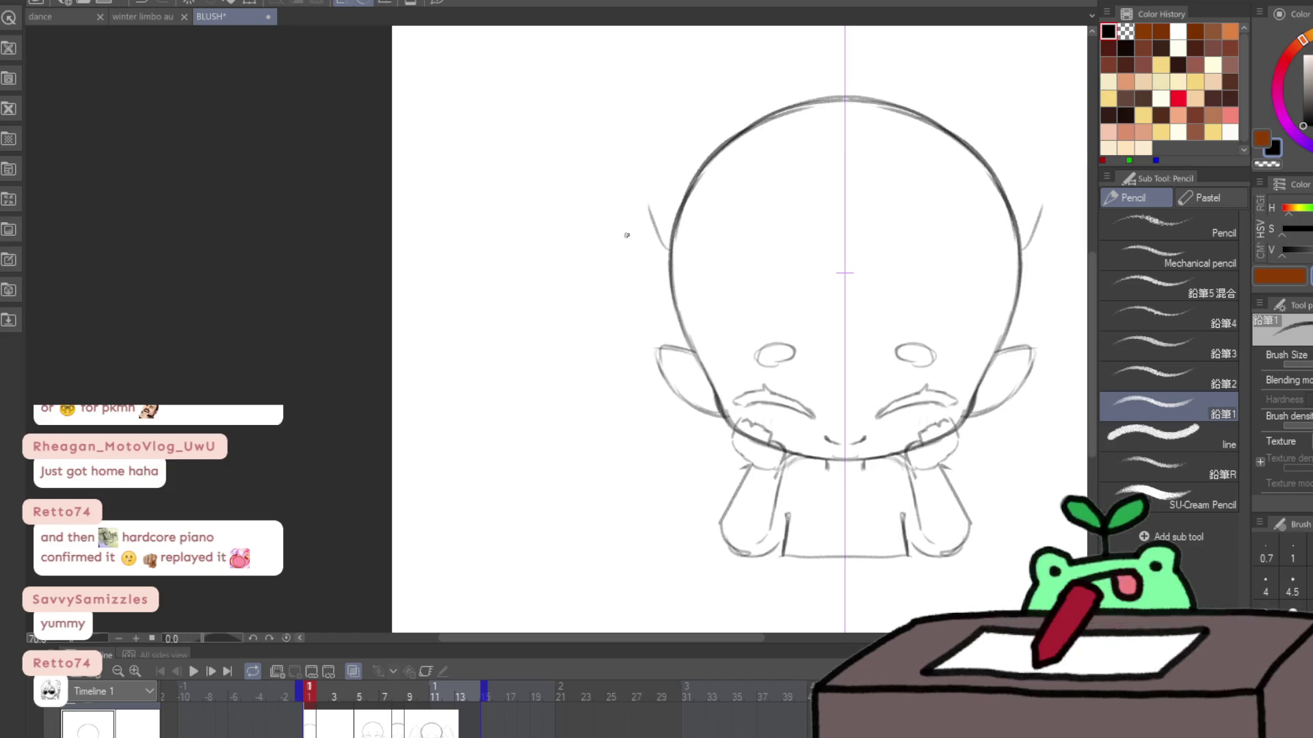
{"action": "mouse_move", "coordinate": [659, 216]}
{"action": "left_mouse_down"}
{"action": "mouse_move", "coordinate": [607, 211]}
{"action": "mouse_move", "coordinate": [635, 130]}
{"action": "mouse_move", "coordinate": [493, 351]}
{"action": "left_mouse_up"}
{"action": "key", "text": "ctrl+z"}
Step: Draw the mirrored bat wings with outer edges, wing bones and scalloped membranes
{"action": "mouse_move", "coordinate": [648, 109]}
{"action": "left_mouse_down"}
{"action": "mouse_move", "coordinate": [470, 403]}
{"action": "mouse_move", "coordinate": [475, 444]}
{"action": "left_mouse_up"}
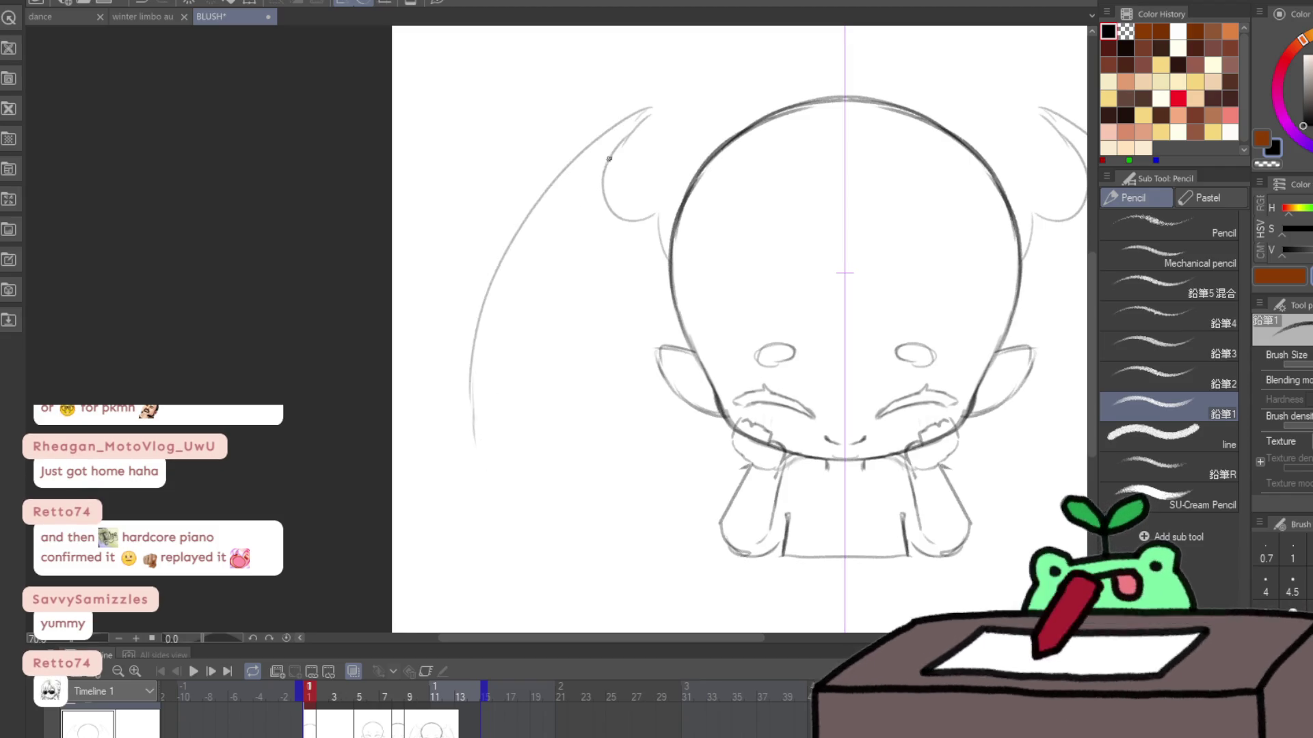
{"action": "mouse_move", "coordinate": [632, 122]}
{"action": "left_mouse_down"}
{"action": "mouse_move", "coordinate": [546, 380]}
{"action": "mouse_move", "coordinate": [591, 336]}
{"action": "left_mouse_up"}
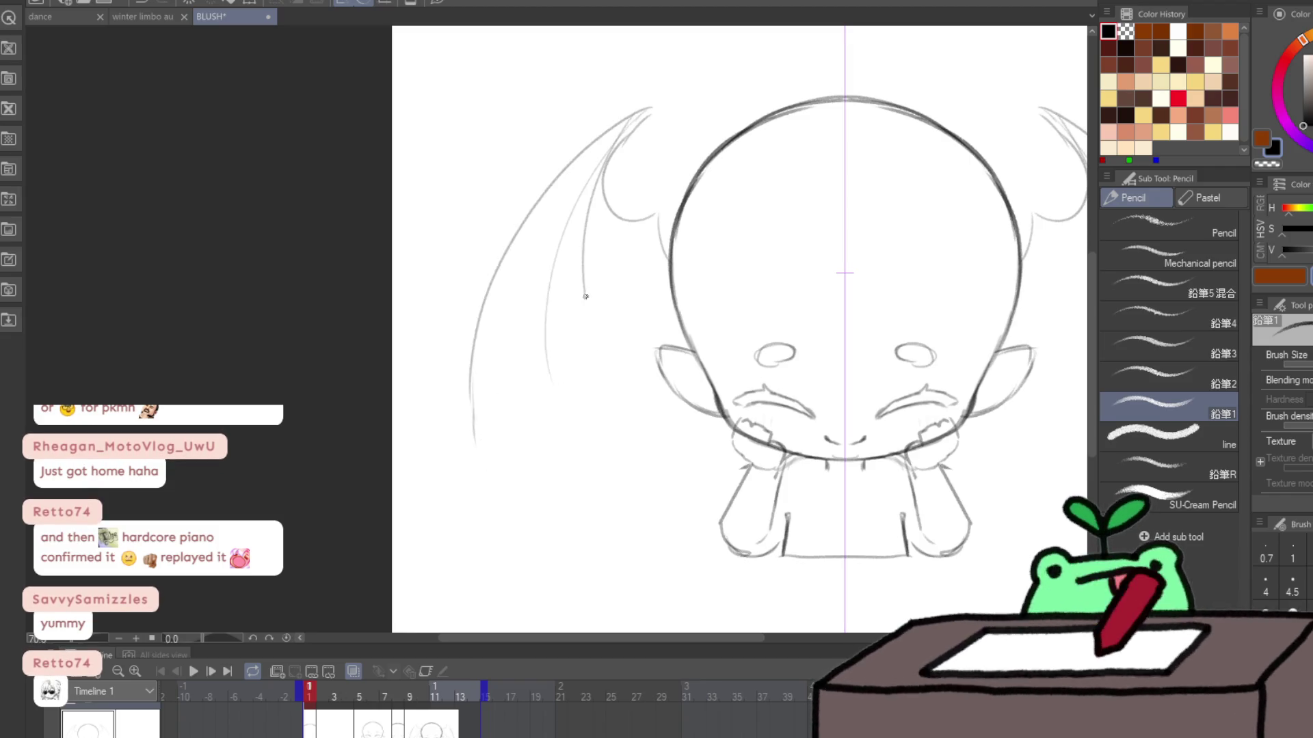
{"action": "left_click_drag", "start_coordinate": [609, 165], "coordinate": [635, 314]}
{"action": "left_click_drag", "start_coordinate": [475, 444], "coordinate": [550, 374]}
{"action": "mouse_move", "coordinate": [549, 384]}
{"action": "left_mouse_down"}
{"action": "mouse_move", "coordinate": [560, 328]}
{"action": "mouse_move", "coordinate": [597, 320]}
{"action": "left_mouse_up"}
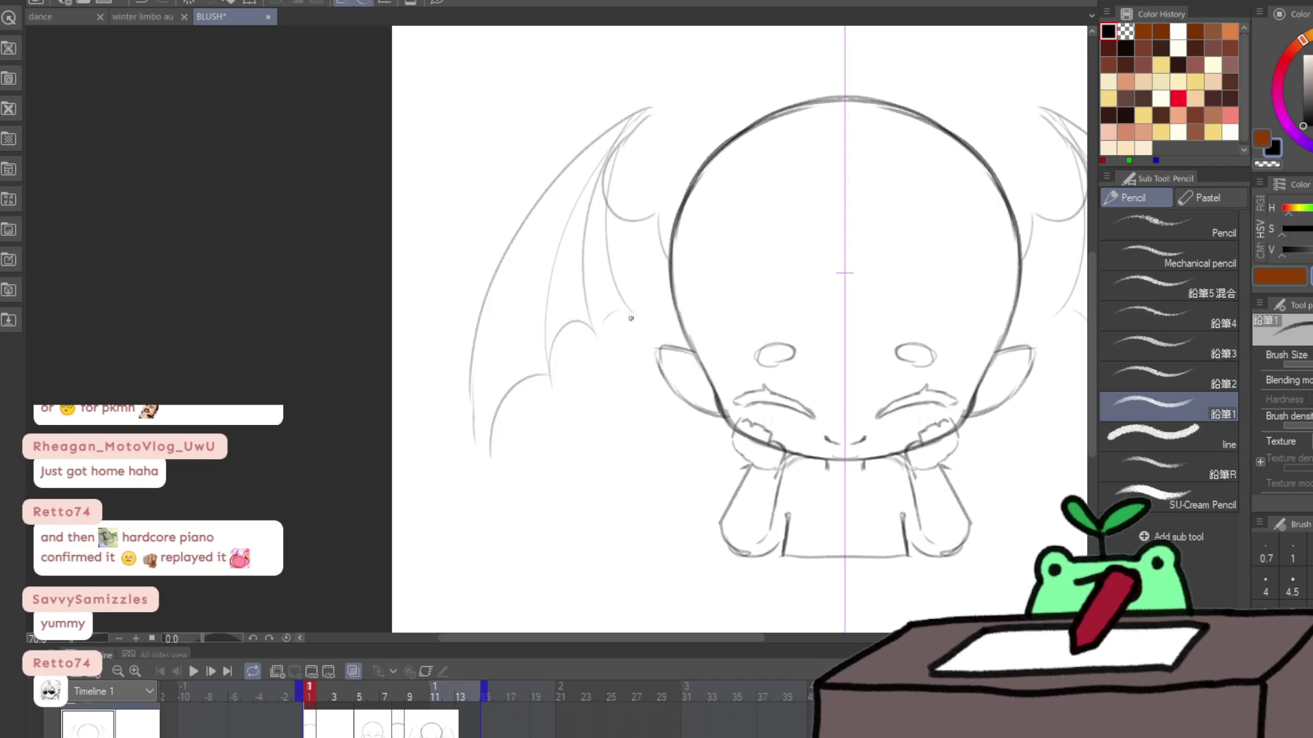
{"action": "left_click_drag", "start_coordinate": [684, 273], "coordinate": [543, 284]}
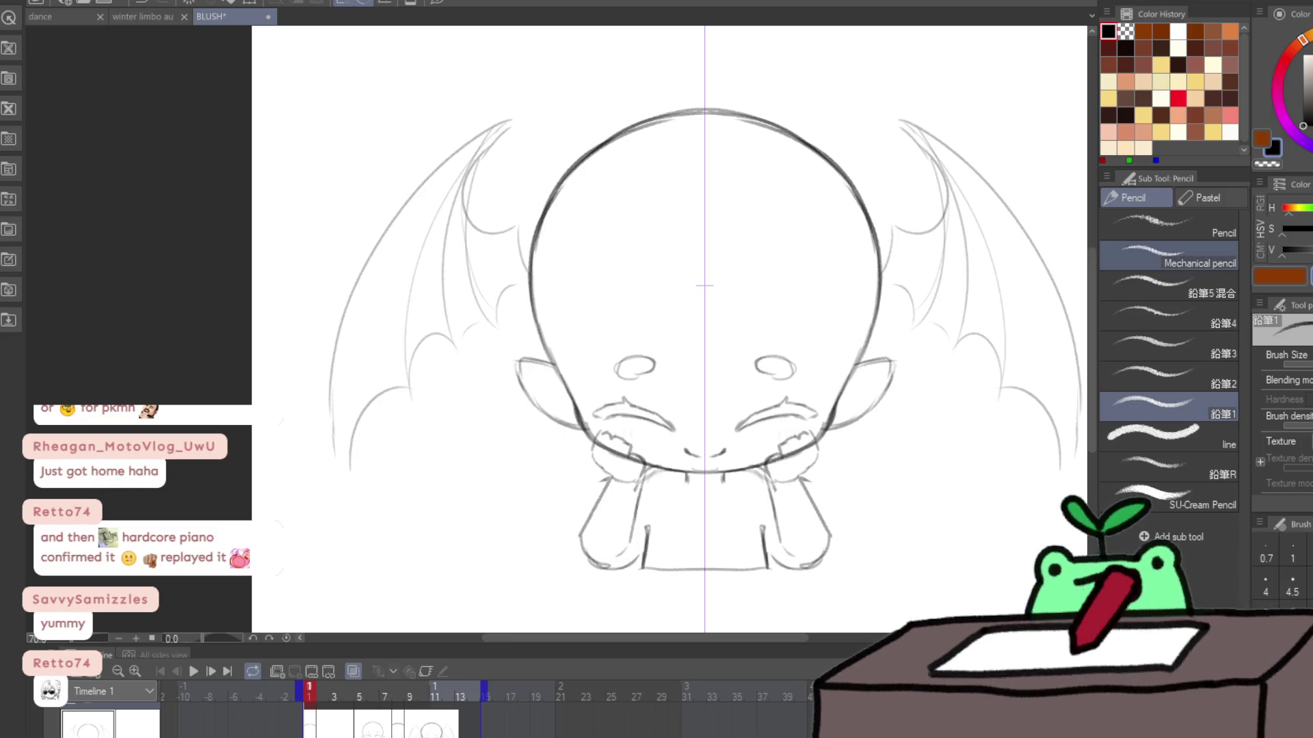
Step: Paste the winged drawing into frame 2 and nudge it slightly lower
{"action": "key", "text": "Right"}
{"action": "key", "text": "Right"}
{"action": "key", "text": "Right"}
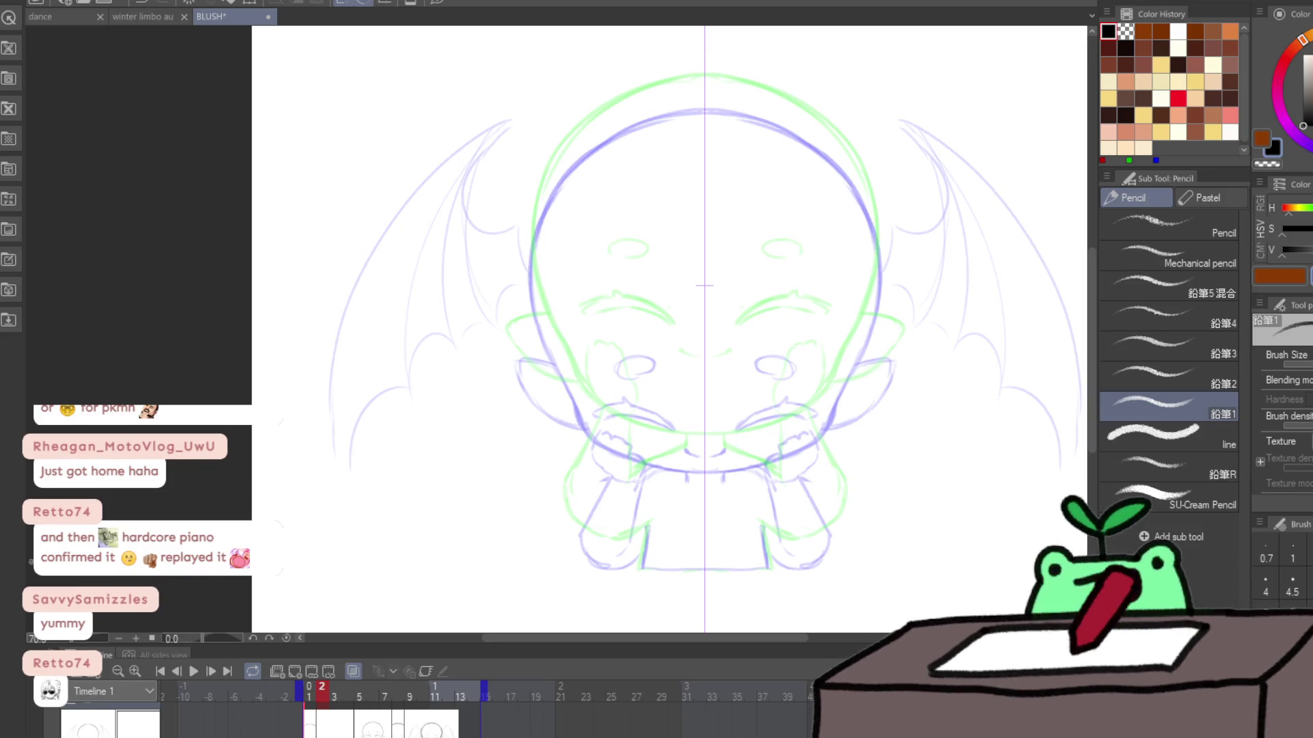
{"action": "key", "text": "ctrl+a"}
{"action": "left_click", "coordinate": [791, 596]}
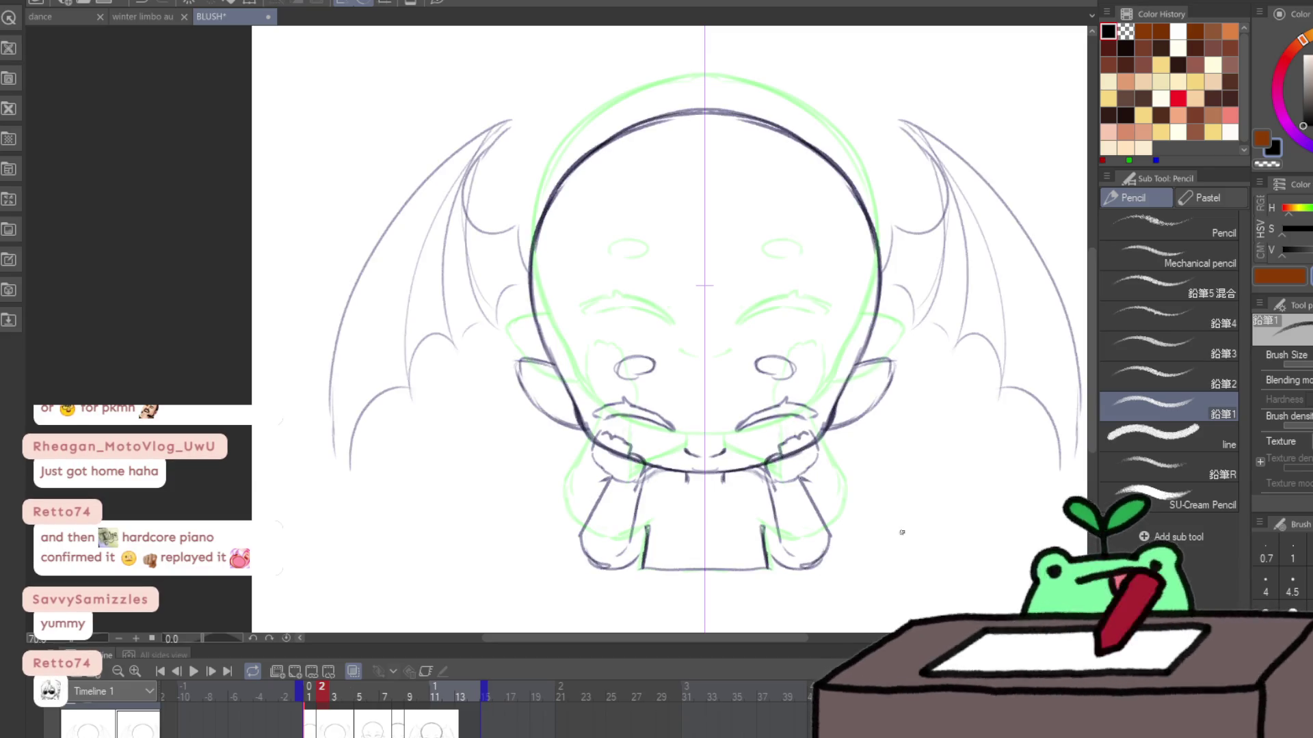
{"action": "key", "text": "ctrl+t"}
{"action": "left_click_drag", "start_coordinate": [860, 480], "coordinate": [864, 486]}
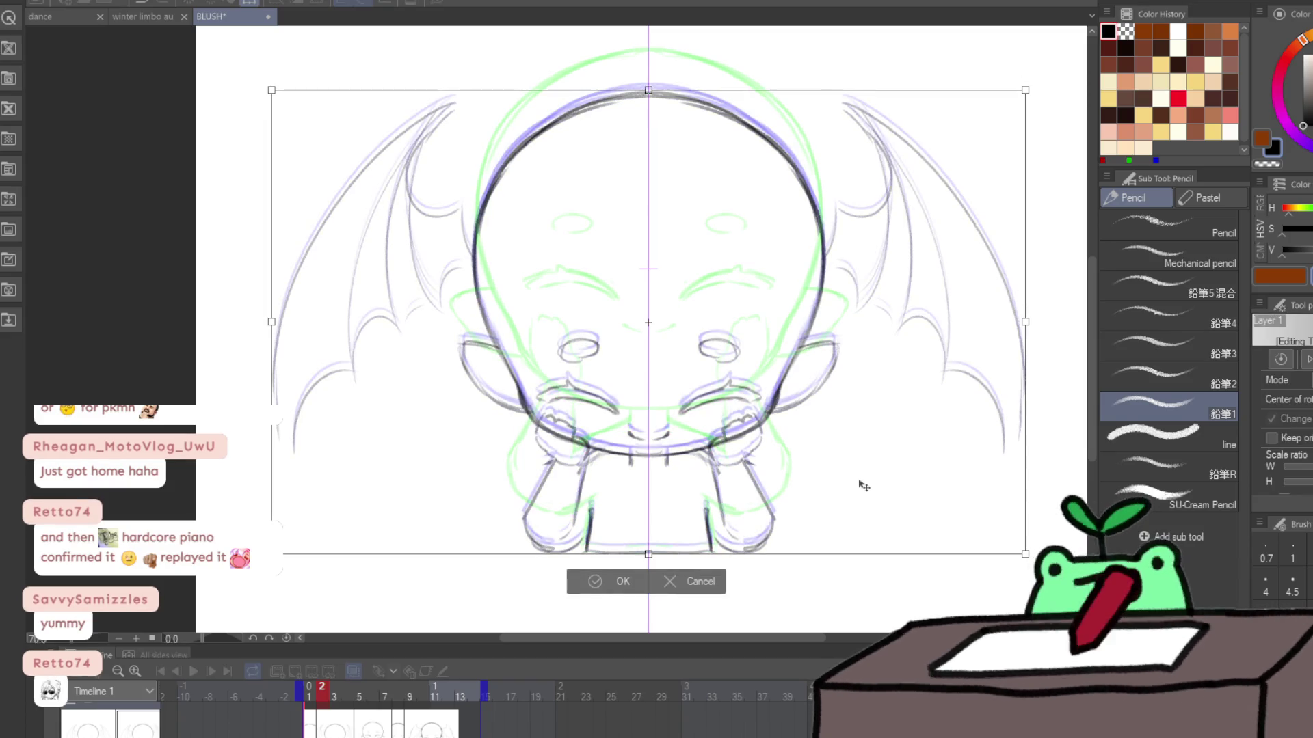
{"action": "key", "text": "Return"}
Step: Erase the bottom line between the legs and redraw it straight
{"action": "key", "text": "e"}
{"action": "mouse_move", "coordinate": [595, 580]}
{"action": "left_mouse_down"}
{"action": "mouse_move", "coordinate": [600, 557]}
{"action": "mouse_move", "coordinate": [693, 560]}
{"action": "left_mouse_up"}
{"action": "key", "text": "p"}
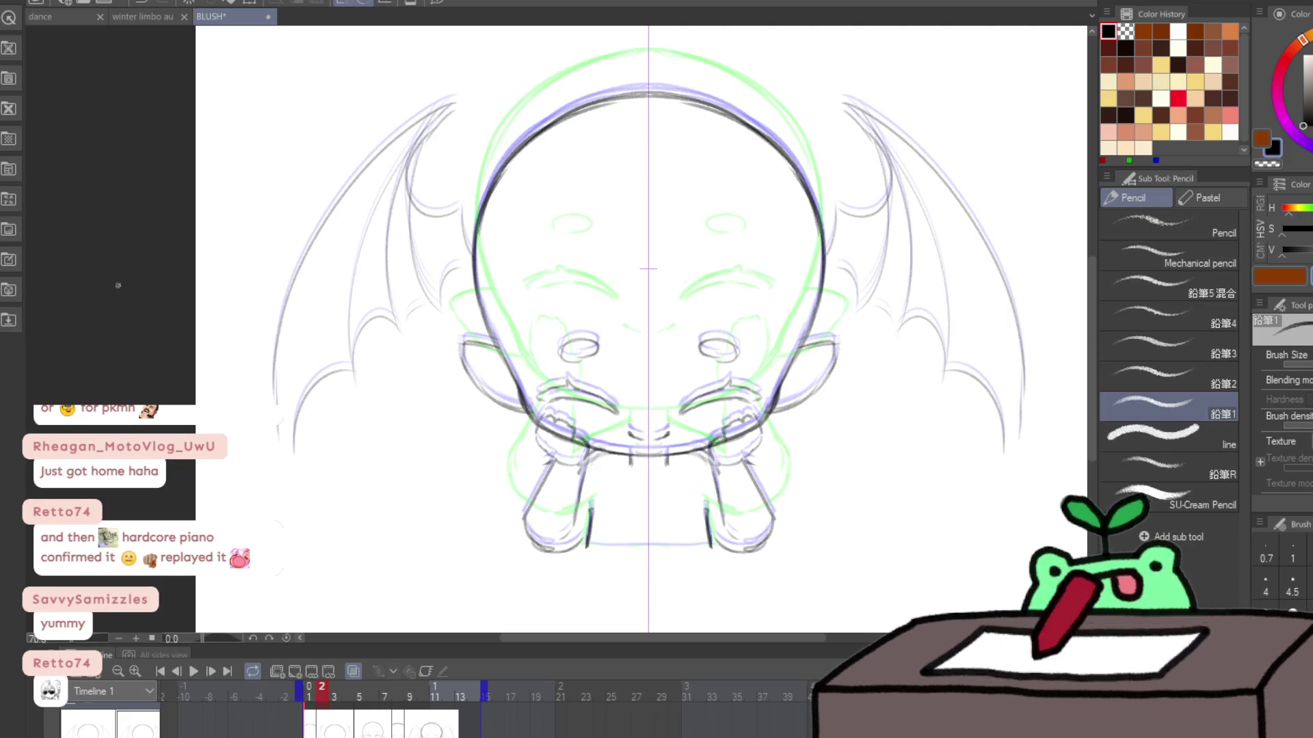
{"action": "left_click_drag", "start_coordinate": [586, 544], "coordinate": [711, 542]}
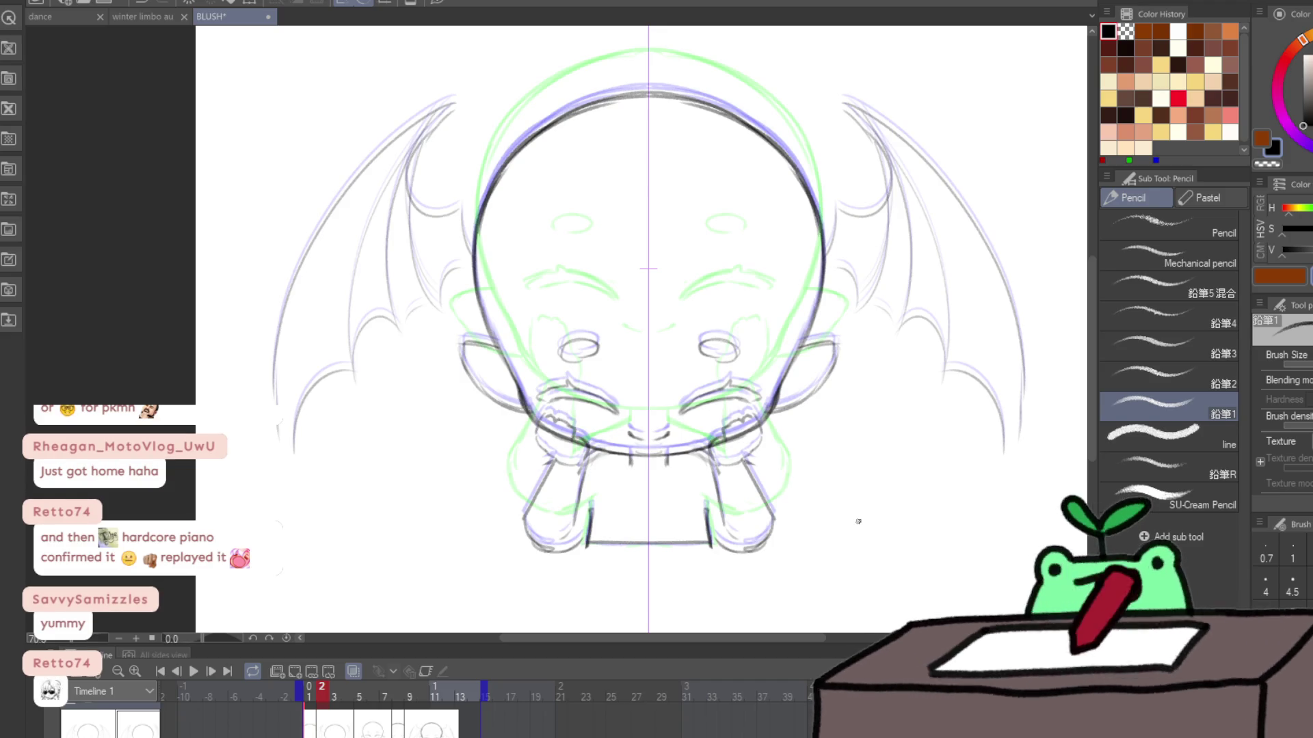
{"action": "scroll", "coordinate": [743, 500], "scroll_direction": "down", "scroll_amount": 3}
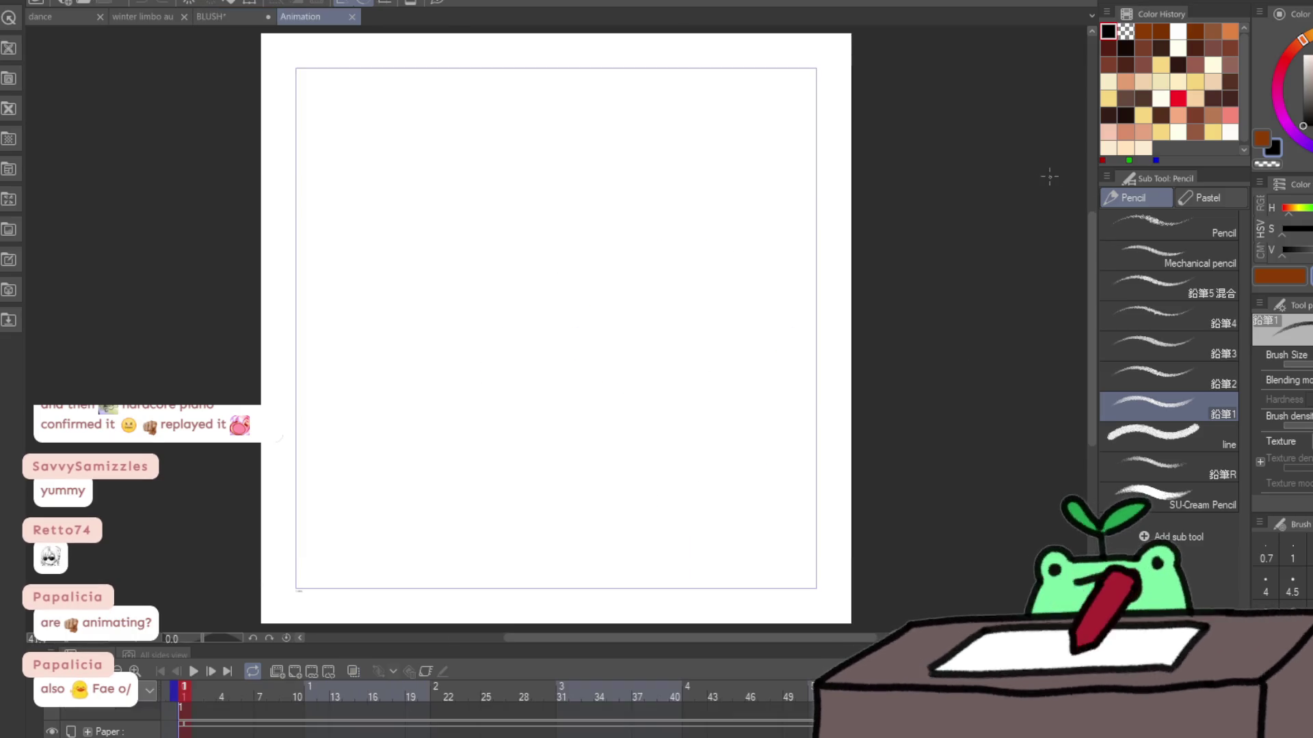
Step: Paste the animation folder copied from BLUSH into the Animation document's timeline
{"action": "mouse_move", "coordinate": [413, 249]}
{"action": "left_mouse_down"}
{"action": "mouse_move", "coordinate": [597, 267]}
{"action": "mouse_move", "coordinate": [599, 252]}
{"action": "left_mouse_up"}
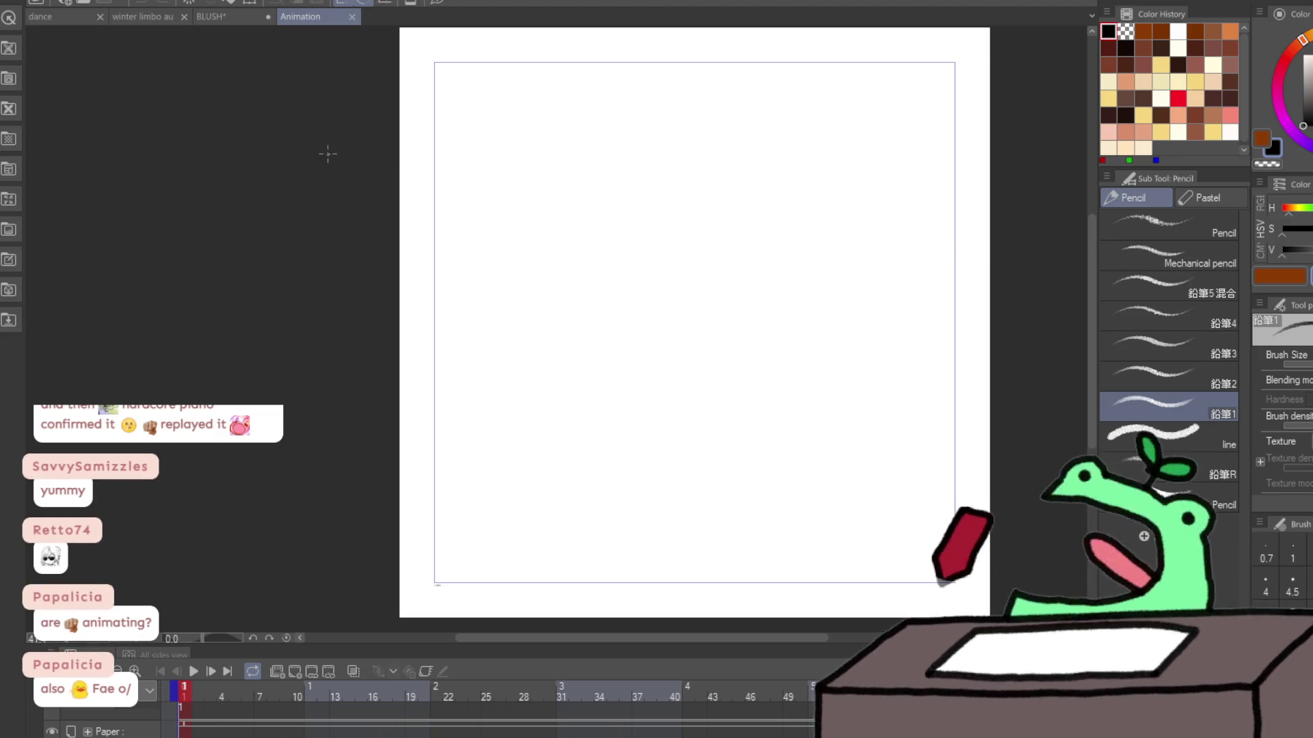
{"action": "left_click", "coordinate": [256, 19]}
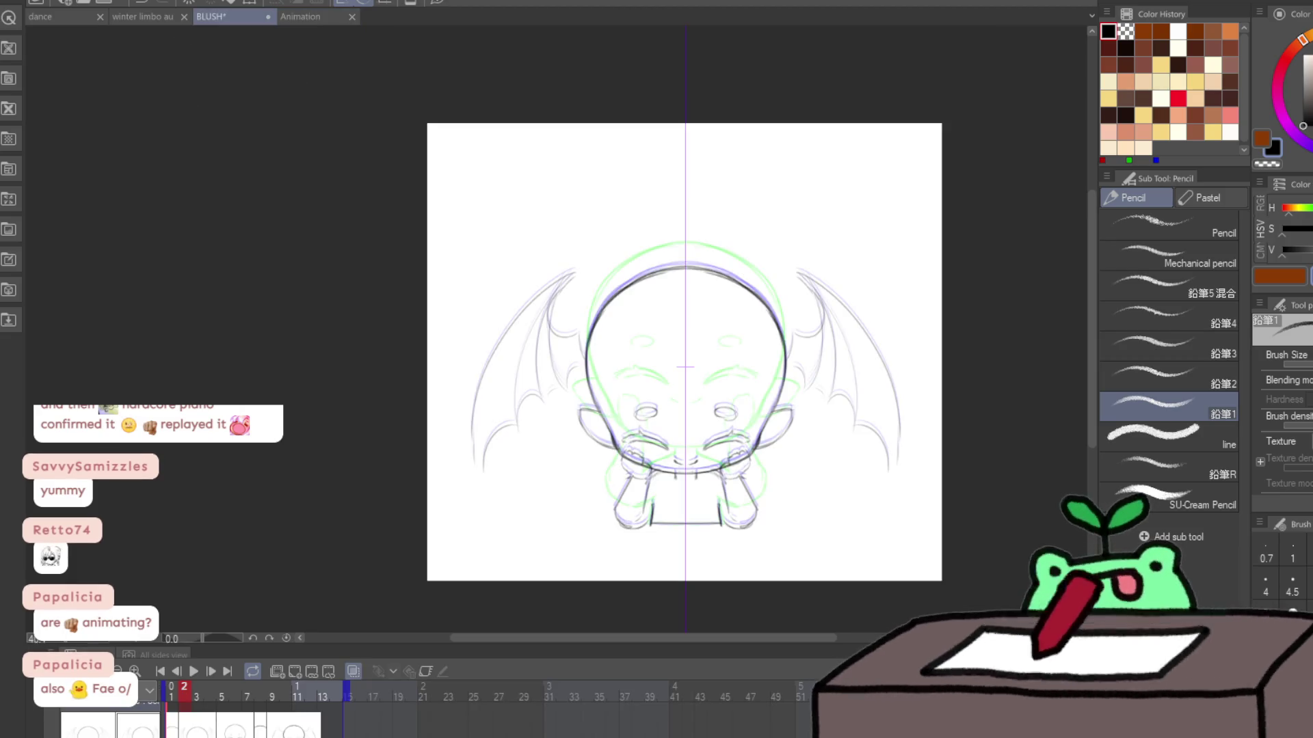
{"action": "left_click", "coordinate": [296, 13]}
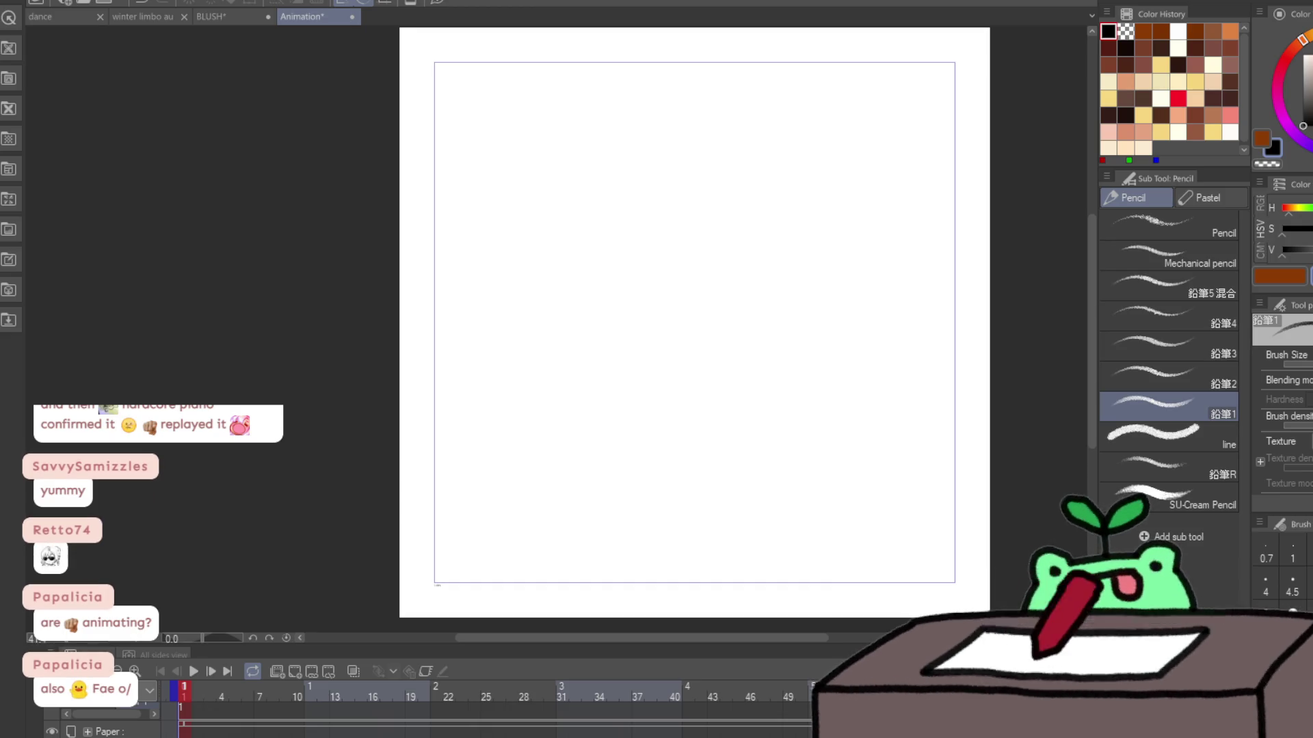
{"action": "left_click", "coordinate": [149, 691]}
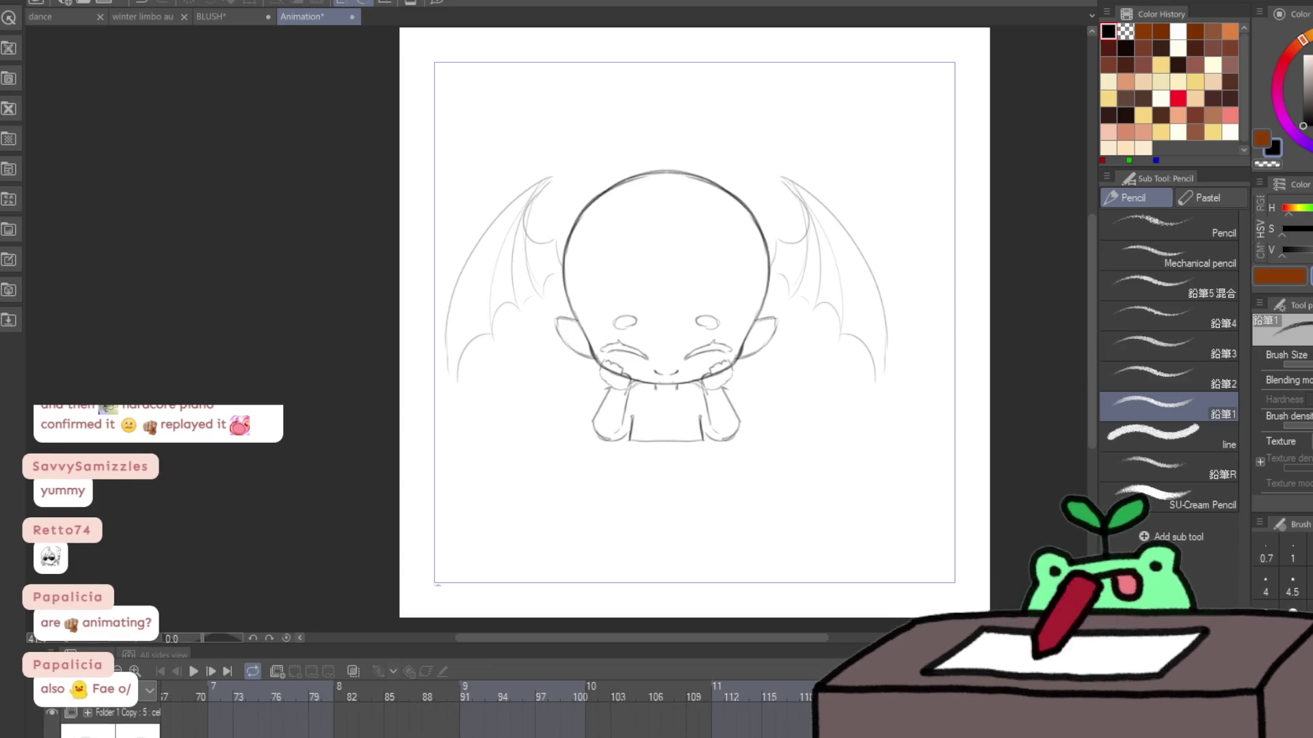
{"action": "scroll", "coordinate": [273, 716], "scroll_direction": "left", "scroll_amount": 10}
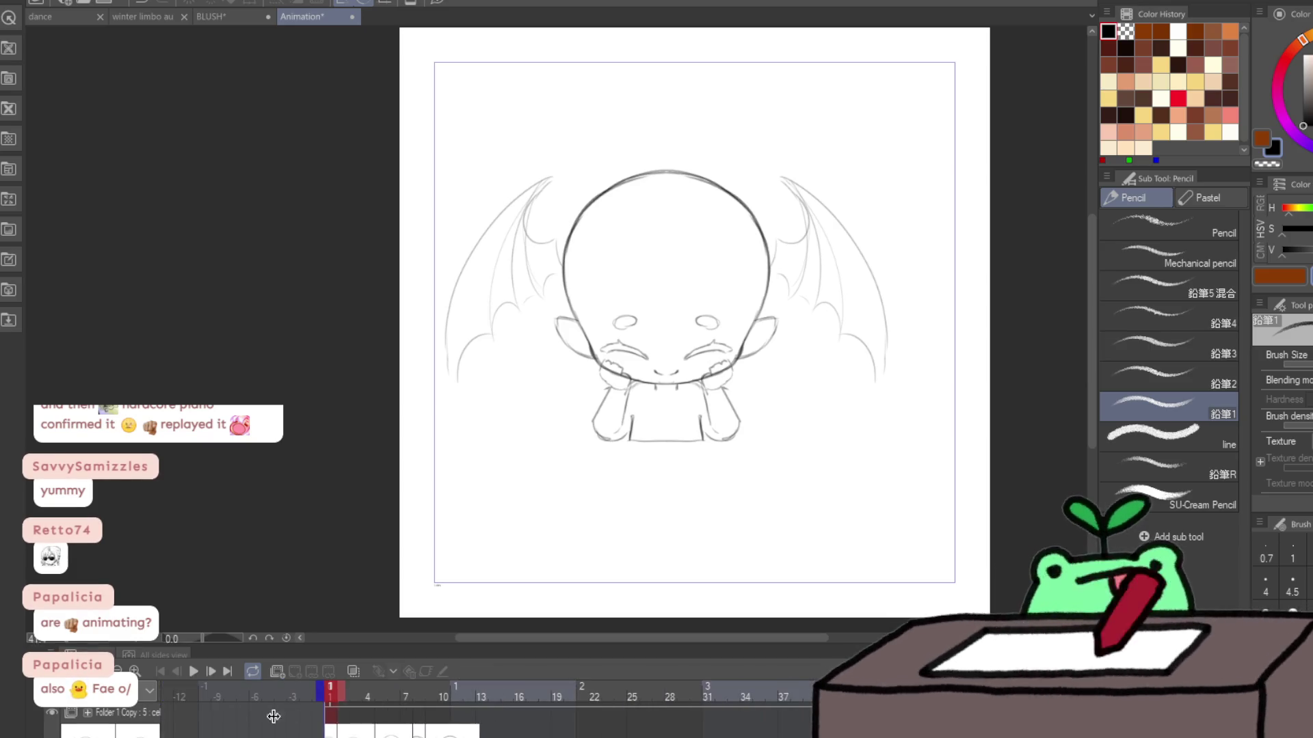
Step: End the playback range at frame 16 and preview the animation
{"action": "left_click", "coordinate": [513, 717]}
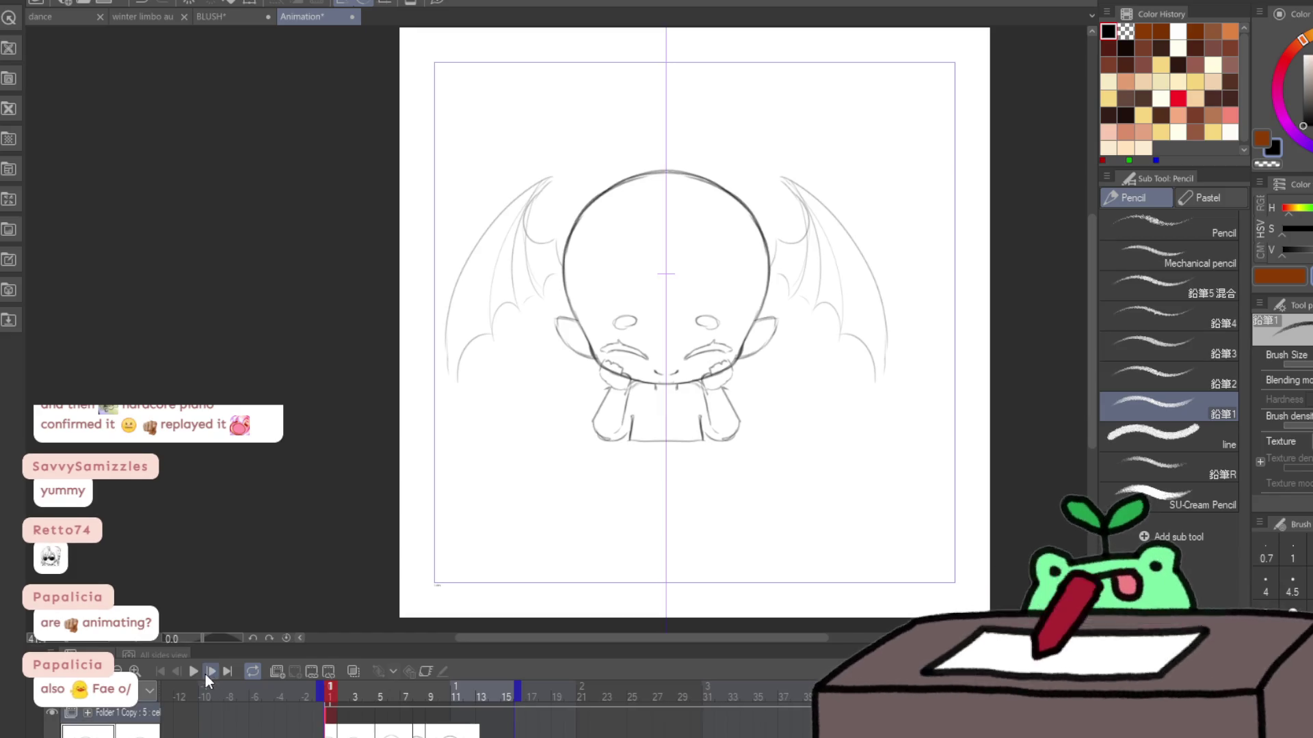
{"action": "left_click", "coordinate": [192, 670]}
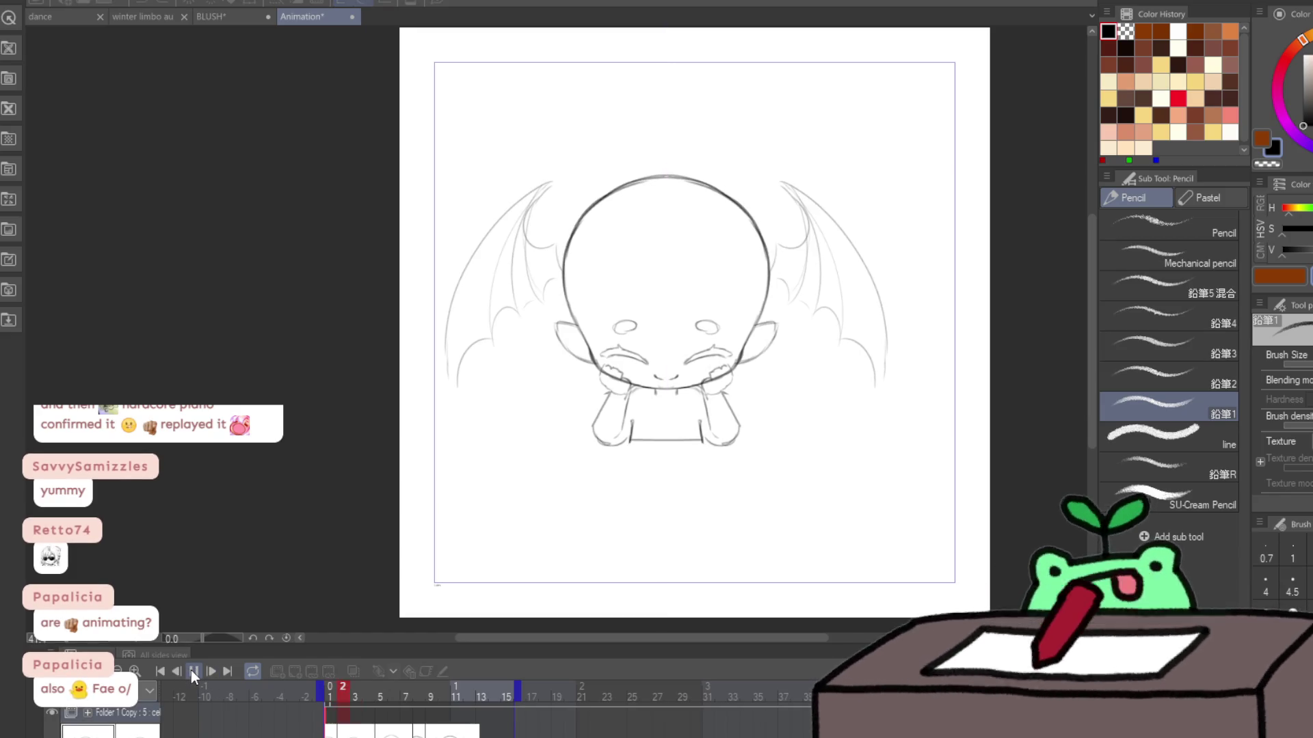
{"action": "left_click", "coordinate": [190, 670]}
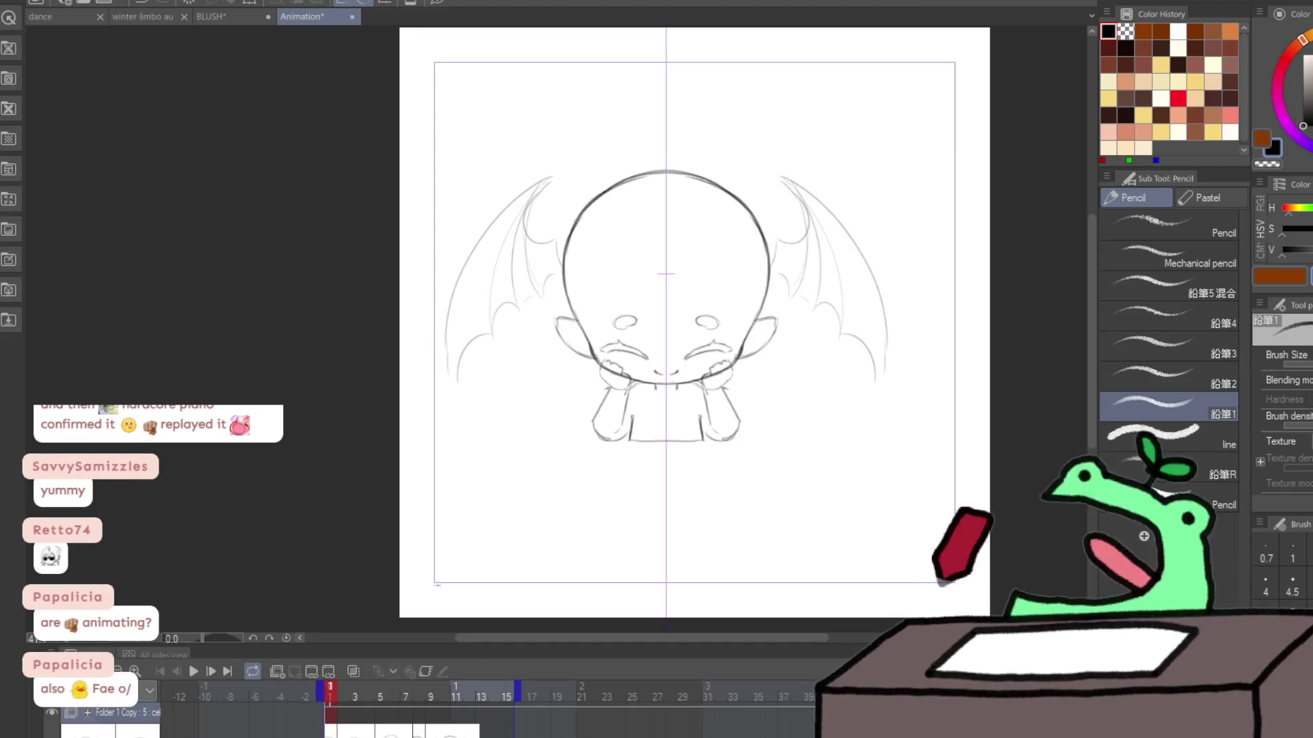
Step: Scale the winged chibi sketch up and move it lower with a free transform
{"action": "key", "text": "ctrl+t"}
{"action": "mouse_move", "coordinate": [606, 335]}
{"action": "left_mouse_down"}
{"action": "mouse_move", "coordinate": [683, 481]}
{"action": "mouse_move", "coordinate": [674, 518]}
{"action": "mouse_move", "coordinate": [684, 492]}
{"action": "left_mouse_up"}
{"action": "mouse_move", "coordinate": [704, 300]}
{"action": "left_mouse_down"}
{"action": "mouse_move", "coordinate": [703, 258]}
{"action": "mouse_move", "coordinate": [700, 299]}
{"action": "left_mouse_up"}
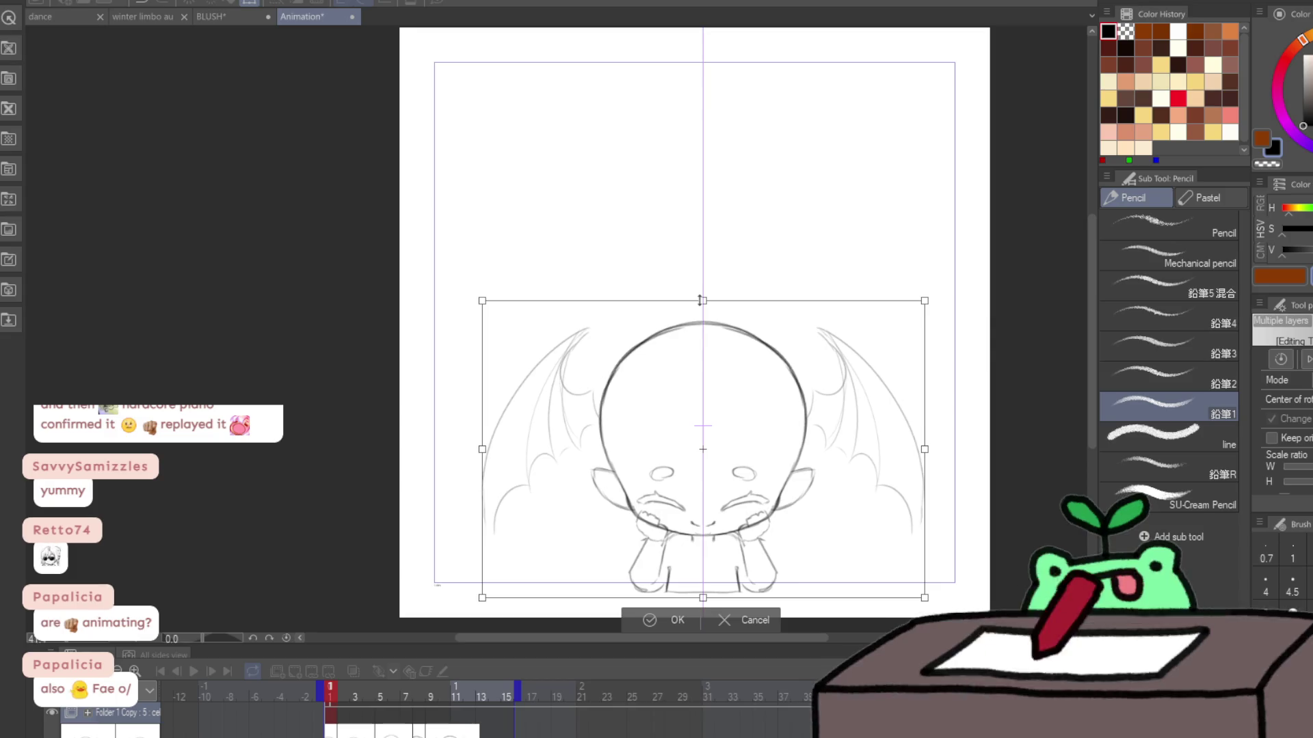
{"action": "left_click_drag", "start_coordinate": [730, 501], "coordinate": [722, 494]}
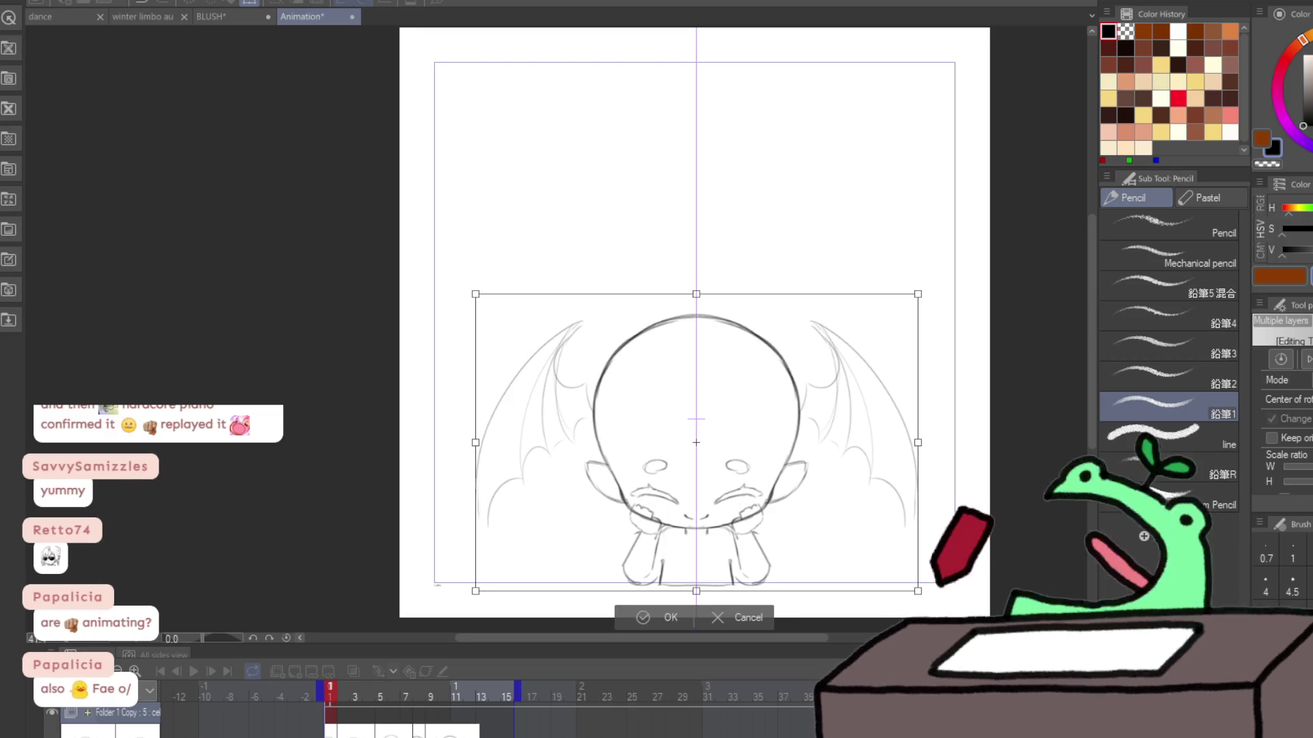
{"action": "key", "text": "Return"}
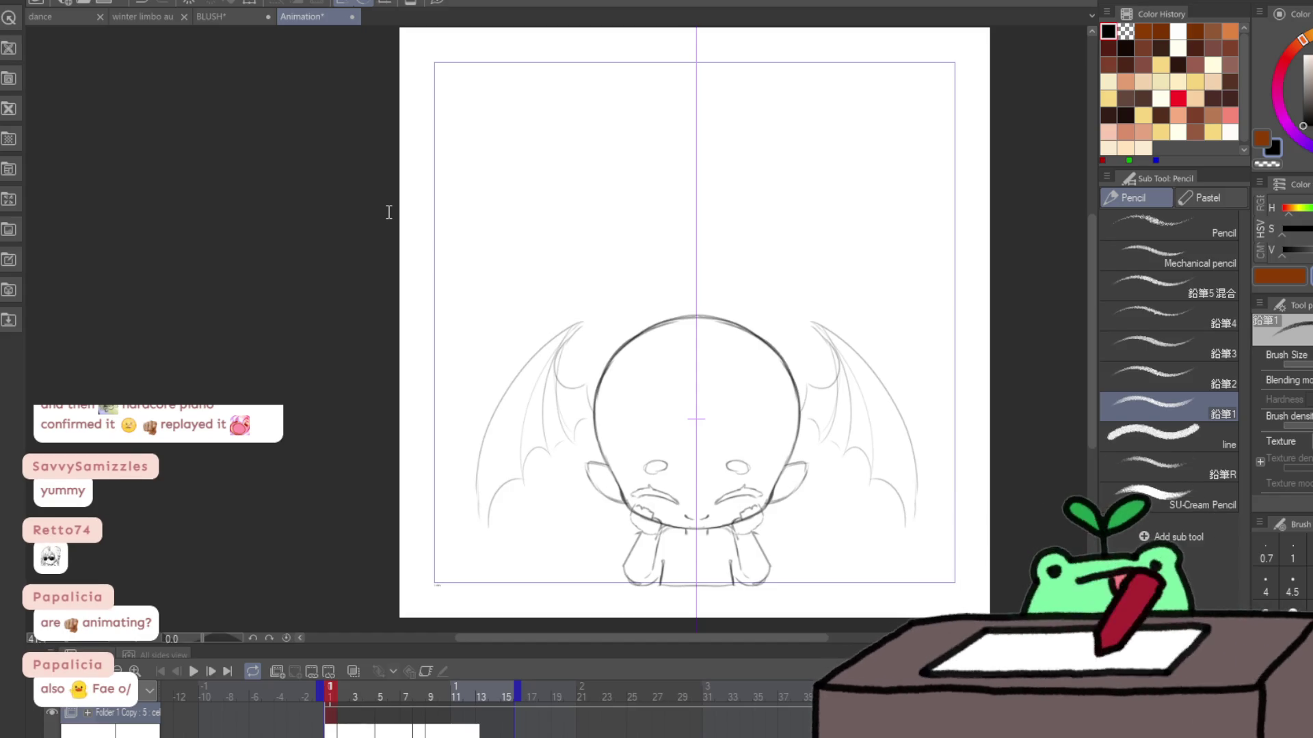
{"action": "key", "text": "ctrl+alt+0"}
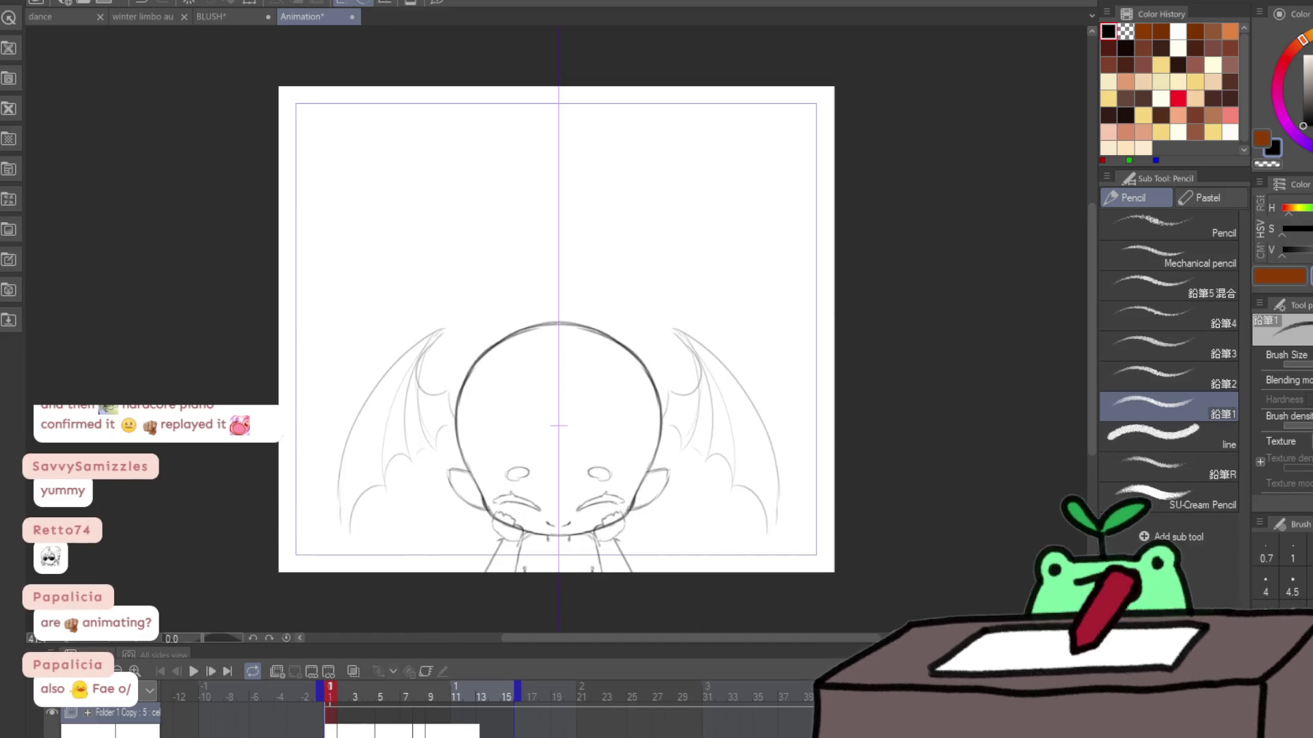
Step: Move the whole sketch layer upward to centre it, then glance at the BLUSH document
{"action": "key", "text": "k"}
{"action": "left_click_drag", "start_coordinate": [395, 358], "coordinate": [395, 324]}
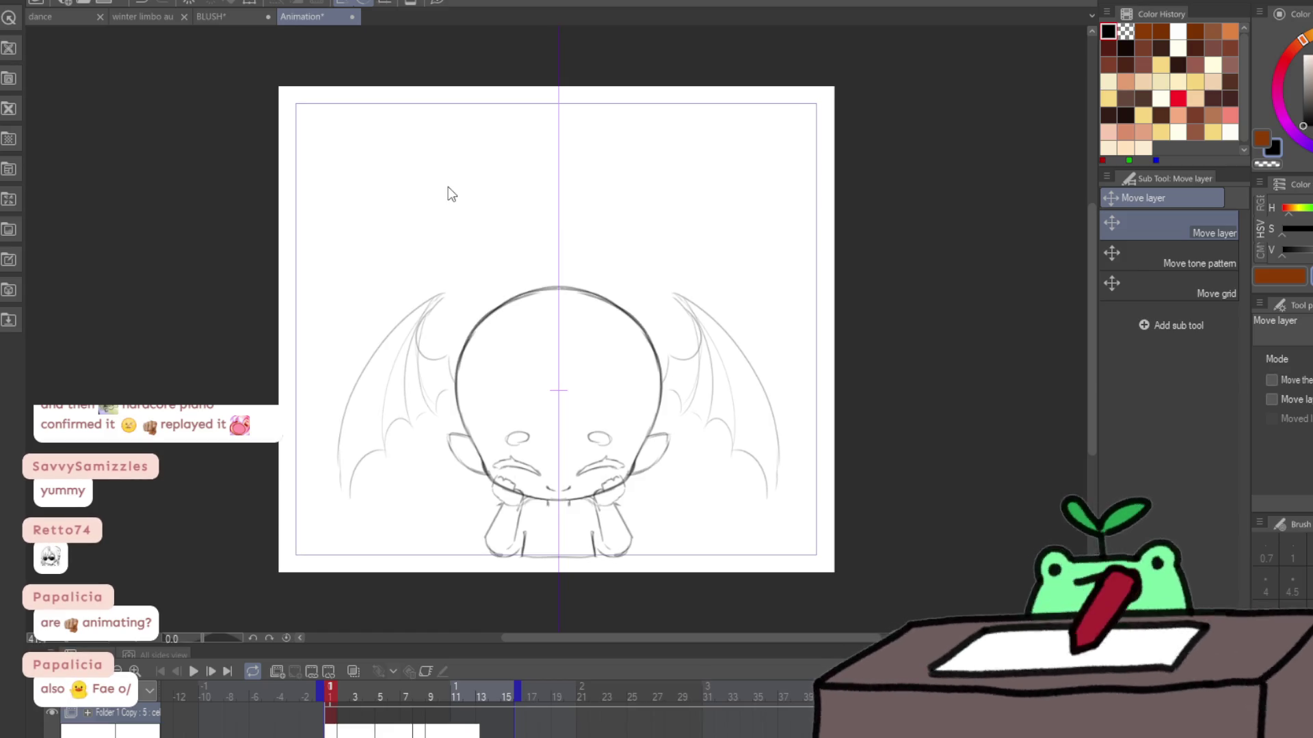
{"action": "mouse_move", "coordinate": [460, 199]}
{"action": "left_mouse_down"}
{"action": "mouse_move", "coordinate": [476, 121]}
{"action": "mouse_move", "coordinate": [475, 138]}
{"action": "left_mouse_up"}
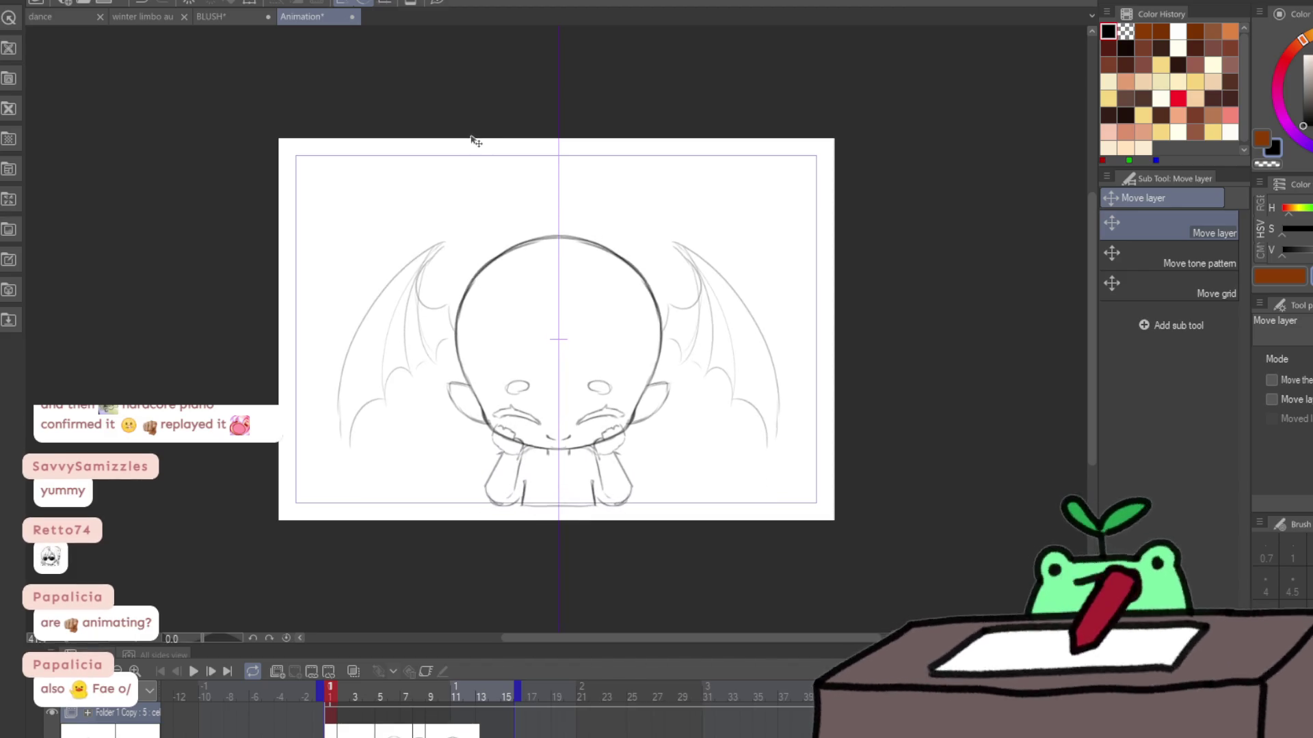
{"action": "left_click", "coordinate": [243, 14]}
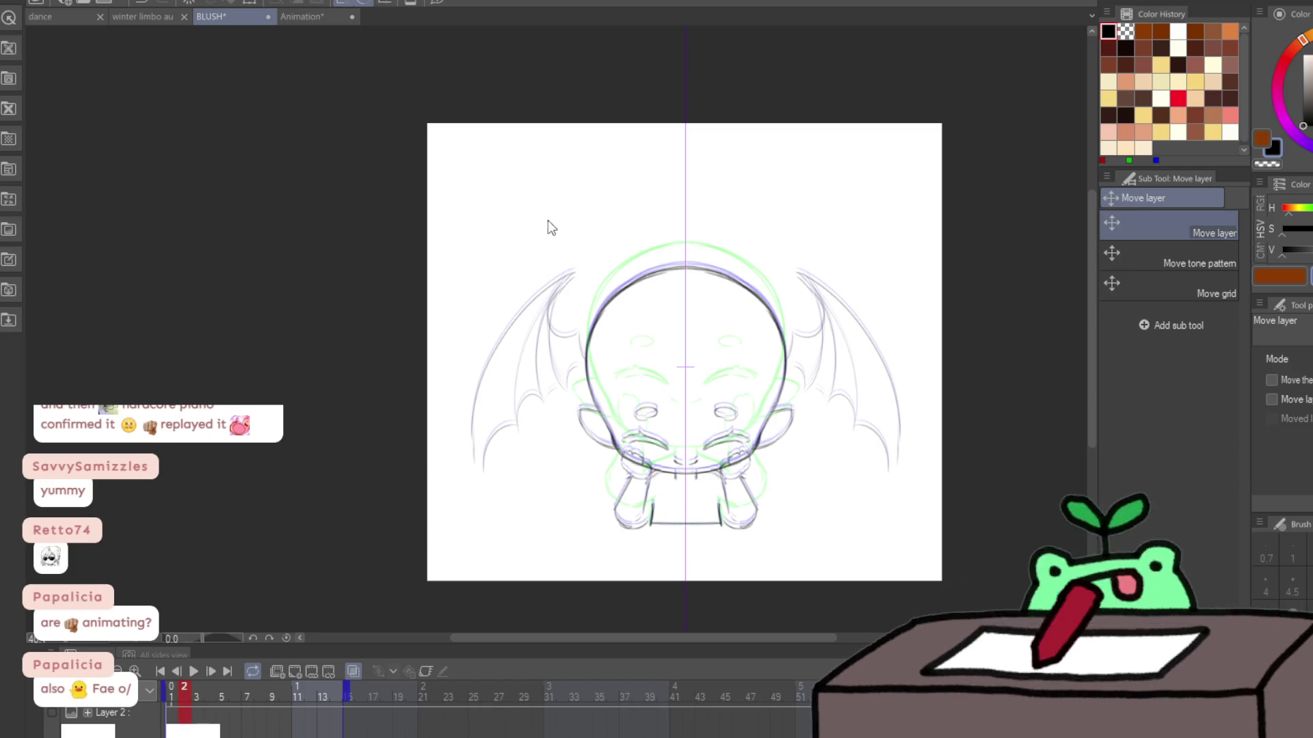
{"action": "key", "text": "ctrl+Tab"}
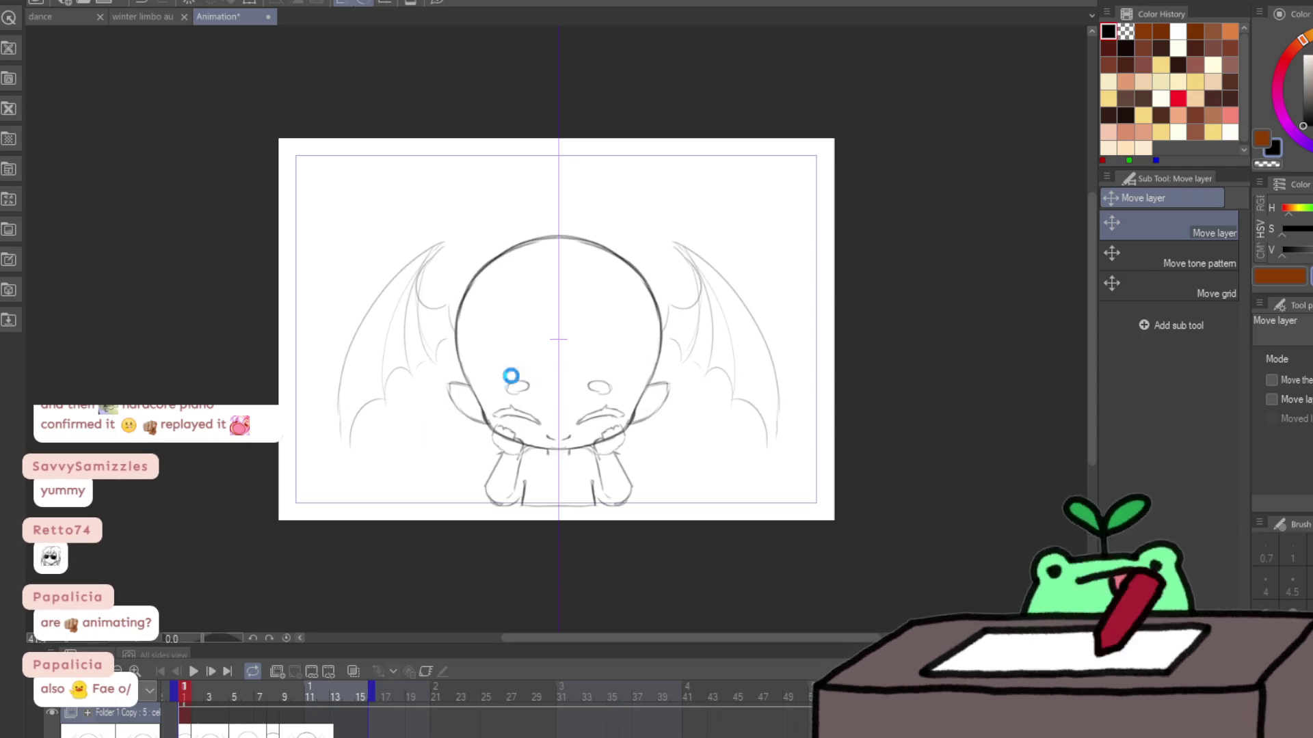
{"action": "scroll", "coordinate": [471, 506], "scroll_direction": "up", "scroll_amount": 2}
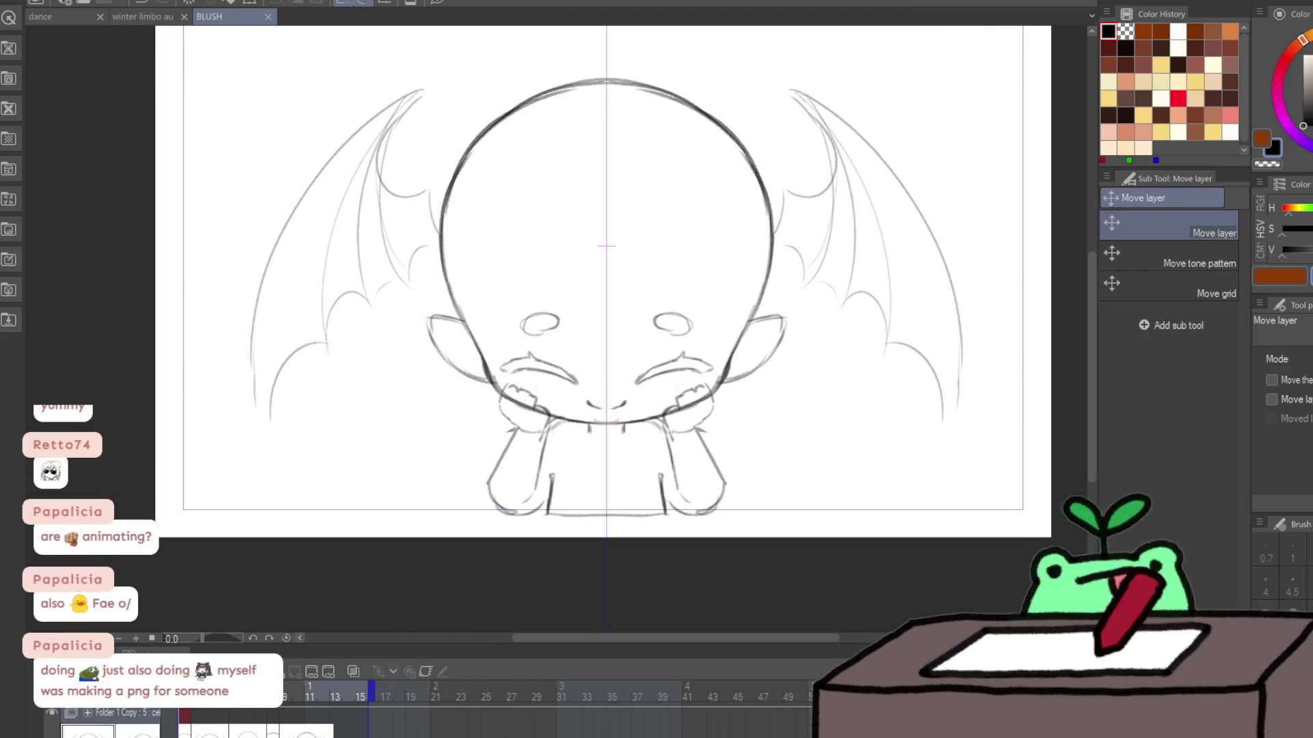
Step: On frame 2, lasso the eyes, cheek lines and nose and nudge them slightly lower
{"action": "key", "text": "Right"}
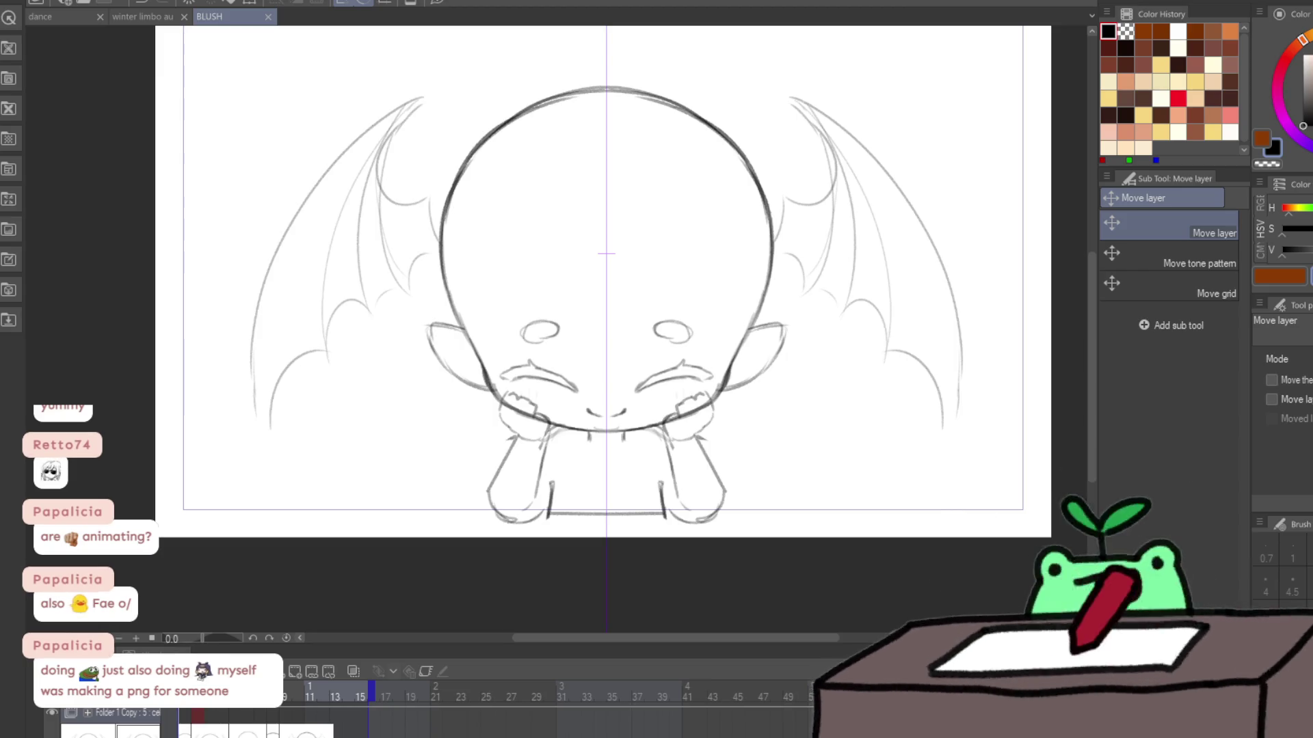
{"action": "left_click_drag", "start_coordinate": [643, 448], "coordinate": [639, 448]}
{"action": "key", "text": "slash"}
{"action": "key", "text": "ctrl+z"}
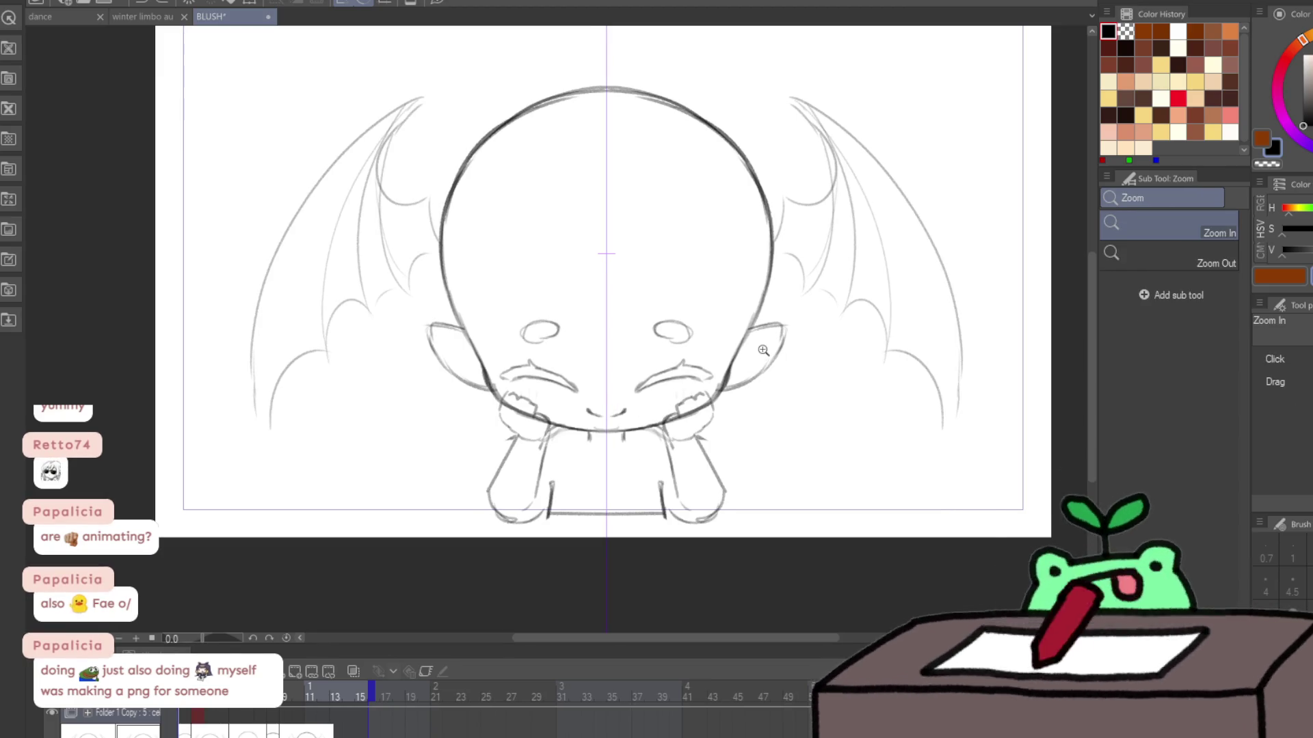
{"action": "left_click", "coordinate": [647, 403]}
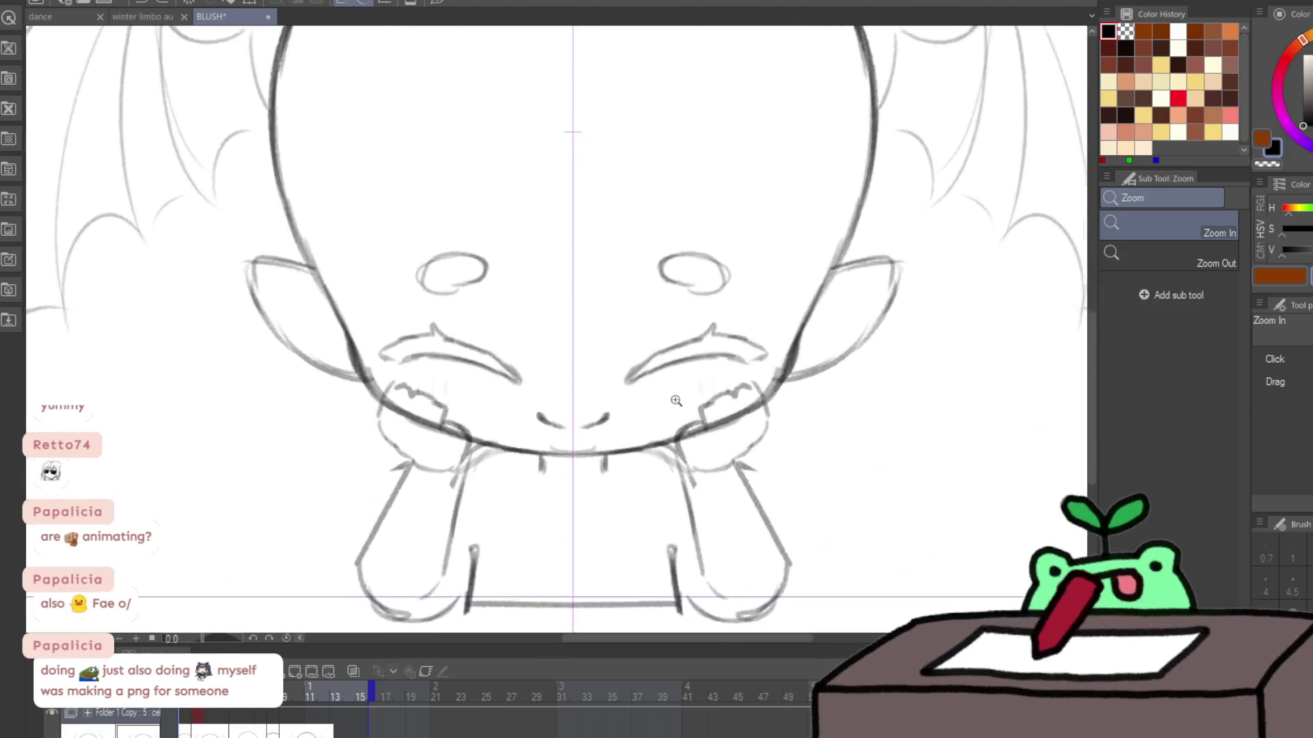
{"action": "key", "text": "m"}
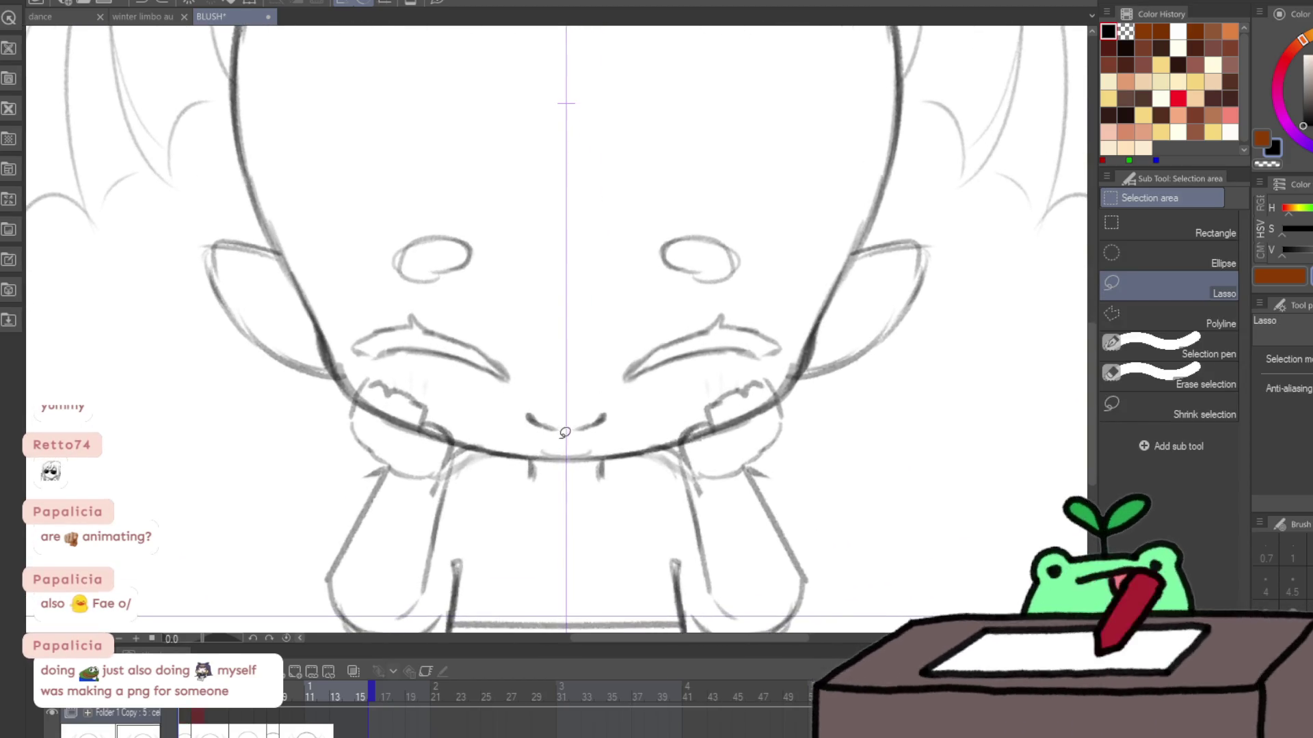
{"action": "left_click_drag", "start_coordinate": [776, 364], "coordinate": [527, 165]}
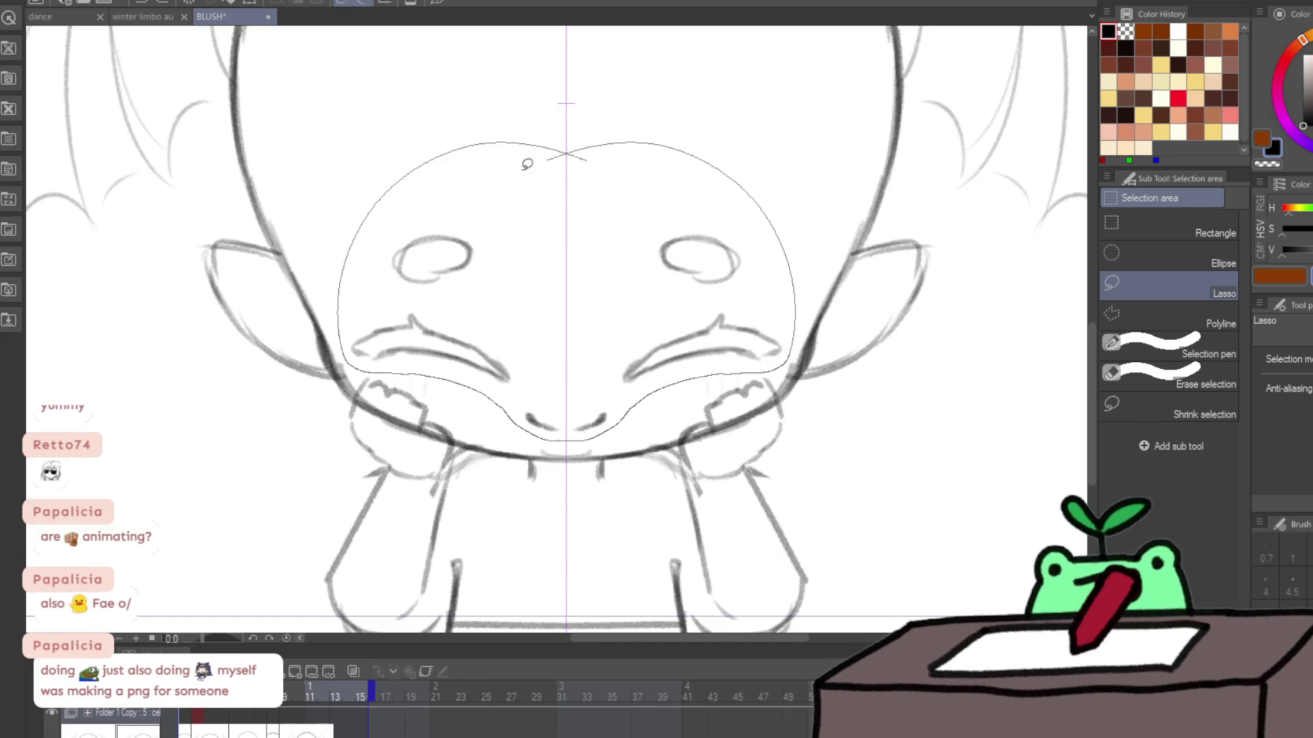
{"action": "key", "text": "ctrl+t"}
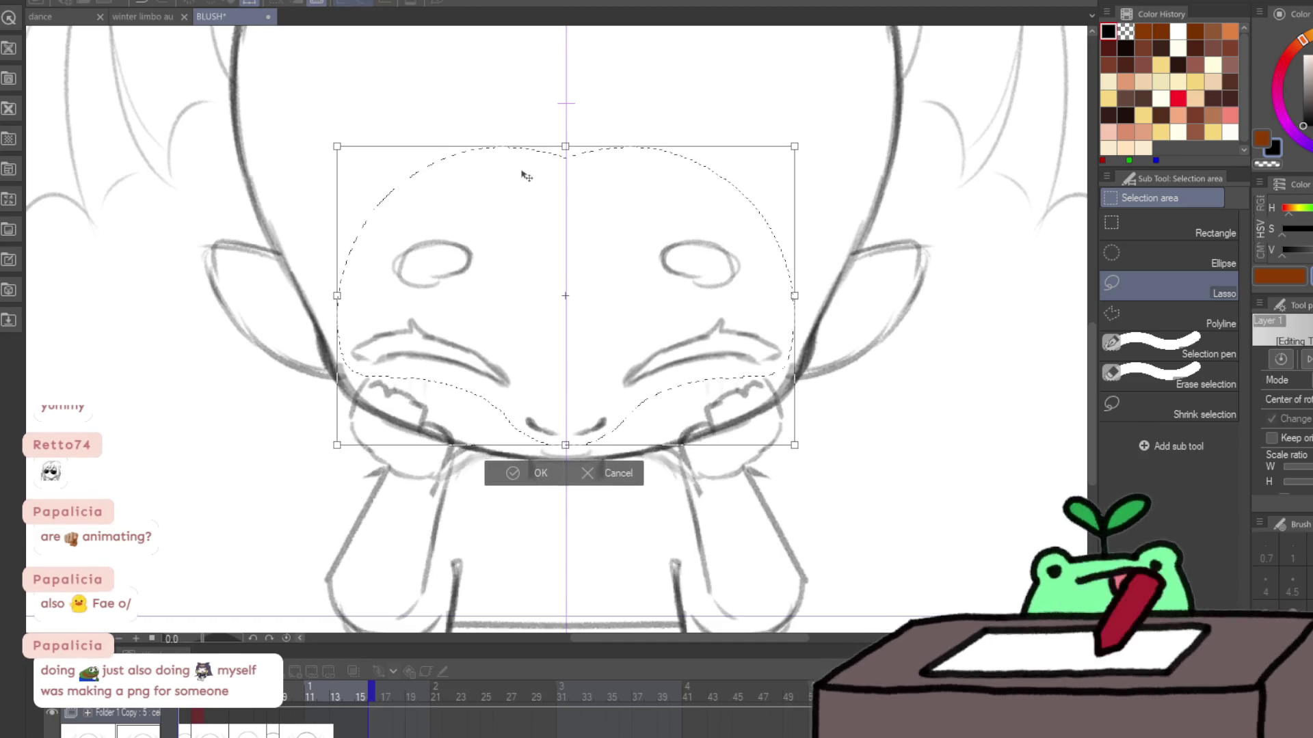
{"action": "key", "text": "Escape"}
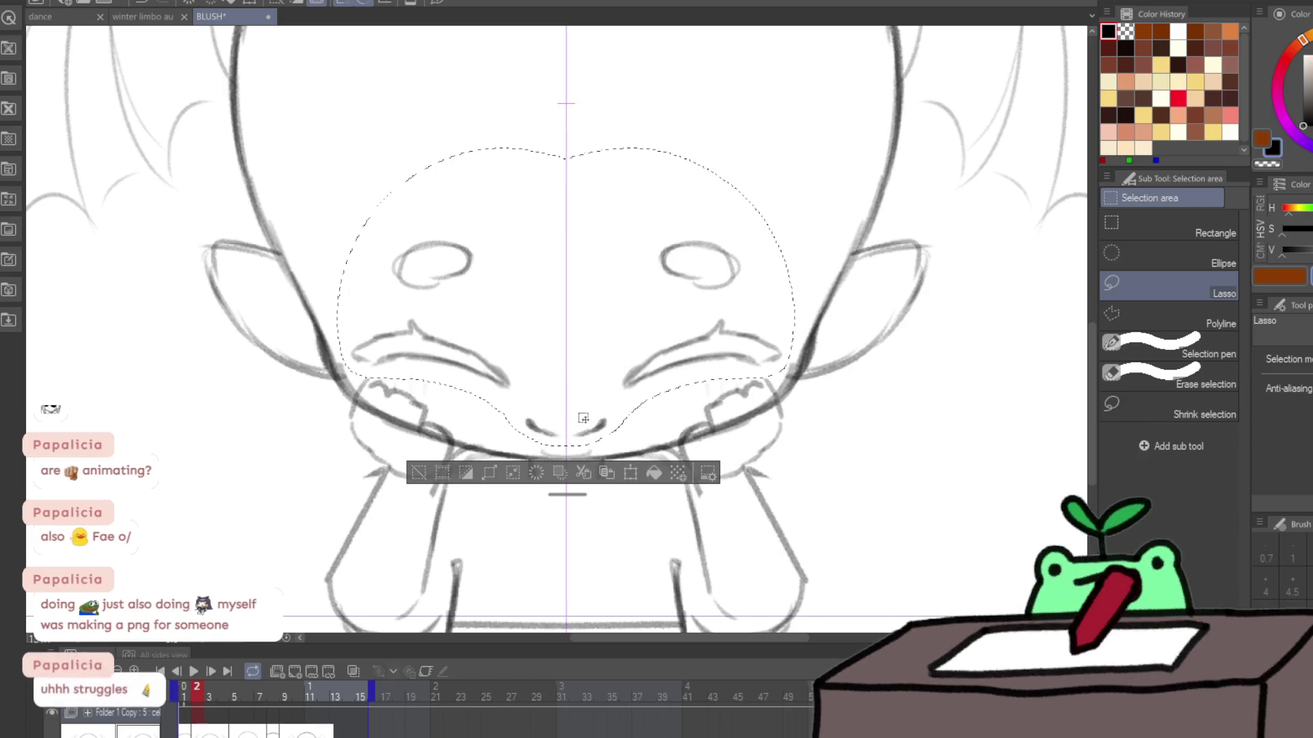
{"action": "key", "text": "ctrl+t"}
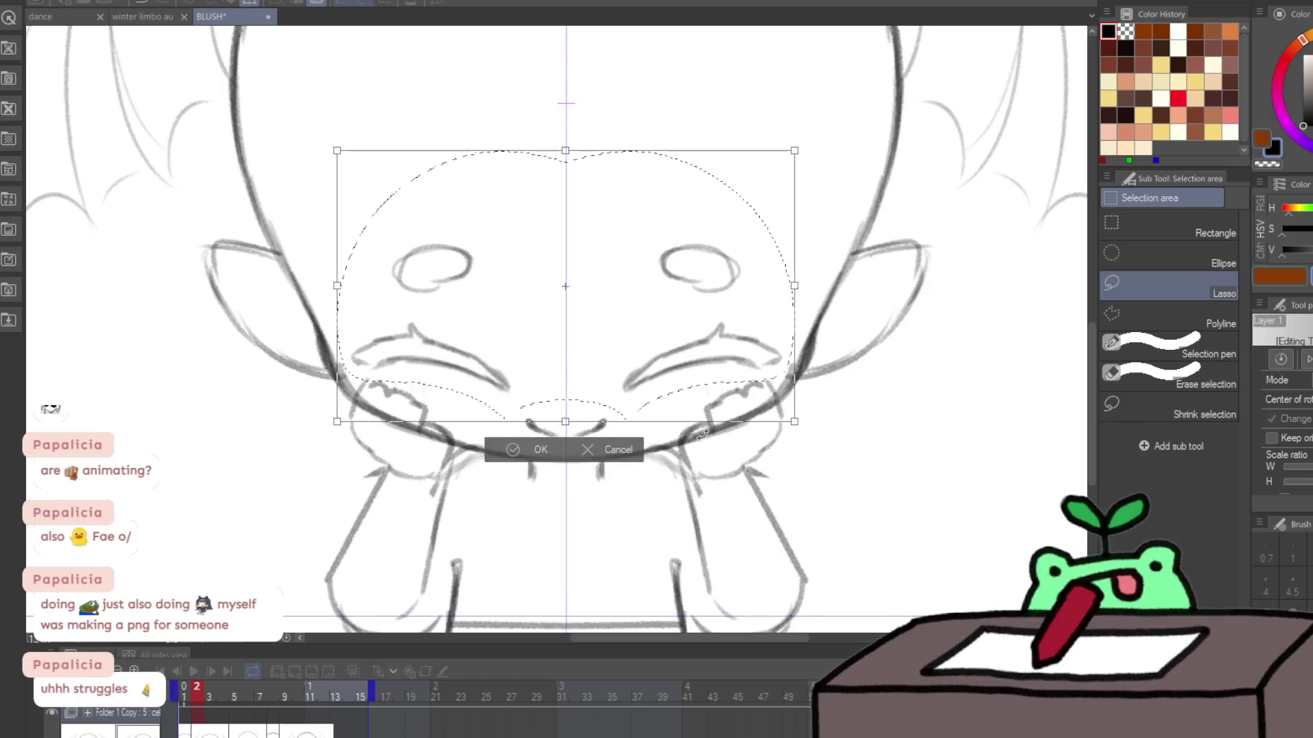
{"action": "key", "text": "ctrl+d"}
Step: Liquify both cheeks and legs slightly outward with symmetry on frame 2
{"action": "key", "text": "j"}
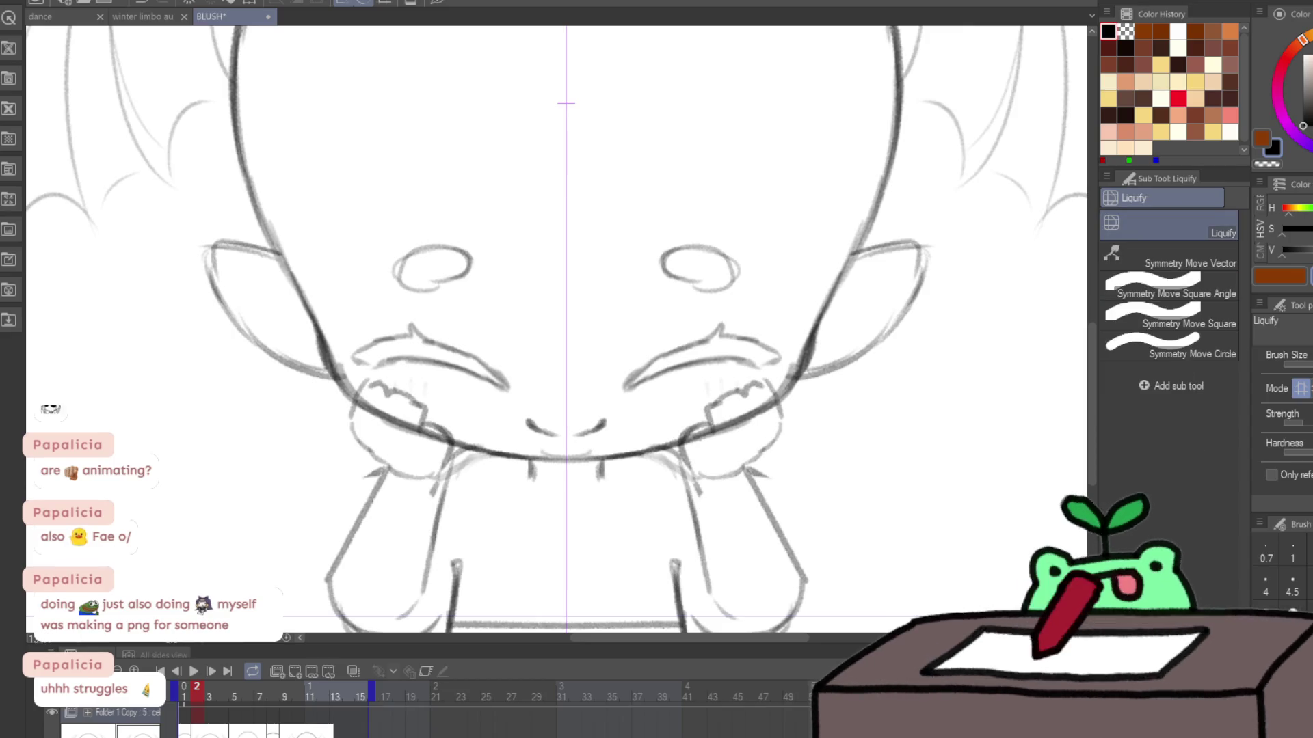
{"action": "mouse_move", "coordinate": [729, 438]}
{"action": "left_mouse_down"}
{"action": "mouse_move", "coordinate": [735, 419]}
{"action": "mouse_move", "coordinate": [803, 410]}
{"action": "left_mouse_up"}
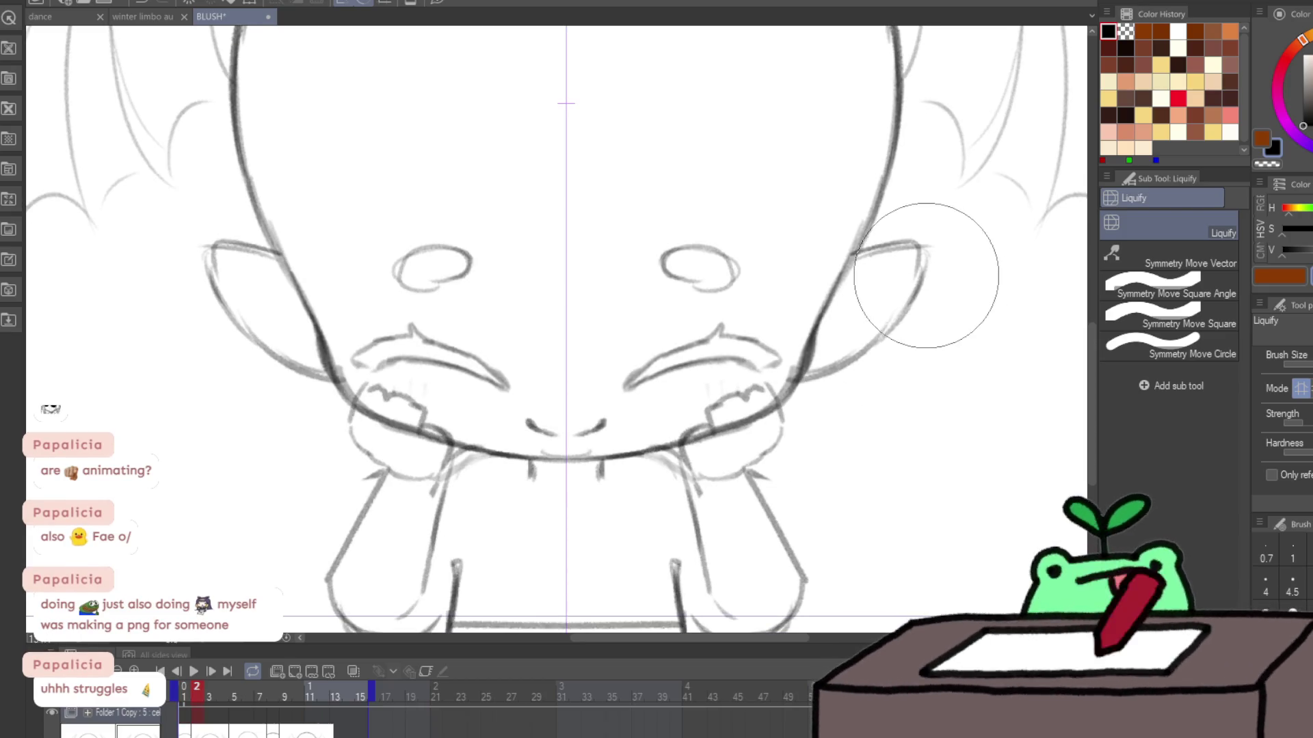
{"action": "left_click_drag", "start_coordinate": [865, 448], "coordinate": [876, 335]}
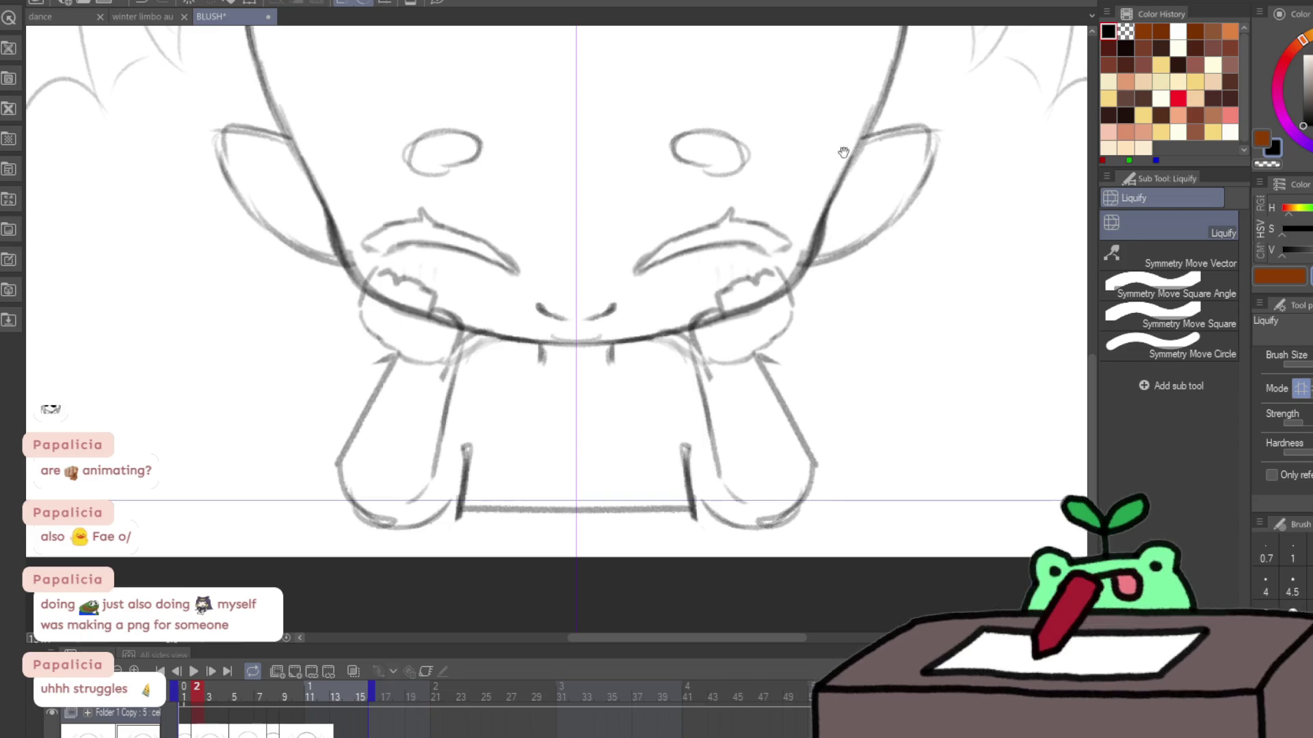
{"action": "key", "text": "p"}
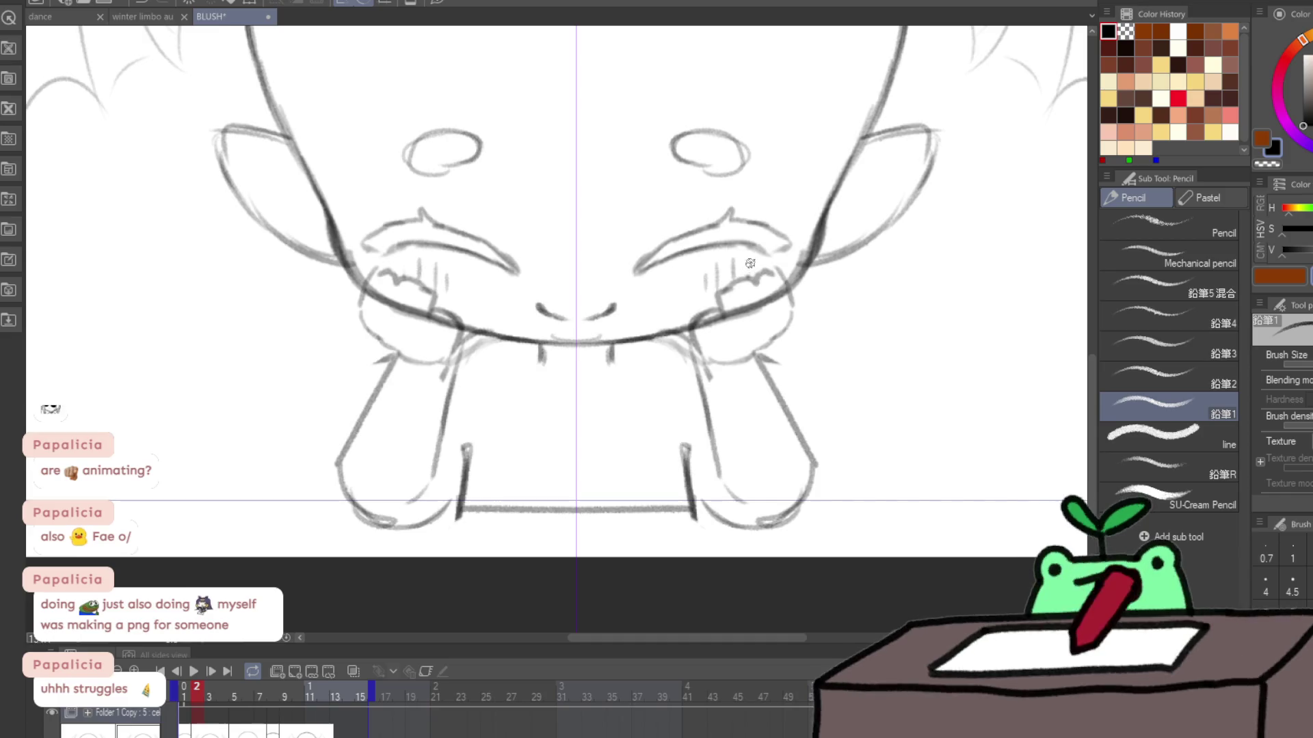
{"action": "key", "text": "j"}
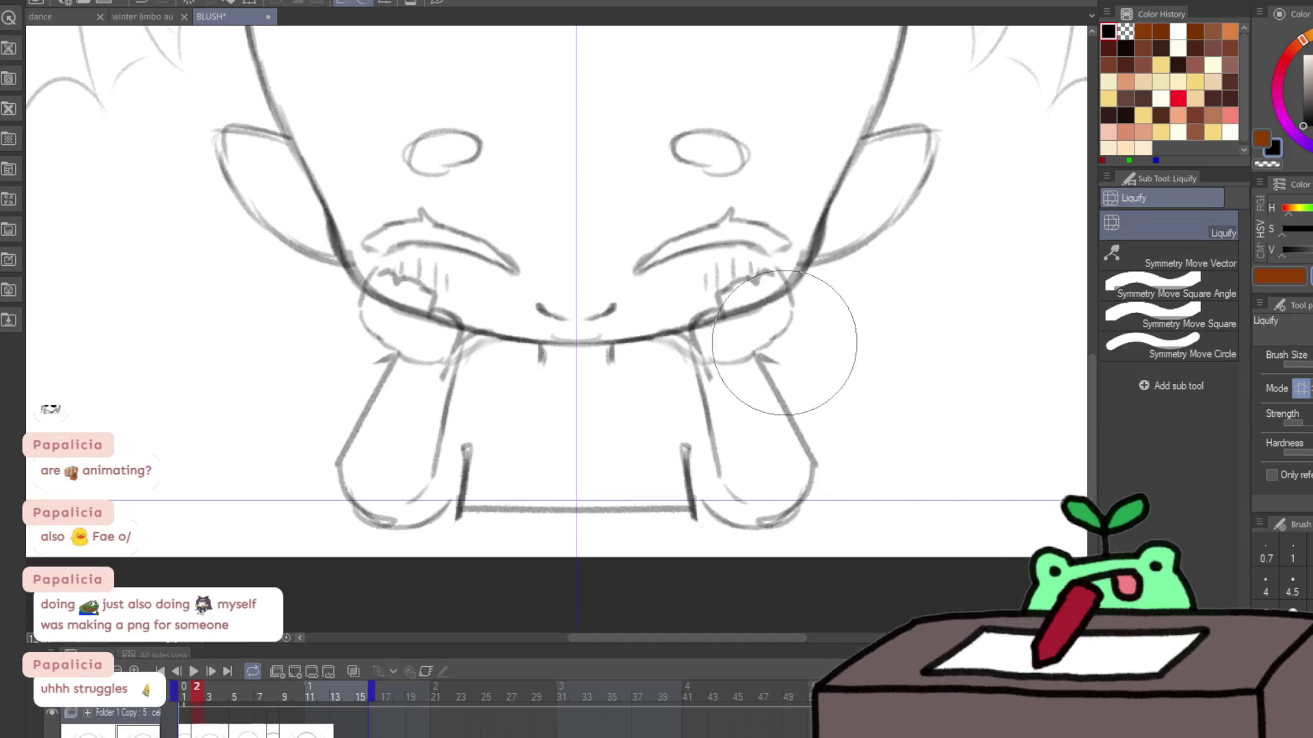
{"action": "mouse_move", "coordinate": [756, 410]}
{"action": "left_mouse_down"}
{"action": "mouse_move", "coordinate": [814, 527]}
{"action": "mouse_move", "coordinate": [826, 522]}
{"action": "mouse_move", "coordinate": [786, 498]}
{"action": "mouse_move", "coordinate": [809, 489]}
{"action": "left_mouse_up"}
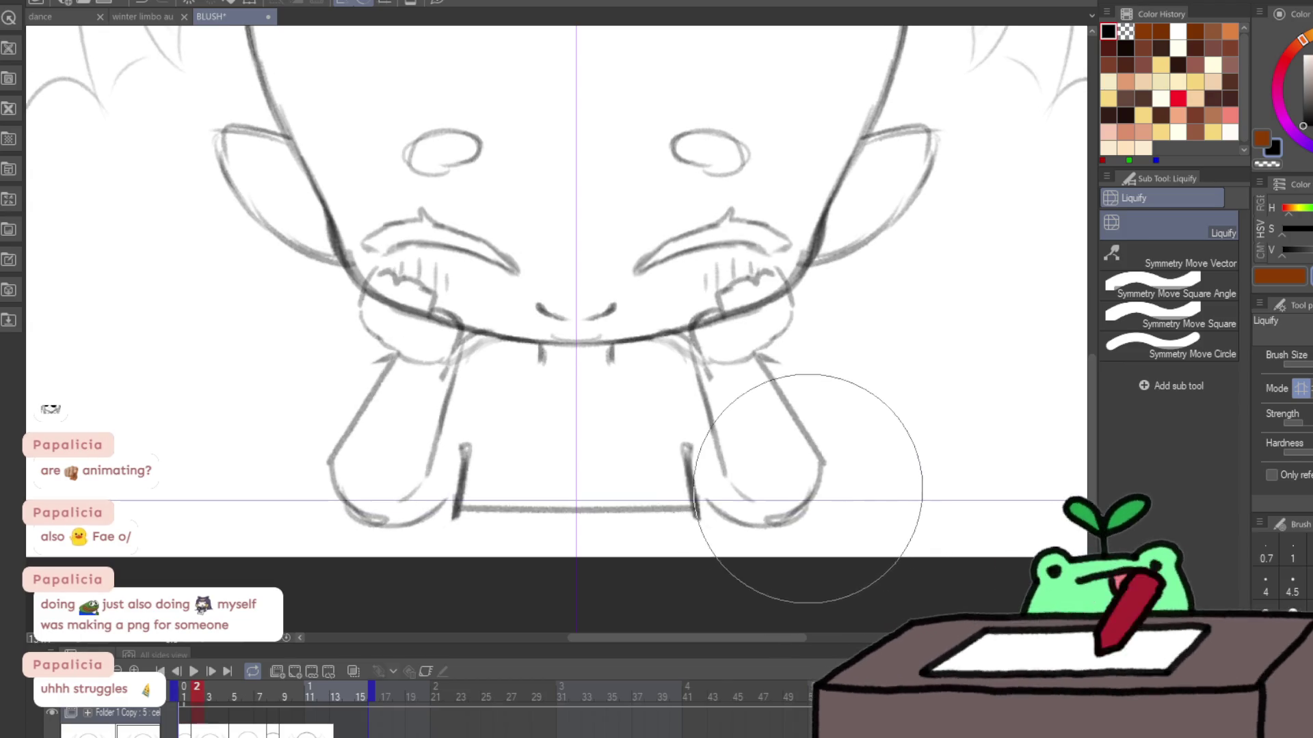
Step: With a larger Liquify brush, bulge out the lower wing edges, then play the animation
{"action": "left_click", "coordinate": [542, 513], "text": "ctrl+alt"}
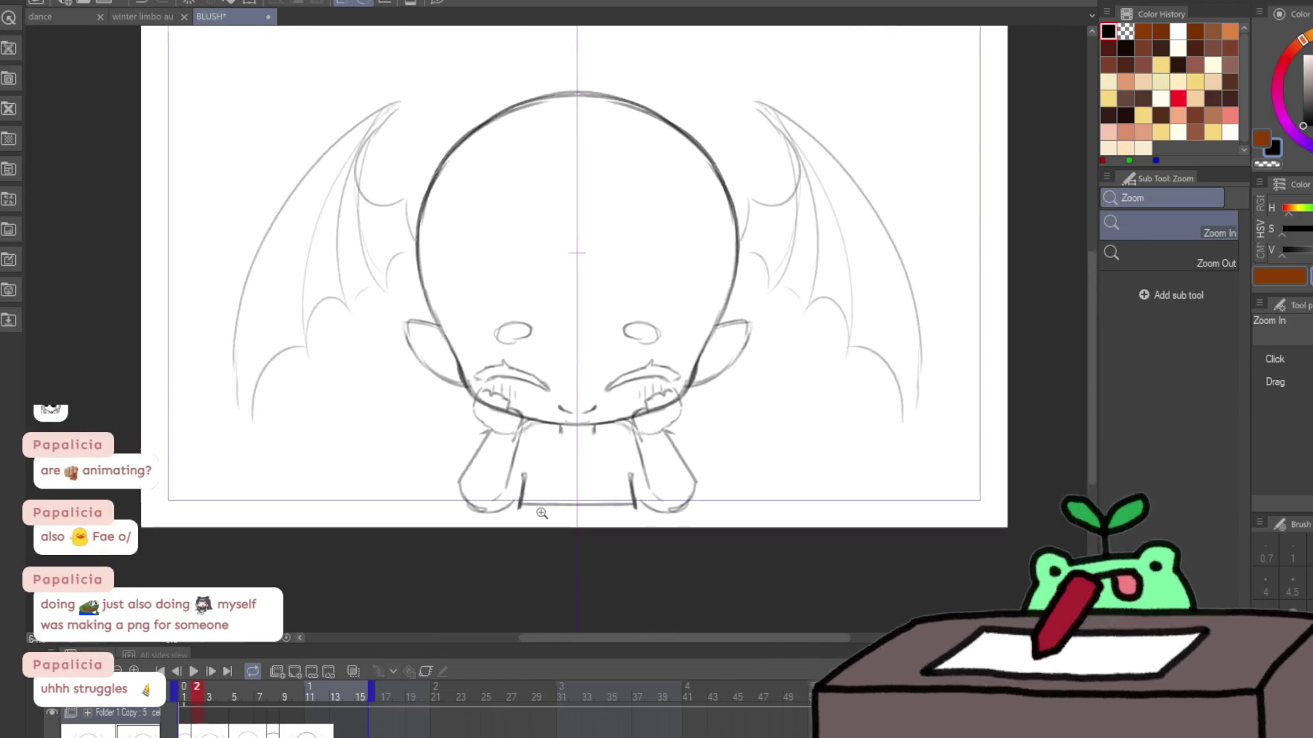
{"action": "scroll", "coordinate": [586, 479], "scroll_direction": "up", "scroll_amount": 1}
{"action": "scroll", "coordinate": [773, 531], "scroll_direction": "up", "scroll_amount": 1}
{"action": "key", "text": "bracketright"}
{"action": "key", "text": "bracketright"}
{"action": "key", "text": "bracketright"}
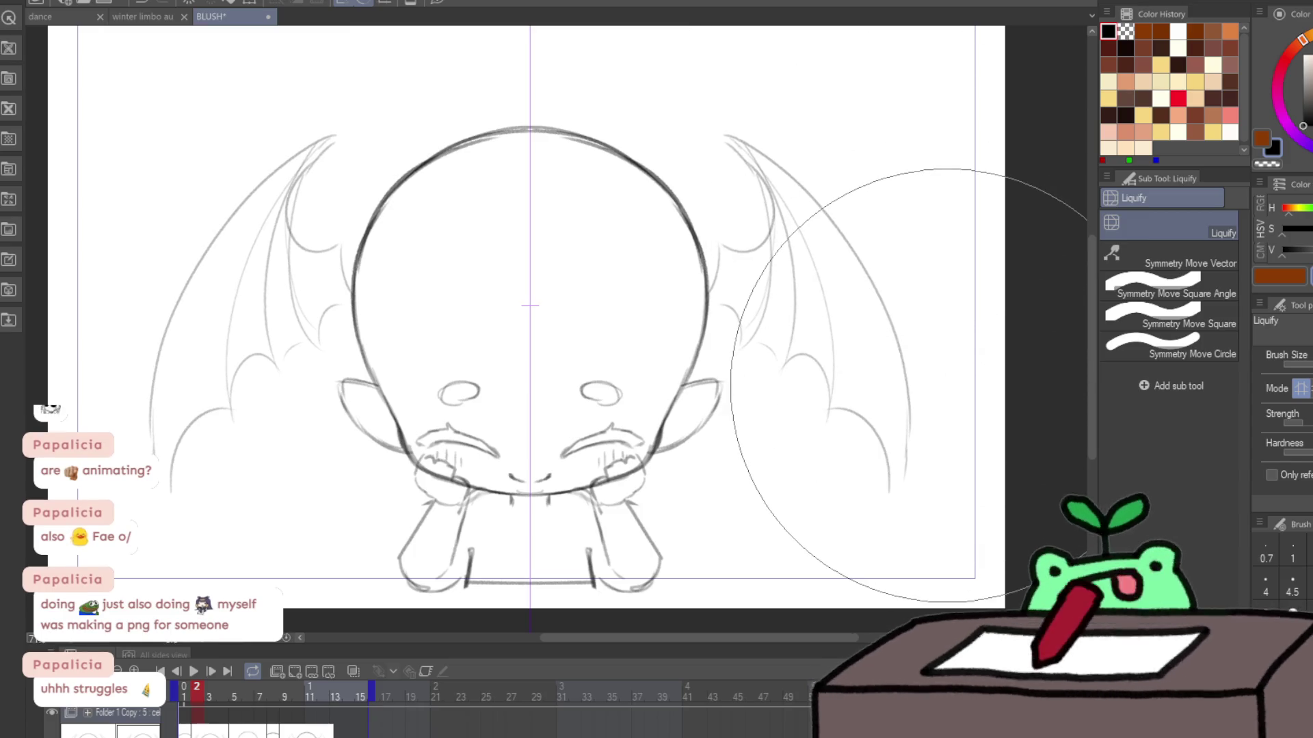
{"action": "left_click_drag", "start_coordinate": [889, 472], "coordinate": [903, 464]}
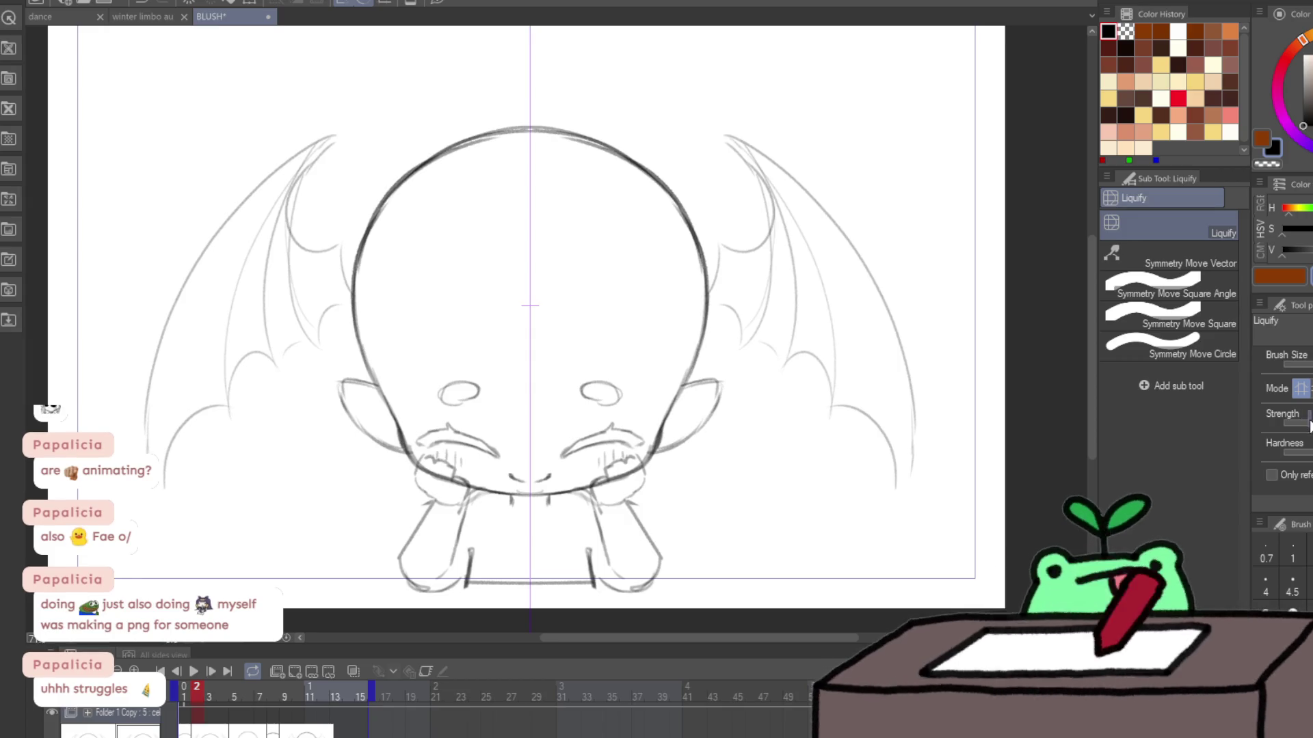
{"action": "left_click_drag", "start_coordinate": [886, 465], "coordinate": [897, 469]}
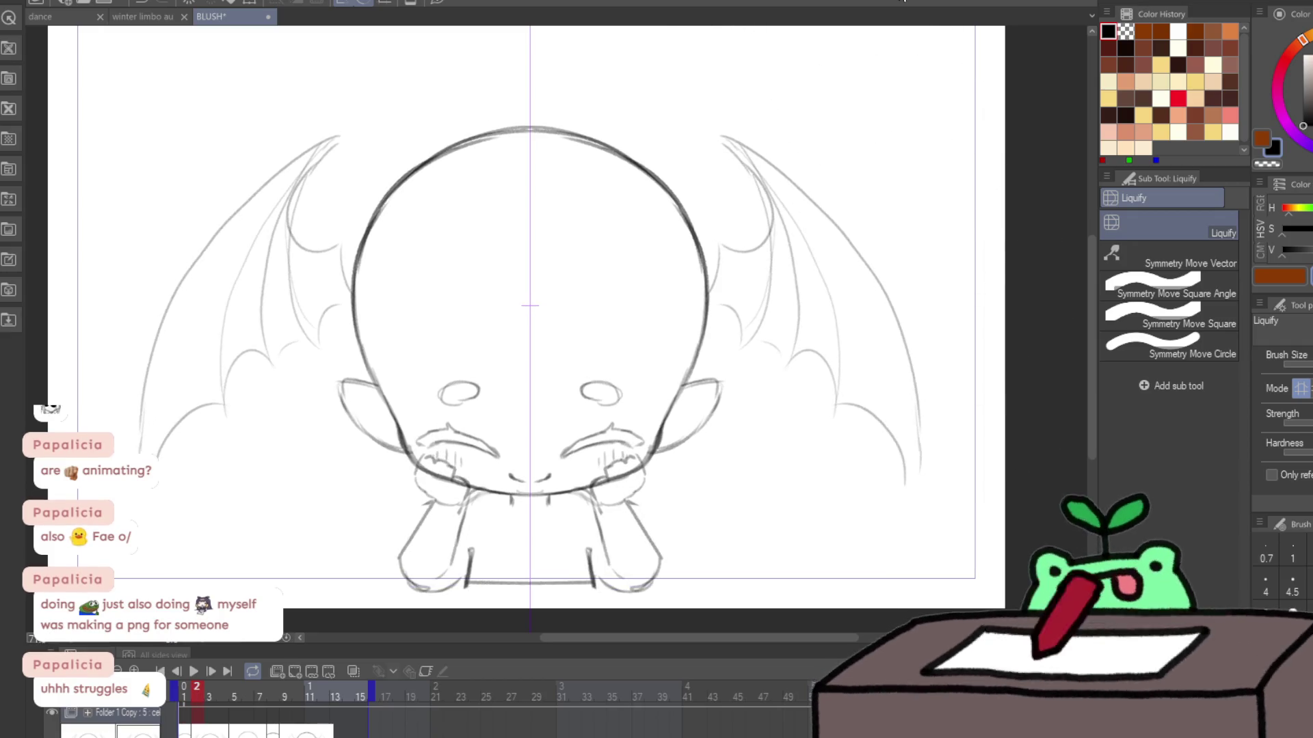
{"action": "left_click", "coordinate": [193, 672]}
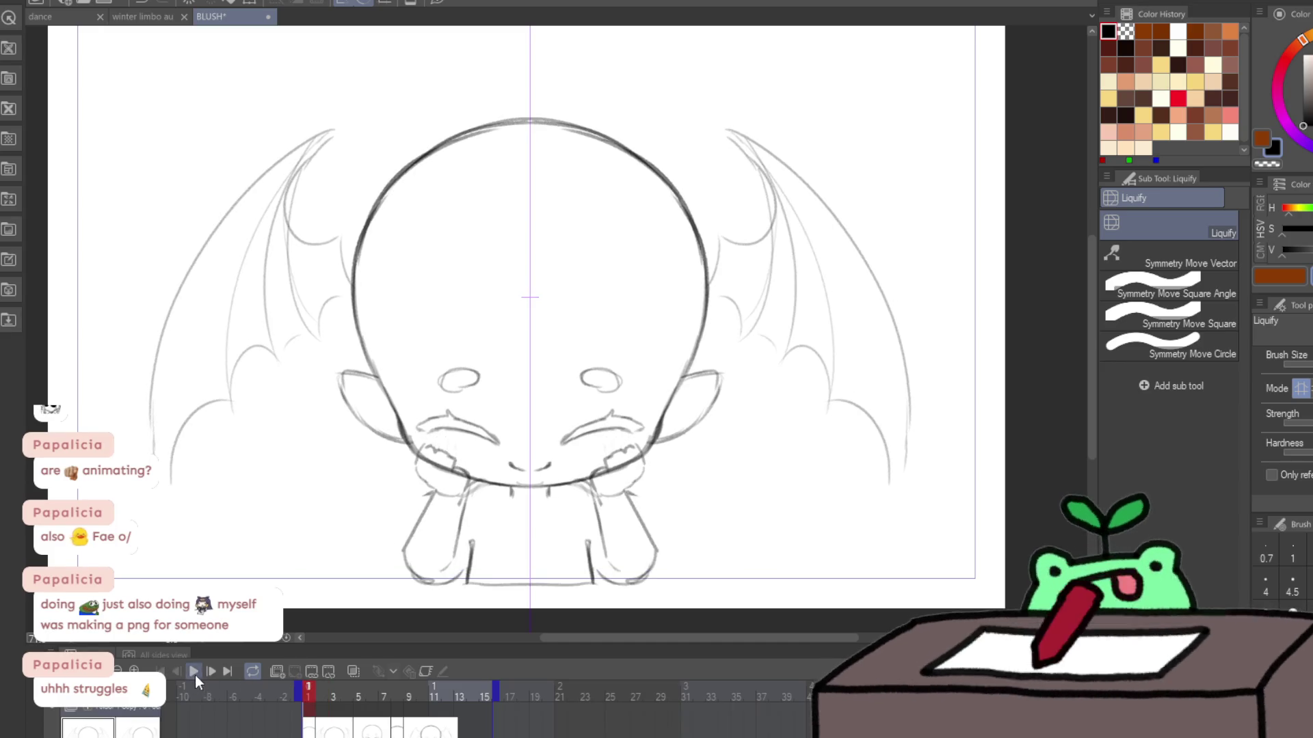
Step: Stop playback and pencil faint mirrored strokes on the cheeks and inside both arms
{"action": "left_click", "coordinate": [194, 672]}
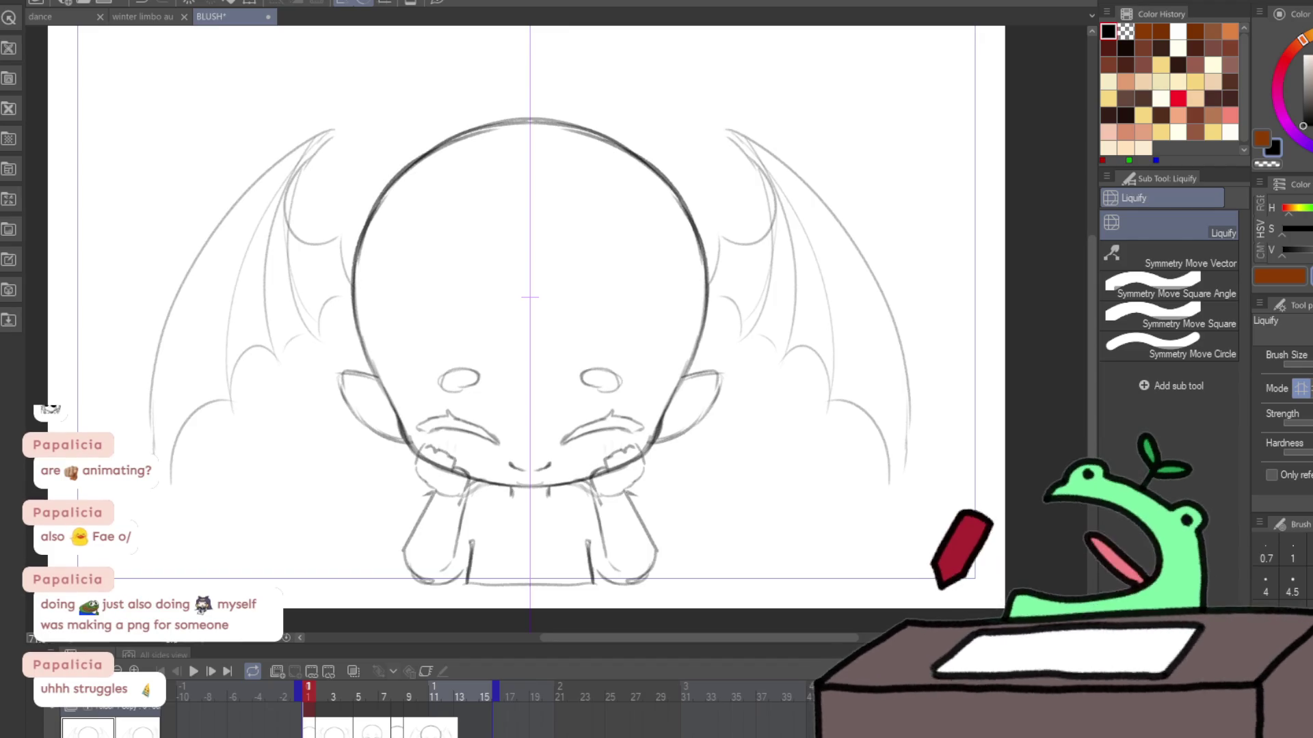
{"action": "key", "text": "p"}
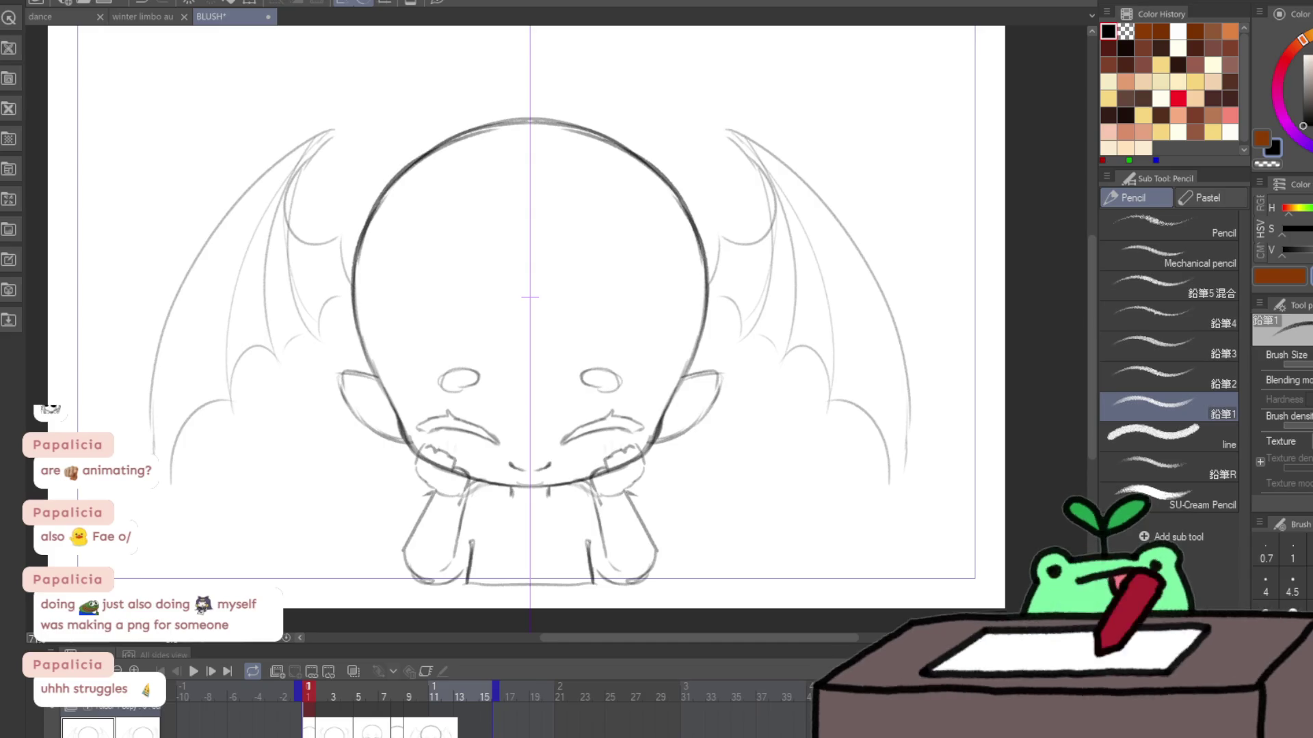
{"action": "left_click_drag", "start_coordinate": [664, 369], "coordinate": [633, 441]}
{"action": "left_click_drag", "start_coordinate": [700, 322], "coordinate": [707, 397]}
{"action": "left_click_drag", "start_coordinate": [592, 487], "coordinate": [593, 501]}
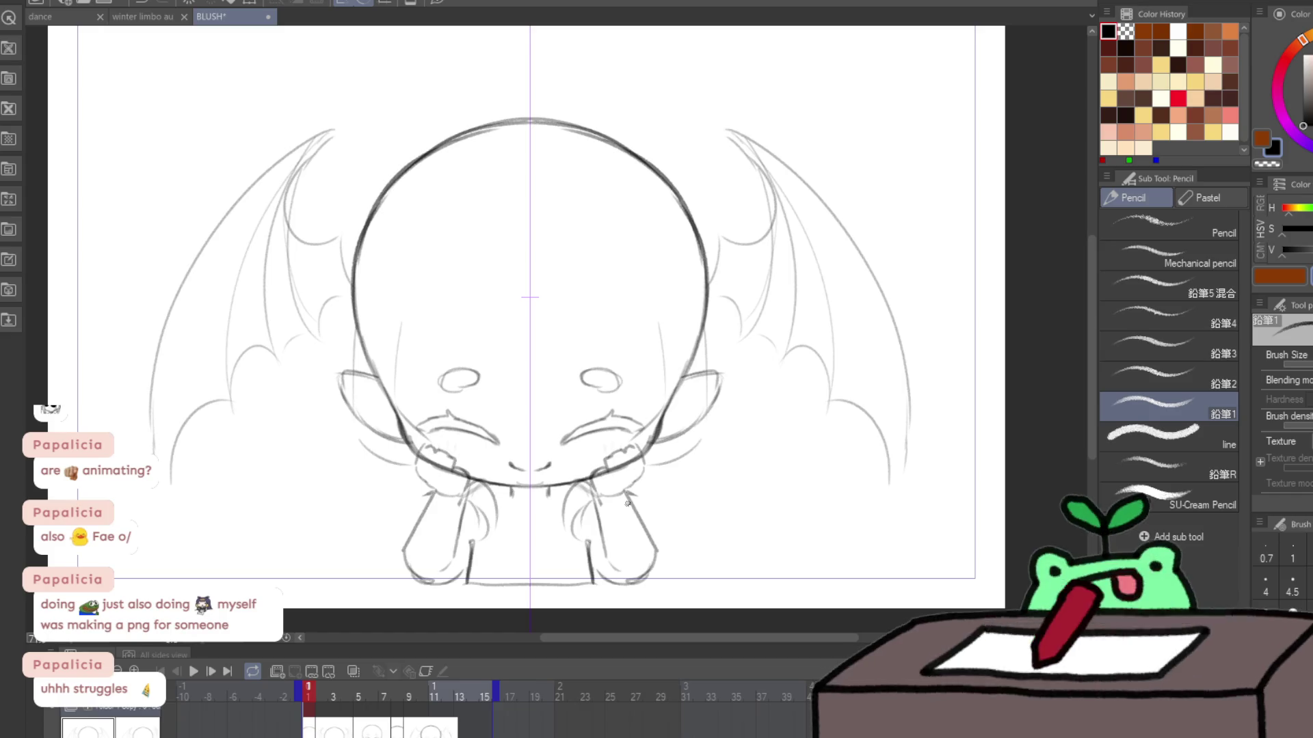
Step: Flip between frames to compare, ending on the empty frame 3
{"action": "key", "text": "Right"}
{"action": "key", "text": "Left"}
{"action": "key", "text": "Right"}
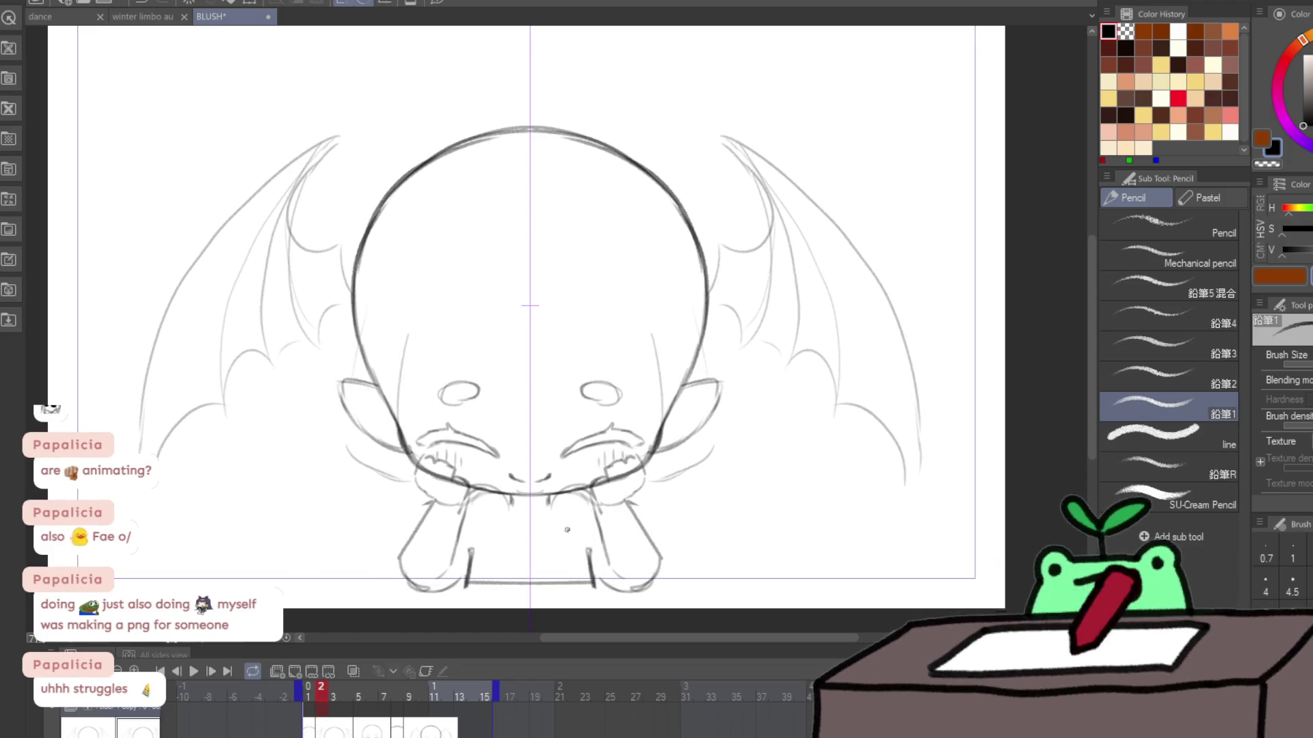
{"action": "key", "text": "Left"}
{"action": "key", "text": "Right"}
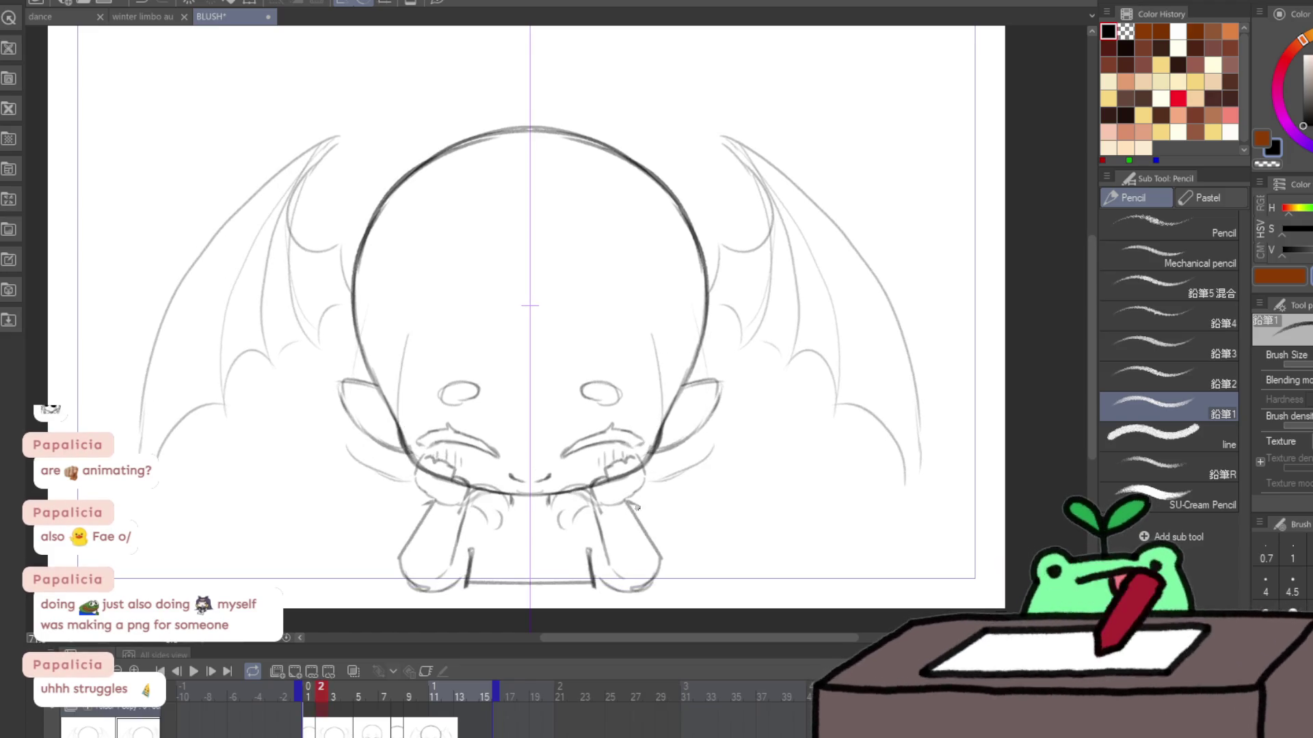
{"action": "key", "text": "Right"}
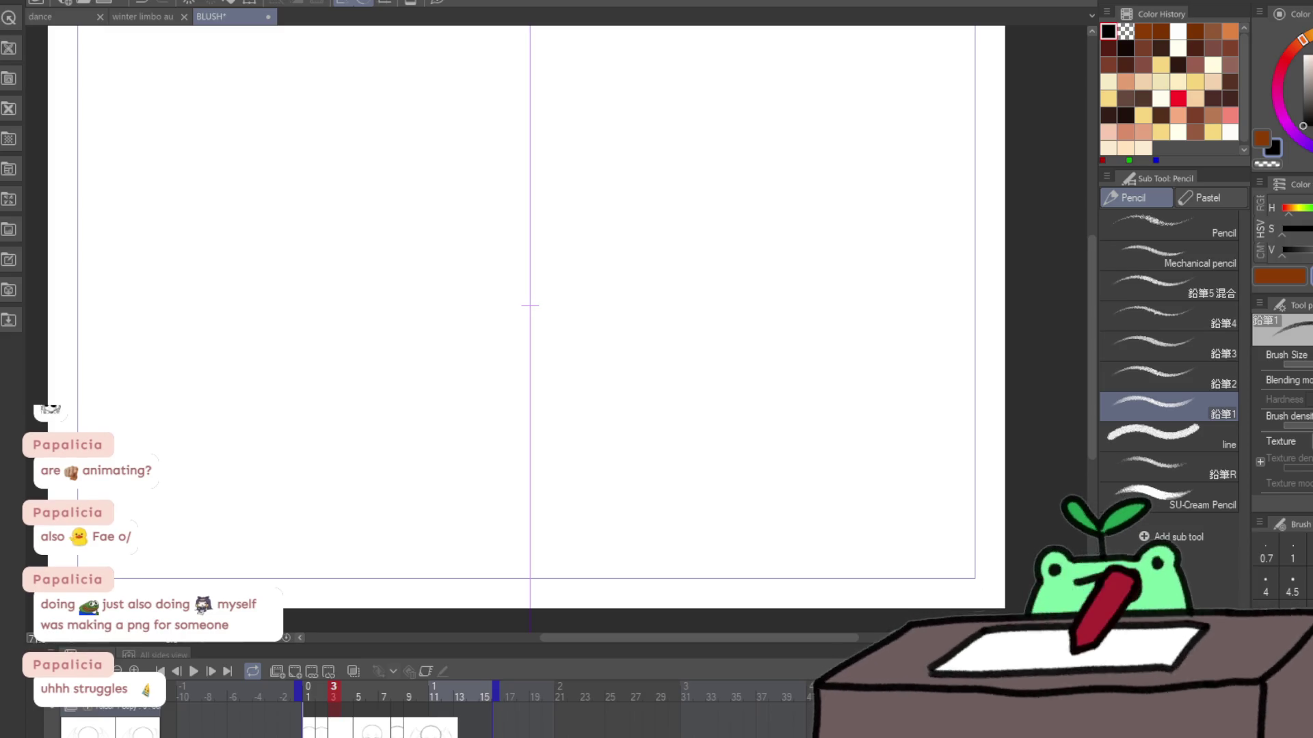
Step: Paste the sketch into frame 3 and nudge it slightly upward
{"action": "key", "text": "ctrl+v"}
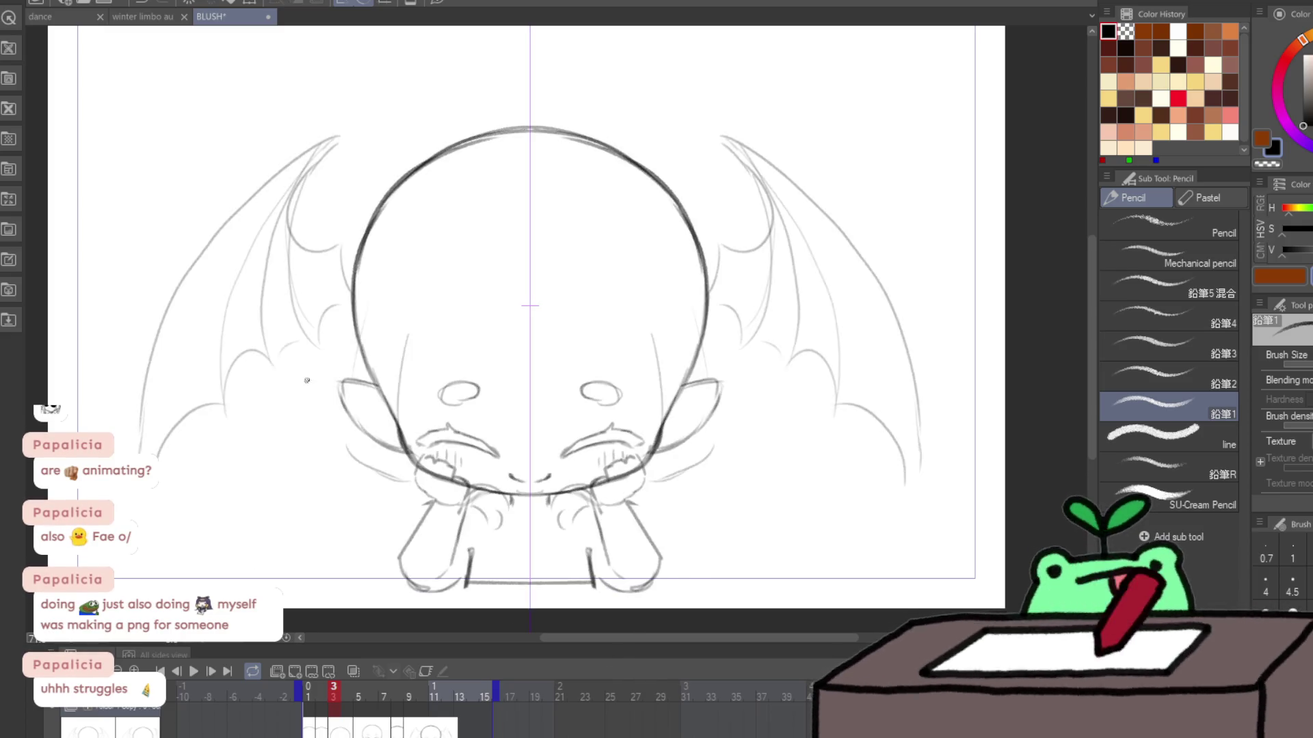
{"action": "key", "text": "ctrl+t"}
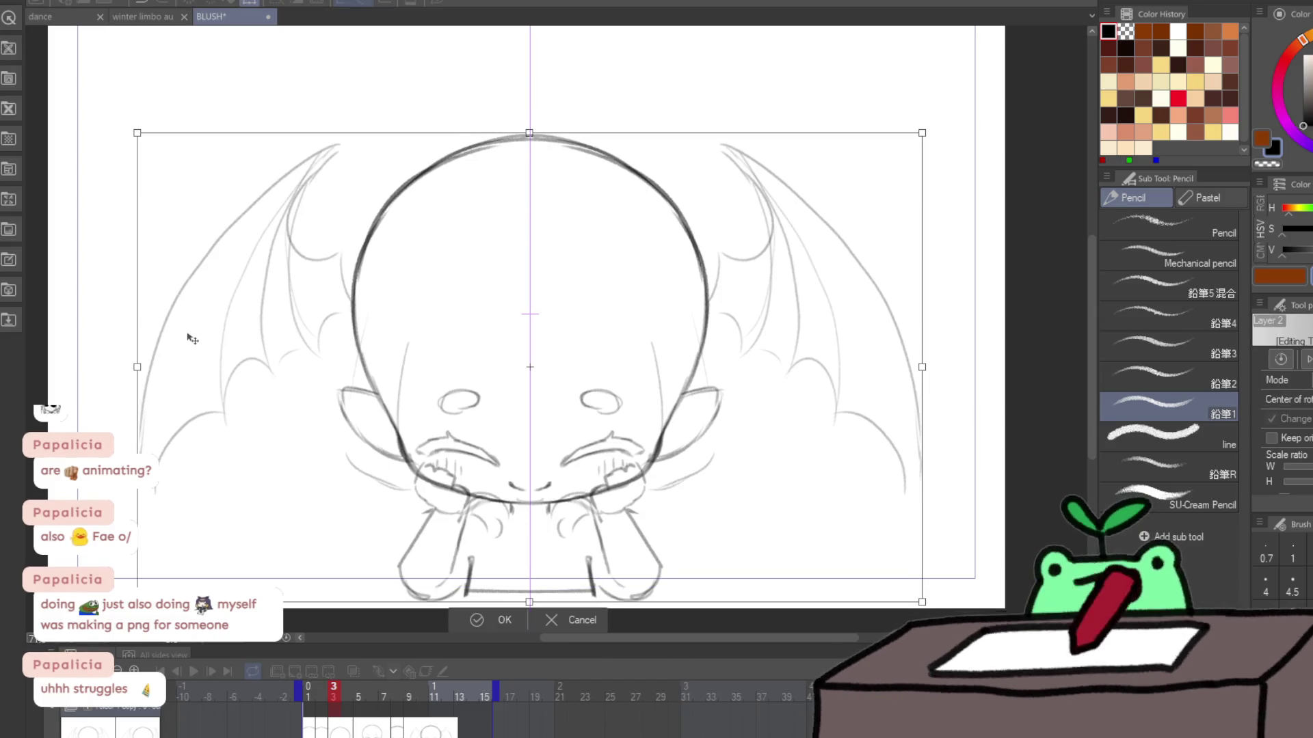
{"action": "key", "text": "Return"}
{"action": "key", "text": "Left"}
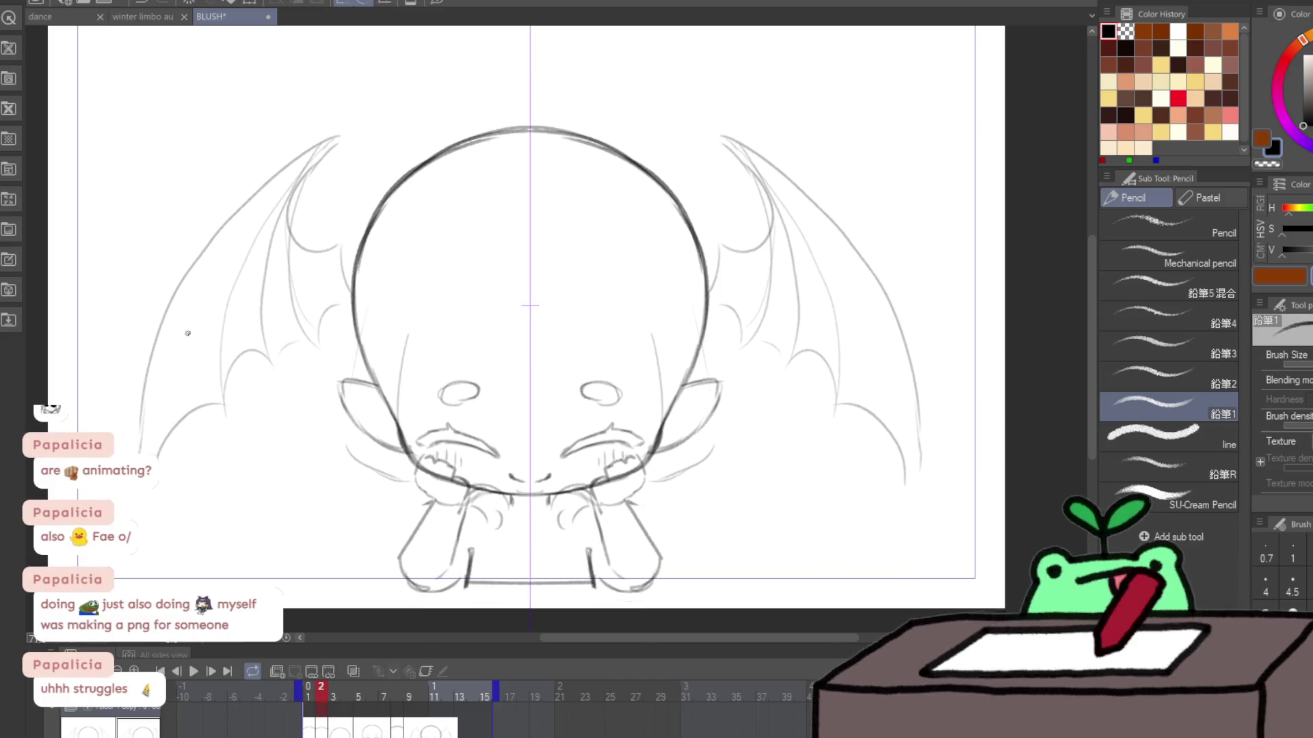
{"action": "key", "text": "Right"}
{"action": "key", "text": "ctrl+t"}
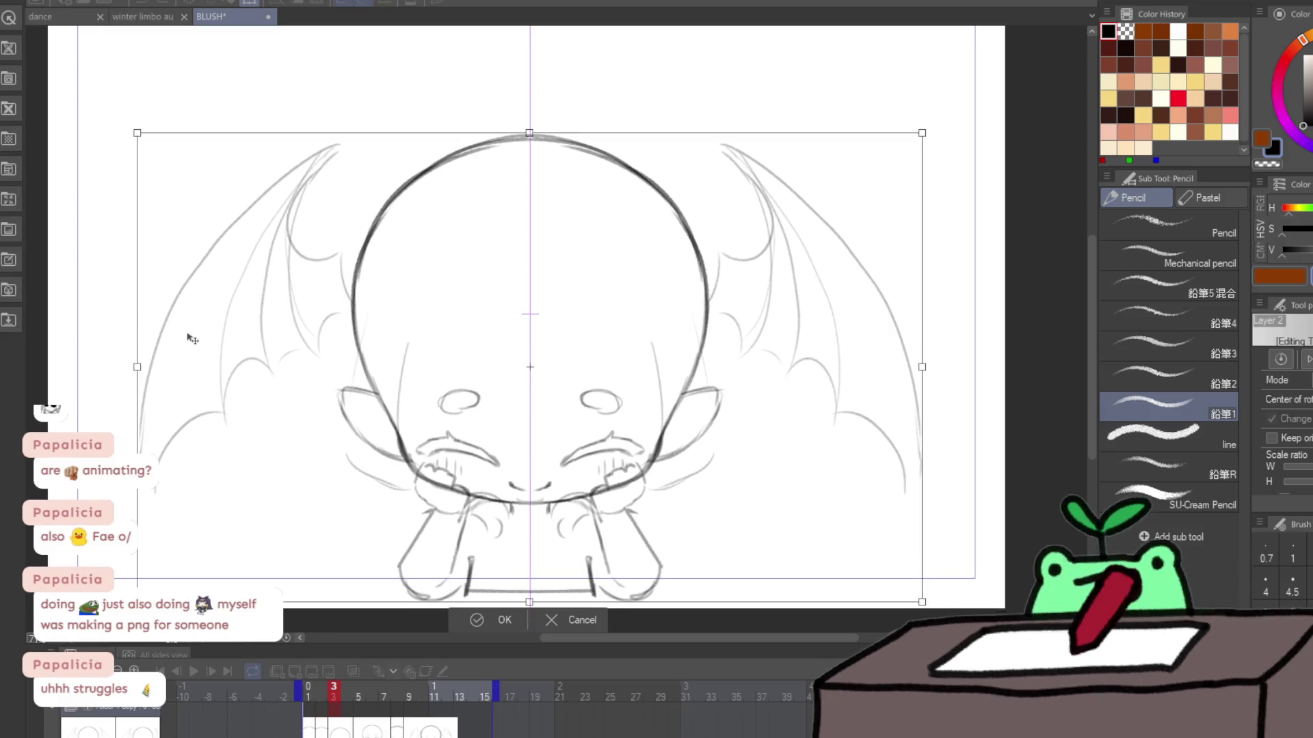
{"action": "key", "text": "Up"}
{"action": "key", "text": "Up"}
{"action": "key", "text": "Up"}
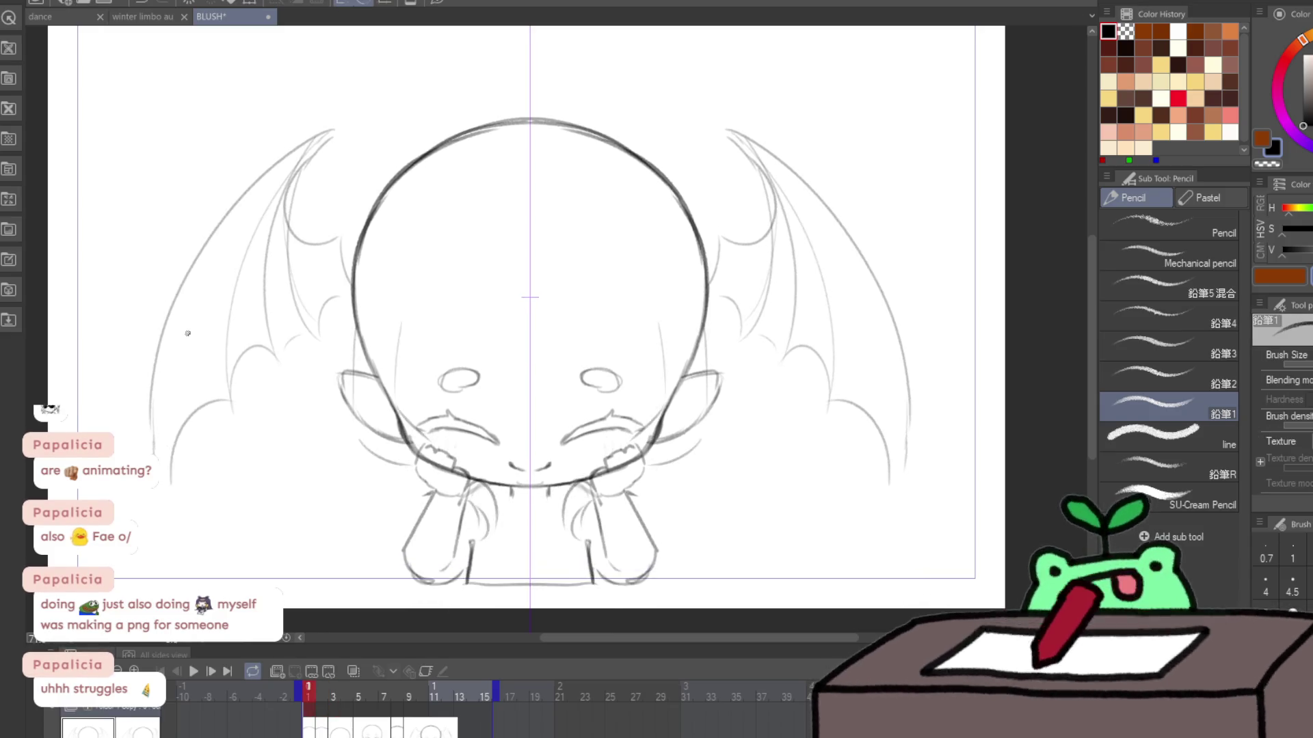
{"action": "key", "text": "ctrl+t"}
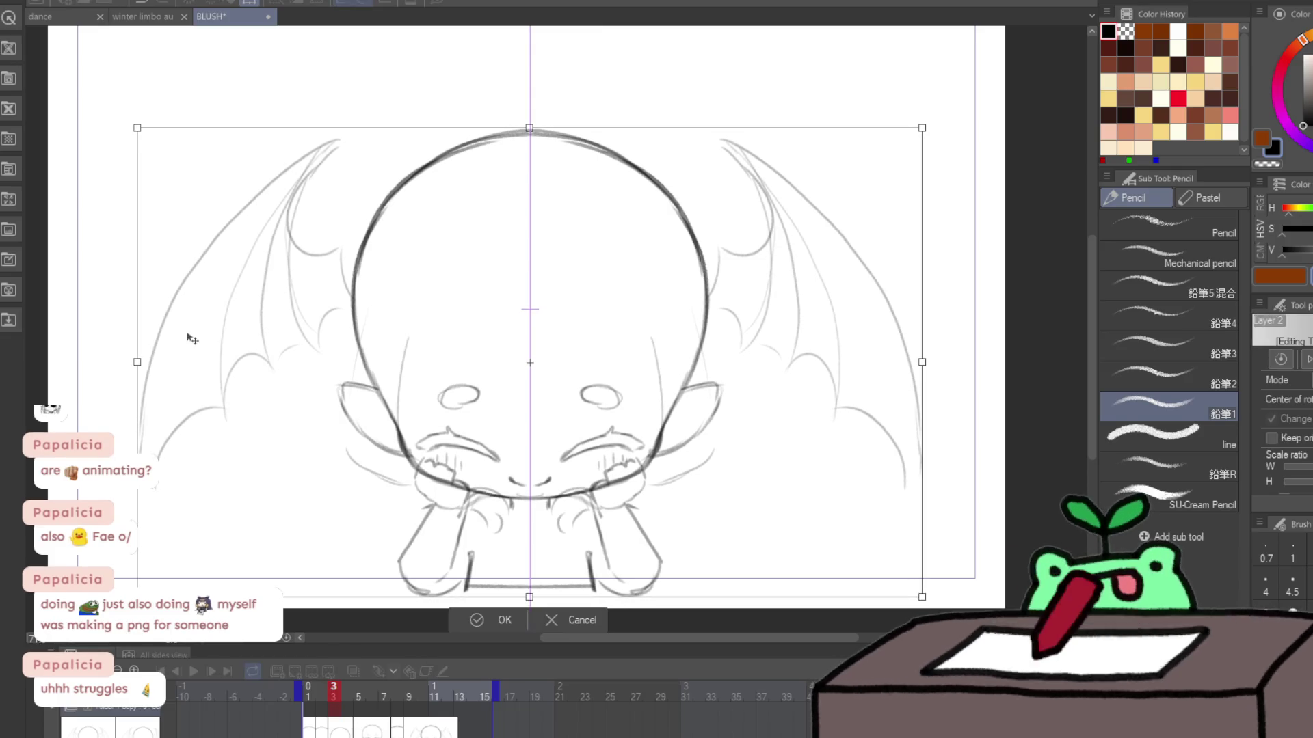
{"action": "key", "text": "Return"}
{"action": "key", "text": "ctrl+t"}
{"action": "key", "text": "Return"}
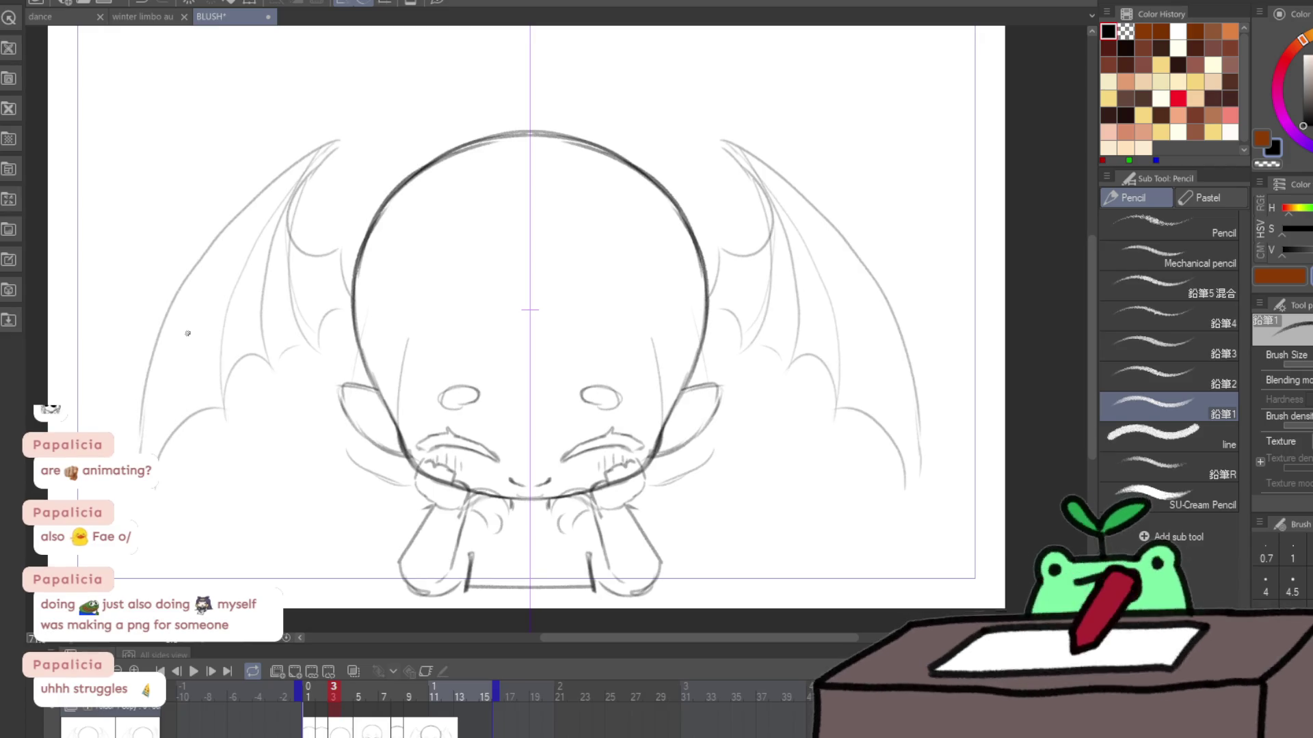
Step: Liquify the wing outlines and their lower edges symmetrically, then play the flap
{"action": "key", "text": "j"}
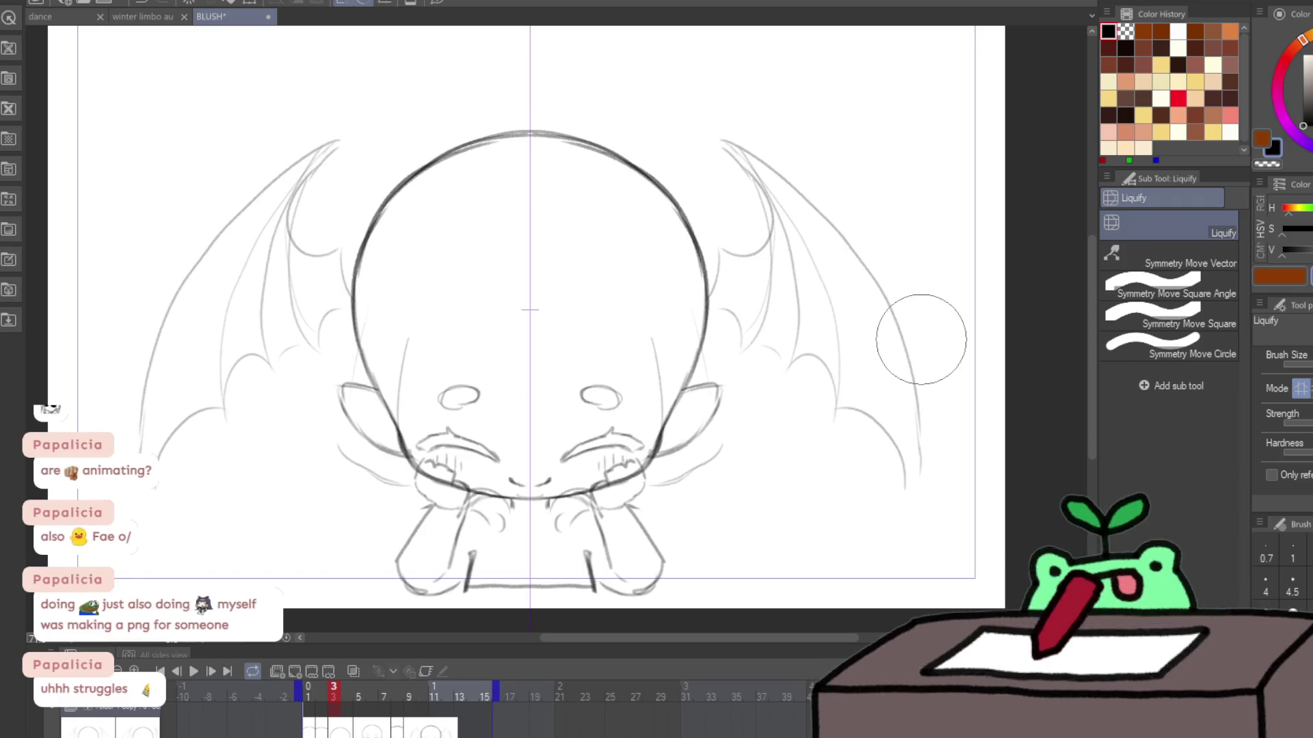
{"action": "key", "text": "p"}
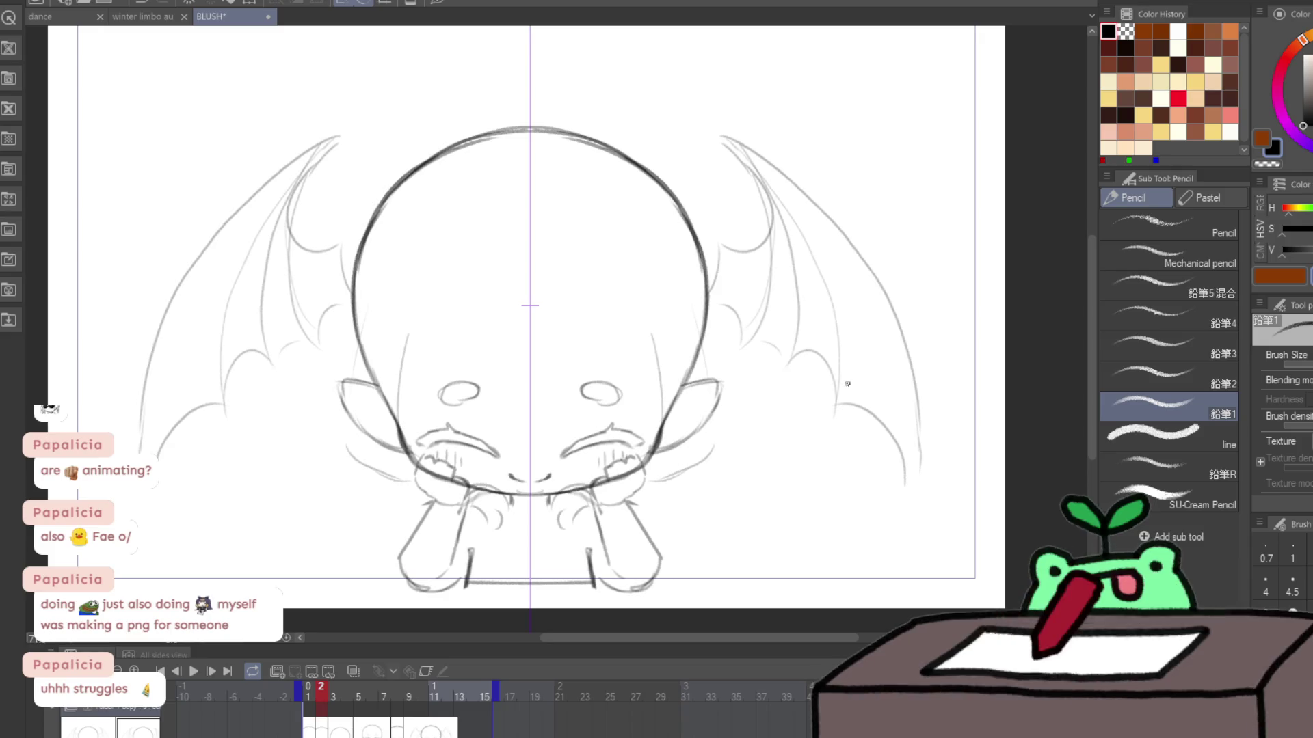
{"action": "key", "text": "j"}
{"action": "mouse_move", "coordinate": [827, 104]}
{"action": "left_mouse_down"}
{"action": "mouse_move", "coordinate": [821, 73]}
{"action": "mouse_move", "coordinate": [908, 249]}
{"action": "left_mouse_up"}
{"action": "mouse_move", "coordinate": [862, 429]}
{"action": "left_mouse_down"}
{"action": "mouse_move", "coordinate": [927, 581]}
{"action": "mouse_move", "coordinate": [943, 582]}
{"action": "left_mouse_up"}
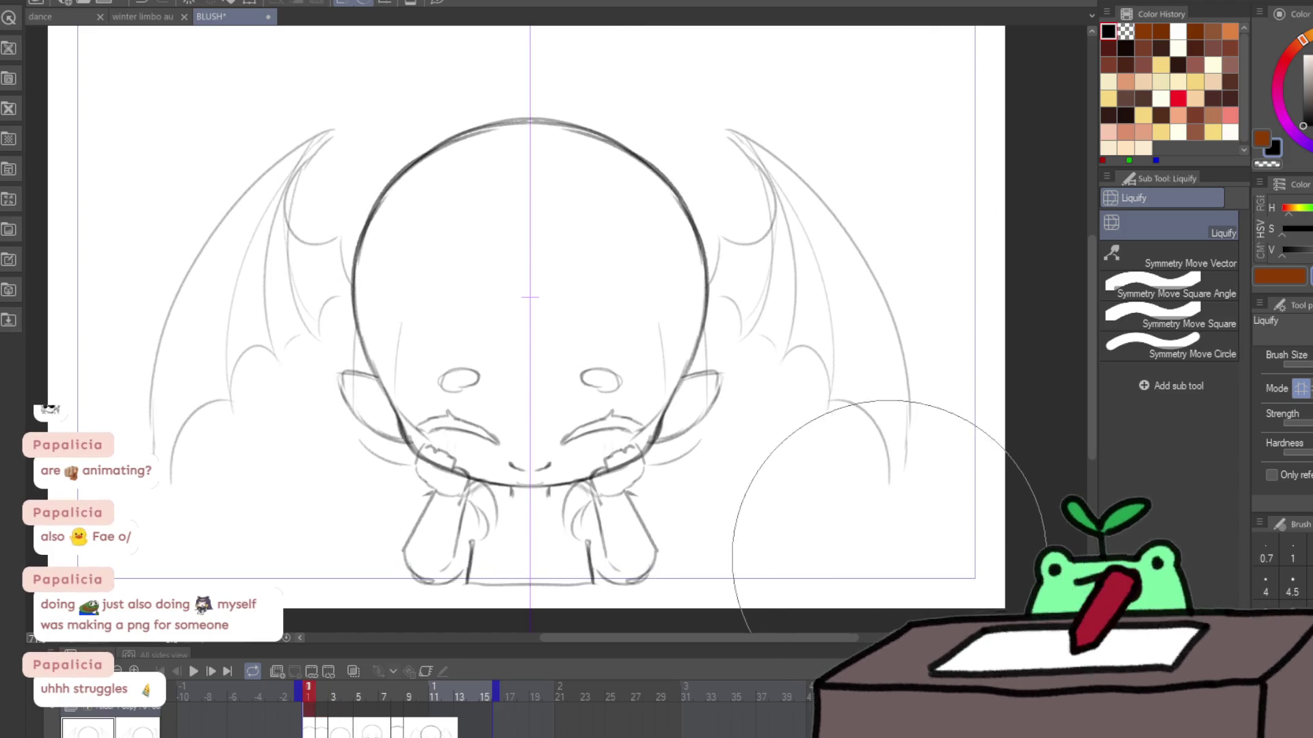
{"action": "left_click", "coordinate": [195, 669]}
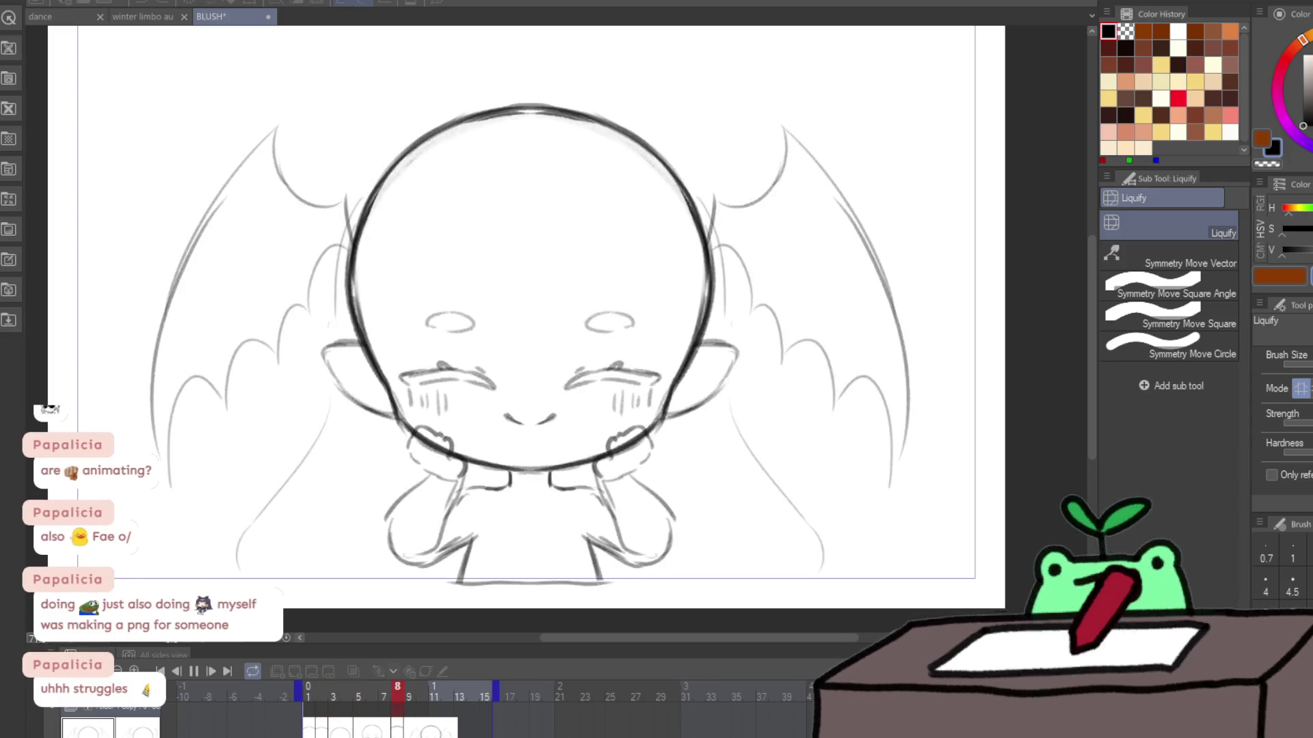
Step: Stop the animation on frame 5 and zoom in on the chibi's face
{"action": "key", "text": "ctrl+minus"}
{"action": "key", "text": "ctrl+minus"}
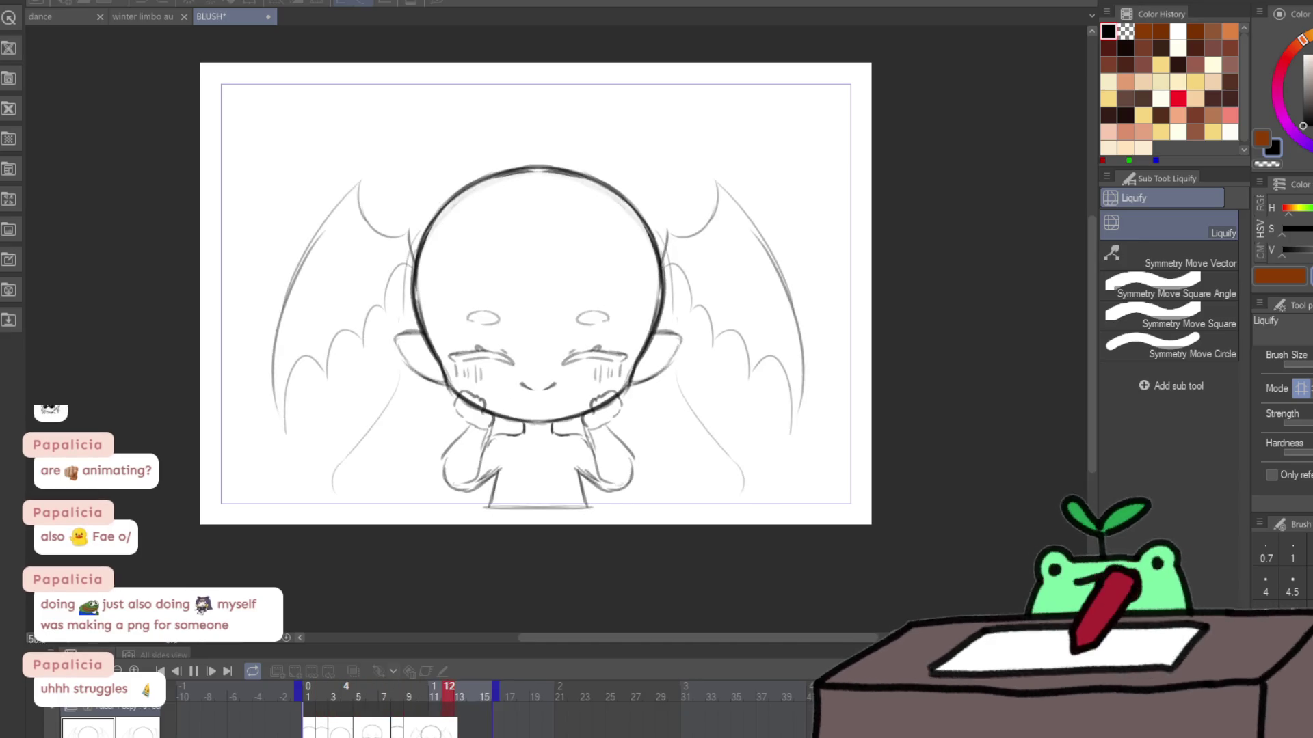
{"action": "left_click", "coordinate": [358, 687]}
{"action": "scroll", "coordinate": [571, 296], "scroll_direction": "up", "scroll_amount": 3}
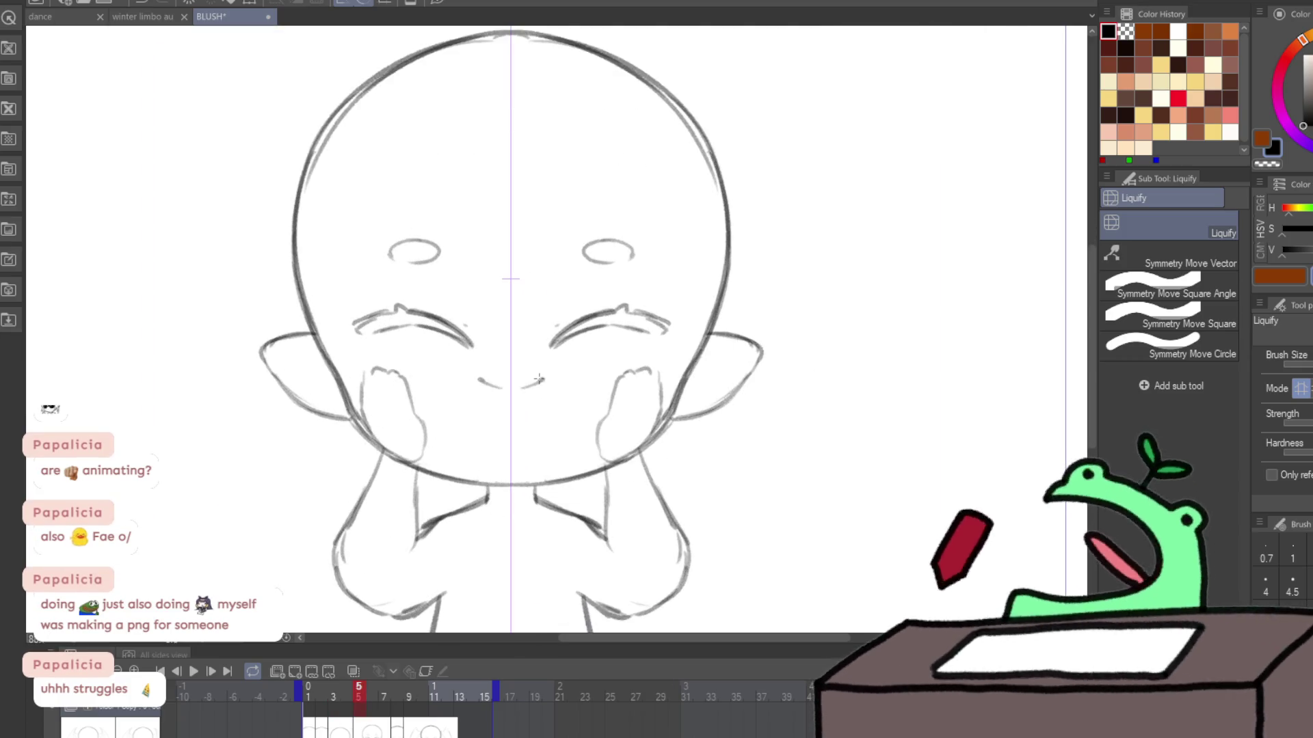
{"action": "left_click", "coordinate": [7, 234]}
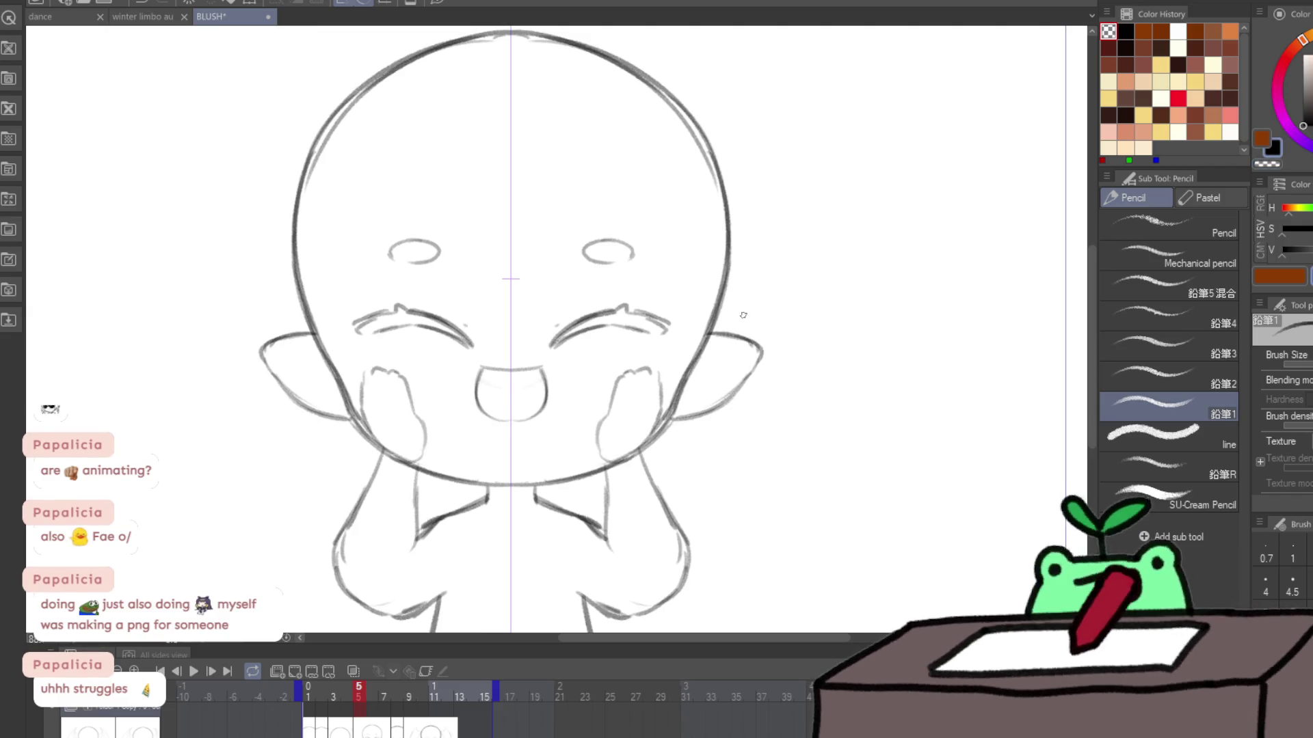
Step: Draw scalloped fluff along both wings on frame 5
{"action": "scroll", "coordinate": [743, 315], "scroll_direction": "down", "scroll_amount": 3}
{"action": "scroll", "coordinate": [664, 318], "scroll_direction": "up", "scroll_amount": 1}
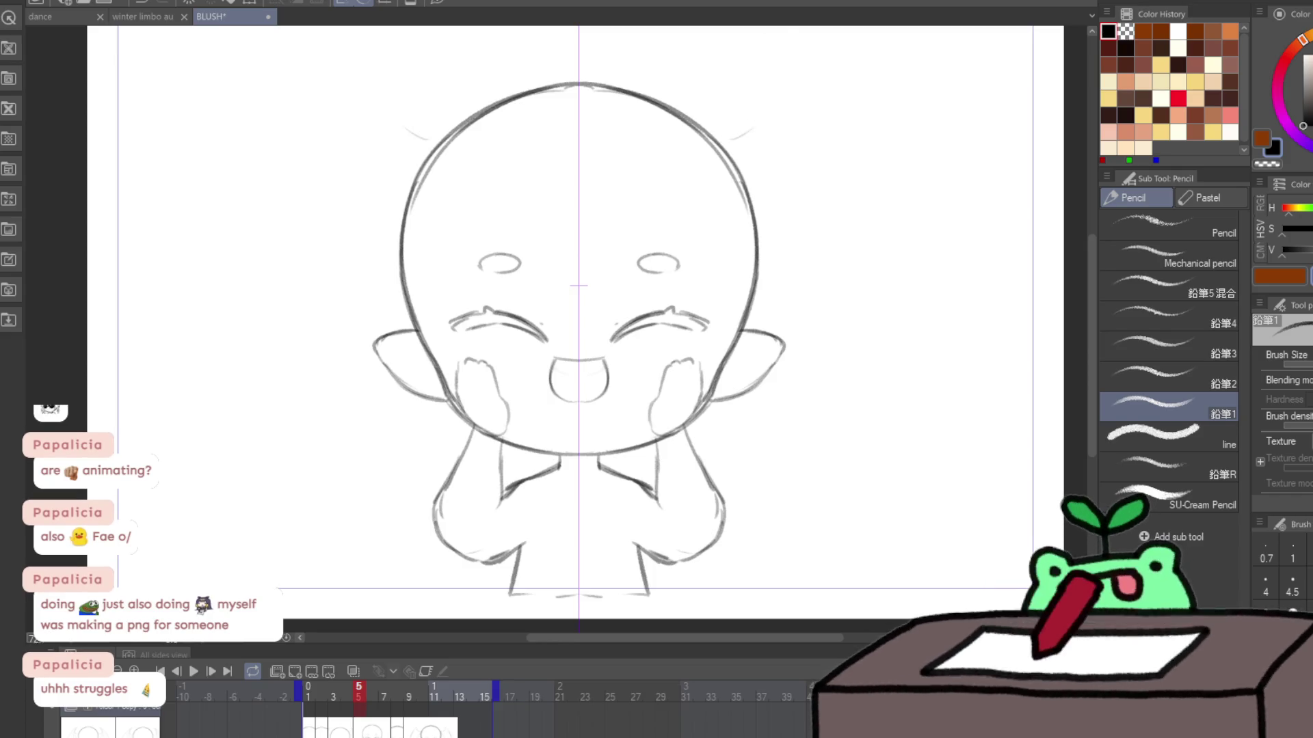
{"action": "key", "text": "Right"}
{"action": "key", "text": "Left"}
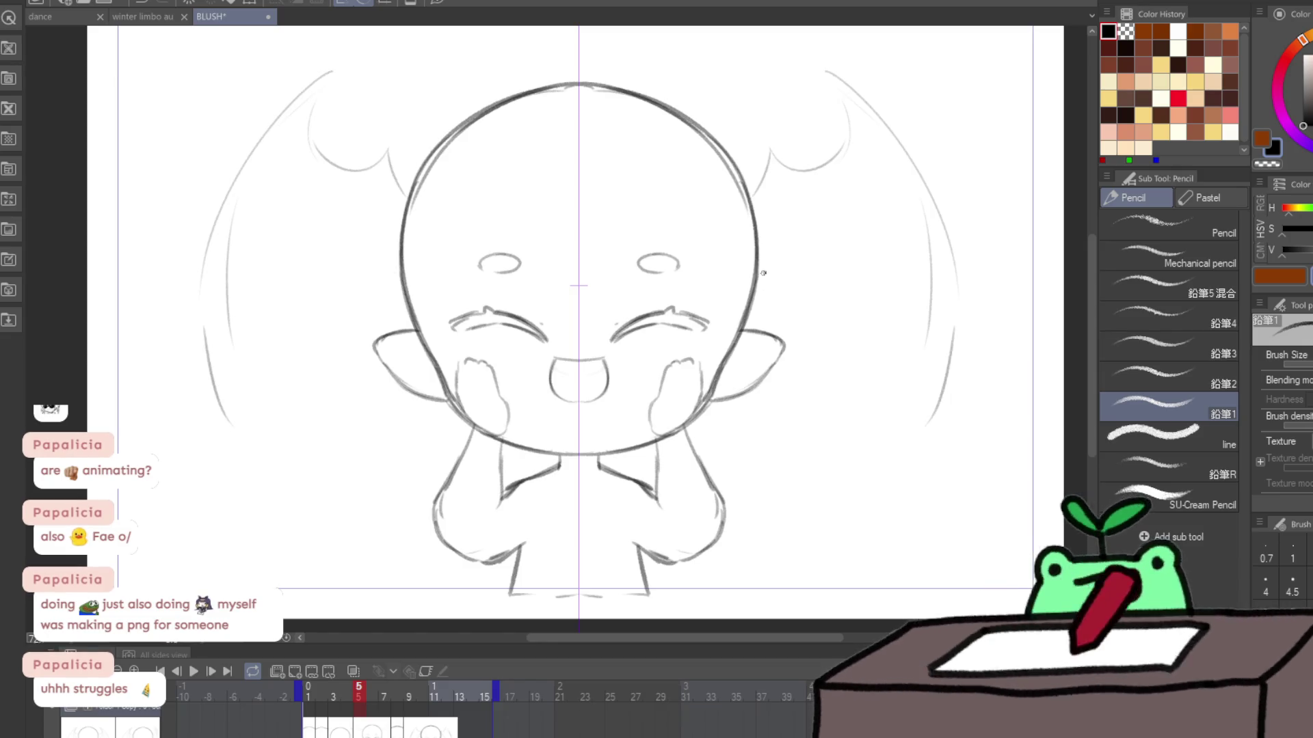
{"action": "left_click_drag", "start_coordinate": [792, 315], "coordinate": [889, 377]}
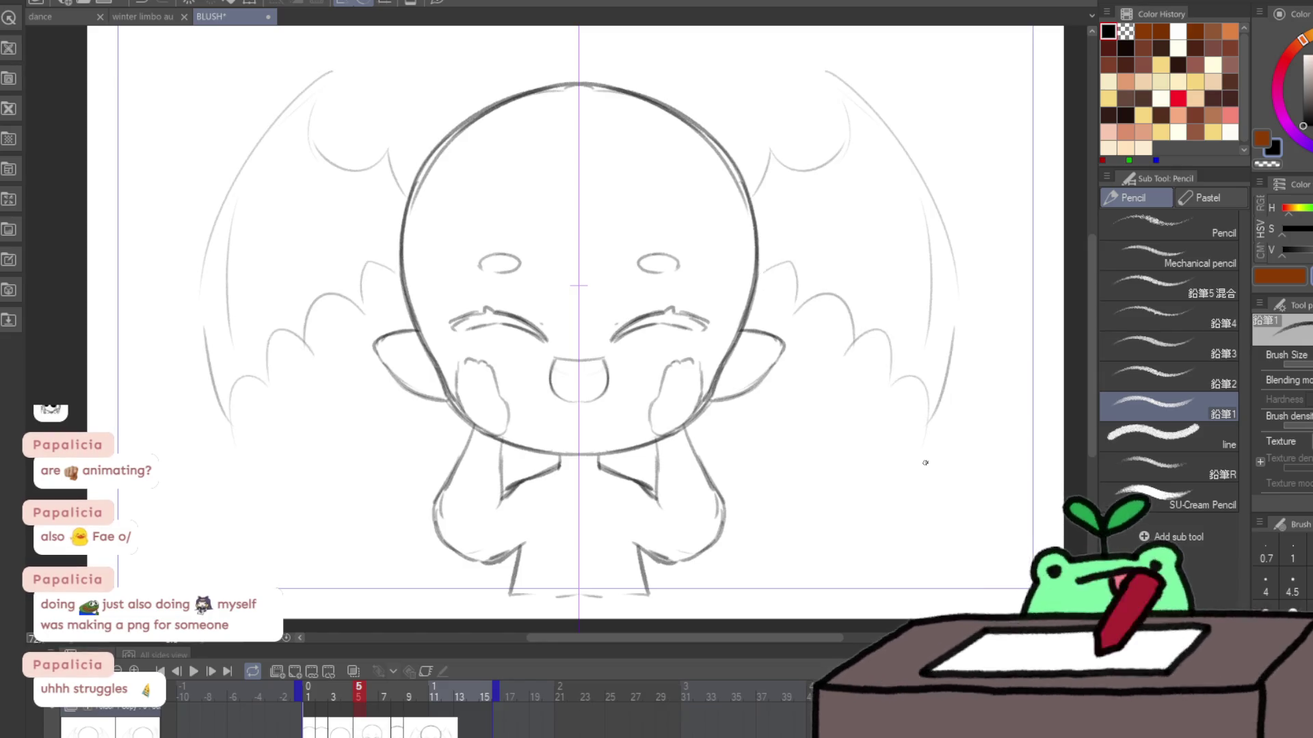
Step: Erase the lower arm and foot stroke ends, then redraw the foot curve and mirrored leg lines
{"action": "key", "text": "Left"}
{"action": "key", "text": "Right"}
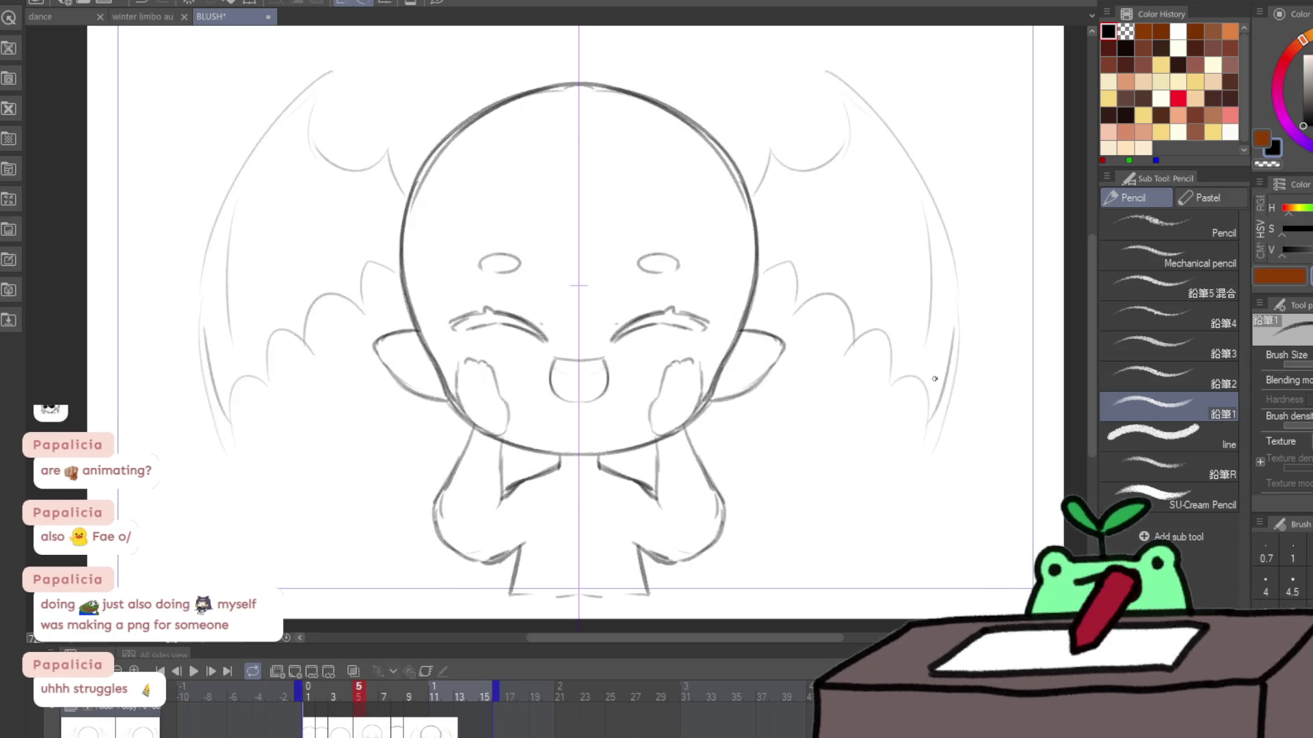
{"action": "key", "text": "Left"}
{"action": "key", "text": "Right"}
{"action": "key", "text": "e"}
{"action": "mouse_move", "coordinate": [530, 497]}
{"action": "left_mouse_down"}
{"action": "mouse_move", "coordinate": [479, 493]}
{"action": "mouse_move", "coordinate": [493, 506]}
{"action": "mouse_move", "coordinate": [472, 493]}
{"action": "mouse_move", "coordinate": [506, 491]}
{"action": "left_mouse_up"}
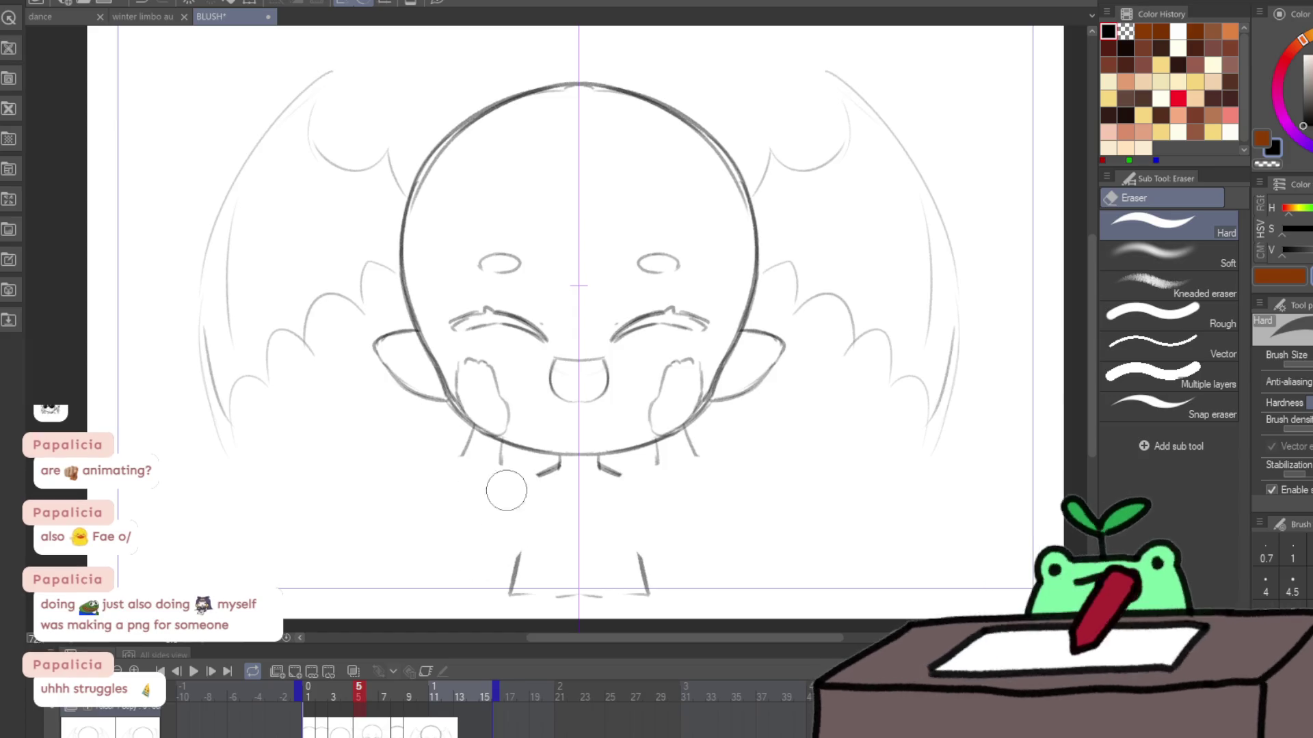
{"action": "key", "text": "p"}
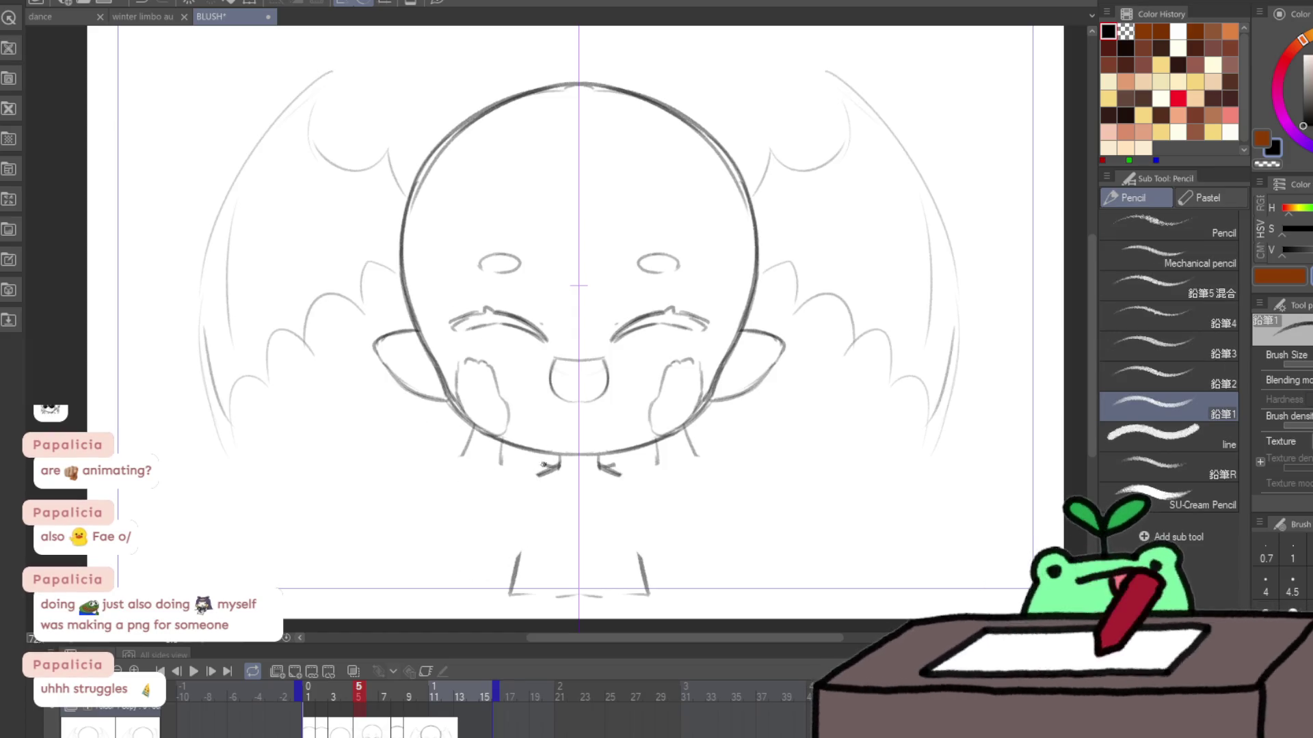
{"action": "key", "text": "c"}
{"action": "left_click_drag", "start_coordinate": [512, 477], "coordinate": [547, 473]}
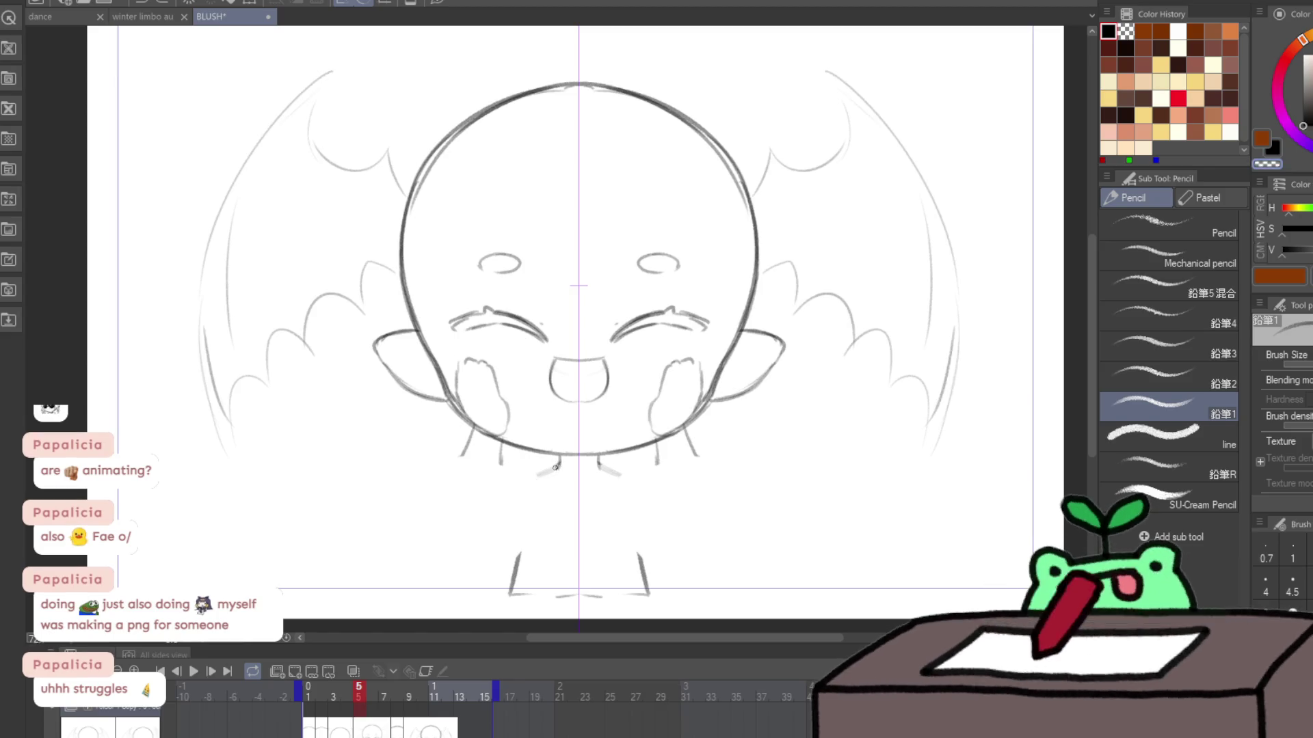
{"action": "key", "text": "c"}
{"action": "left_click_drag", "start_coordinate": [560, 461], "coordinate": [522, 464]}
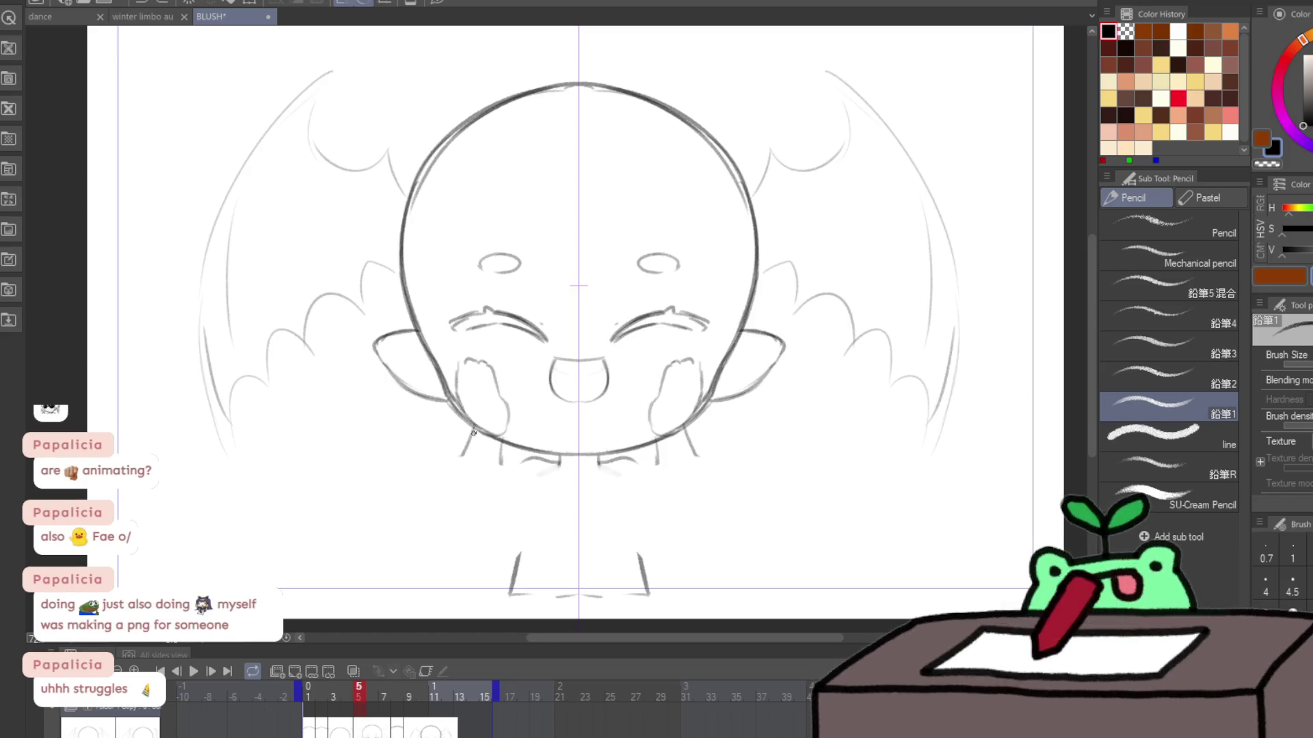
{"action": "left_click_drag", "start_coordinate": [510, 419], "coordinate": [509, 521]}
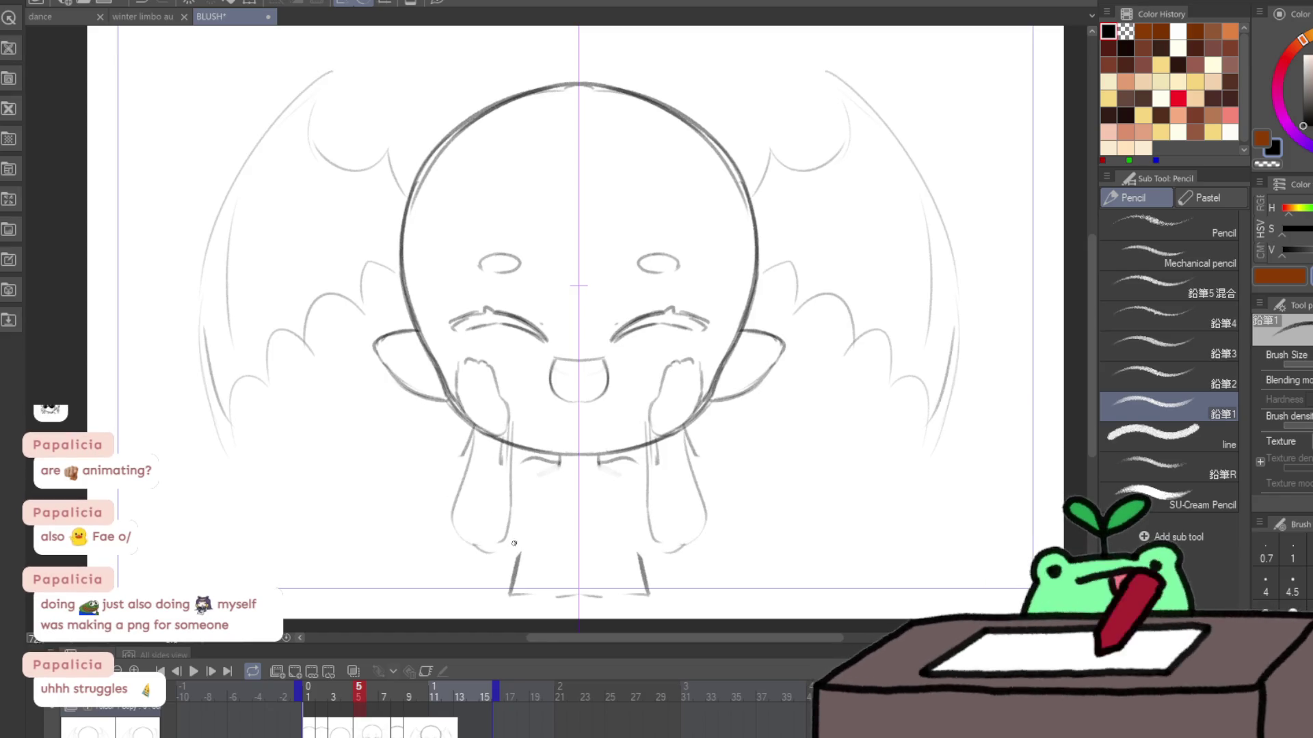
Step: Sketch hands pressed to both cheeks with blush strokes, then play the animation
{"action": "key", "text": "comma"}
{"action": "key", "text": "period"}
{"action": "key", "text": "e"}
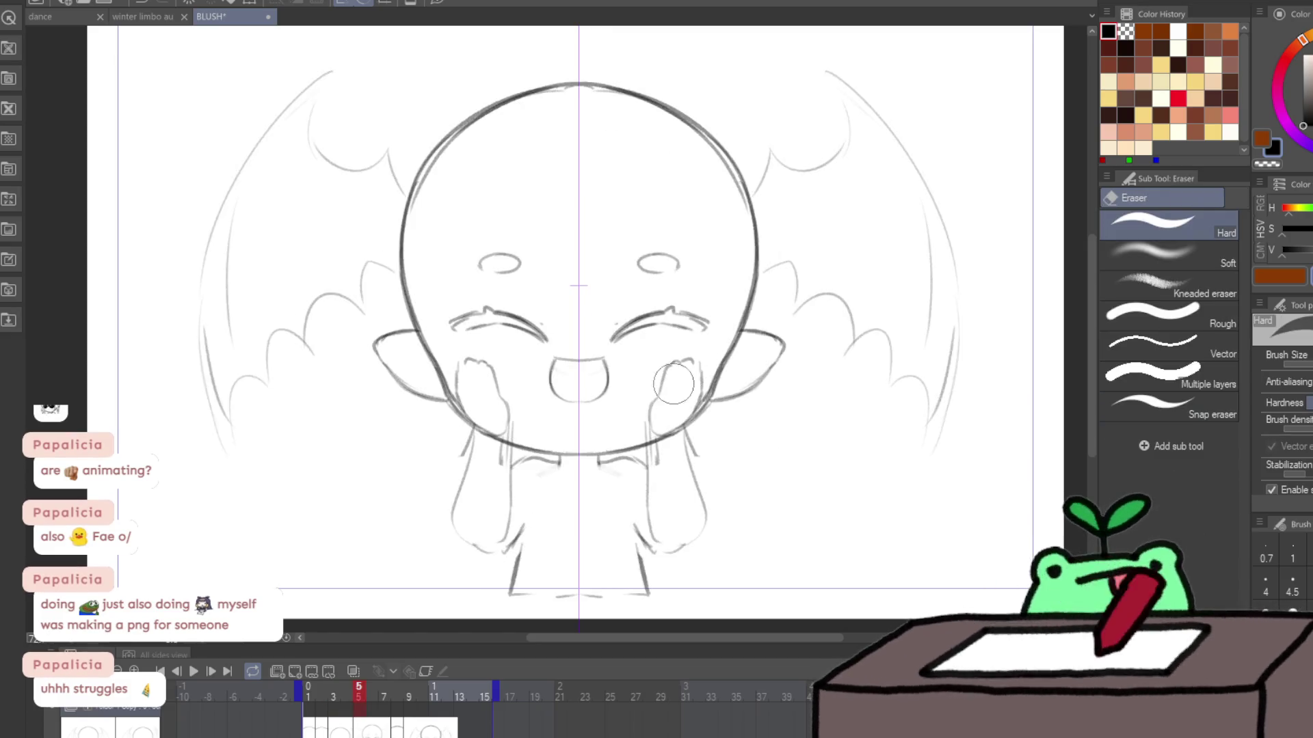
{"action": "key", "text": "p"}
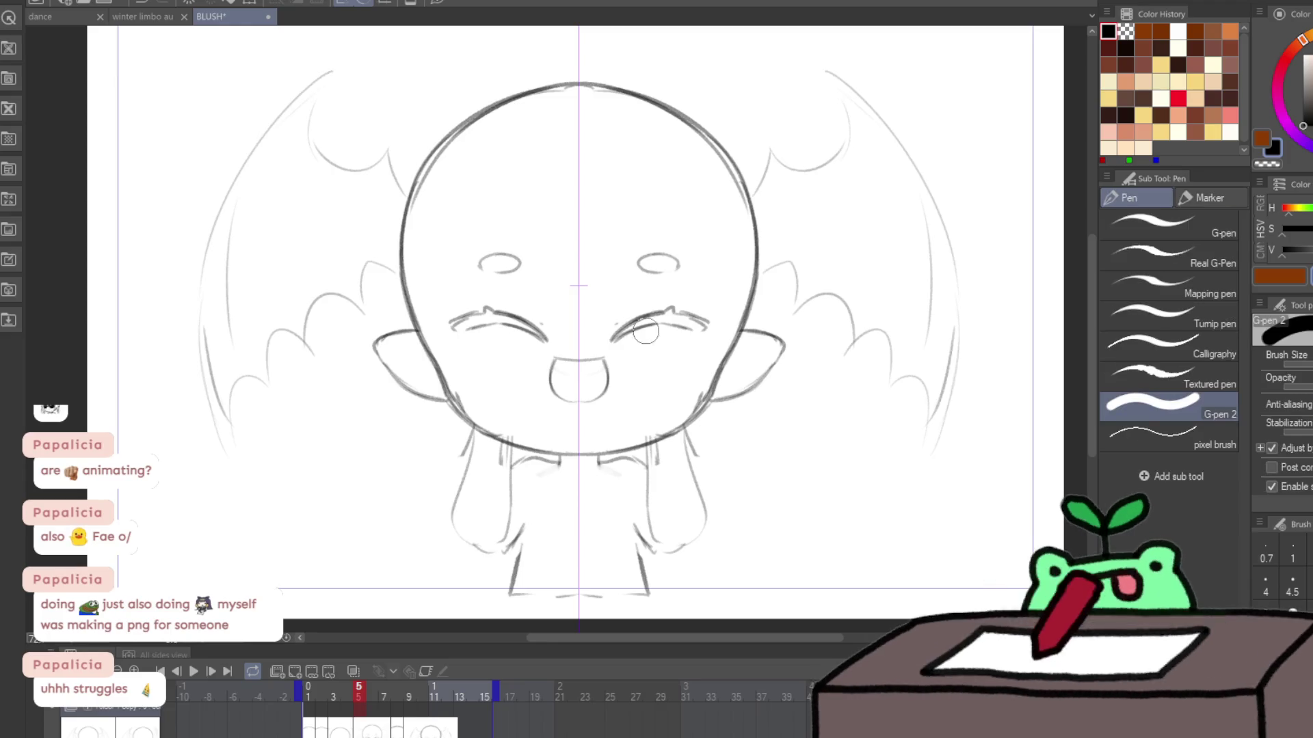
{"action": "key", "text": "p"}
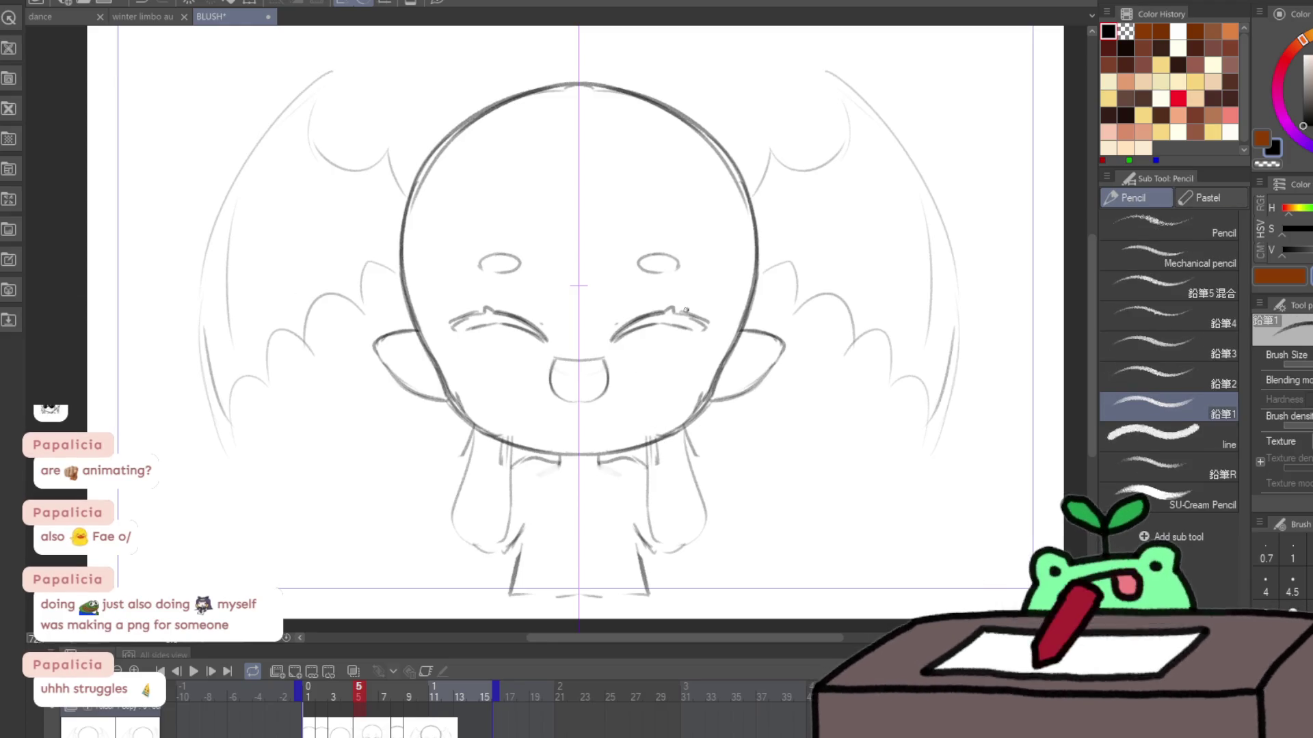
{"action": "mouse_move", "coordinate": [647, 431]}
{"action": "left_mouse_down"}
{"action": "mouse_move", "coordinate": [682, 378]}
{"action": "mouse_move", "coordinate": [713, 382]}
{"action": "left_mouse_up"}
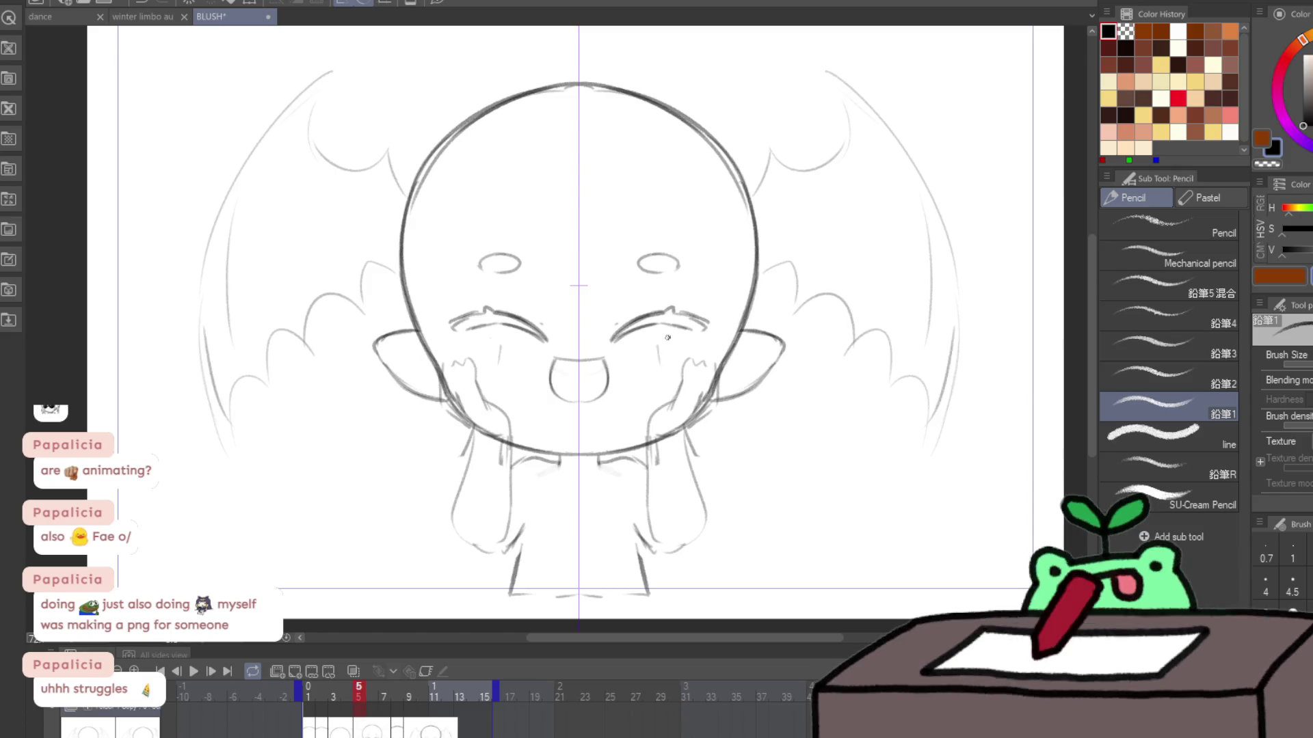
{"action": "left_click_drag", "start_coordinate": [708, 344], "coordinate": [705, 360]}
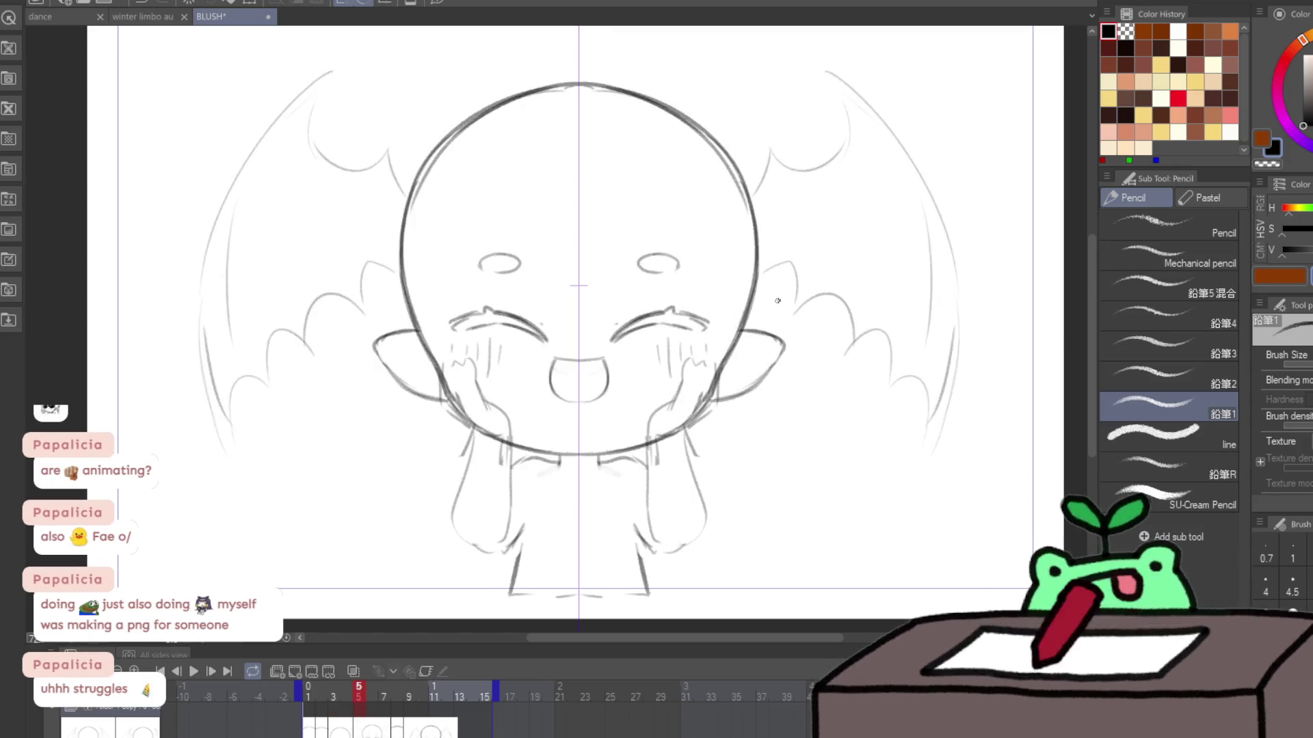
{"action": "left_click", "coordinate": [194, 672]}
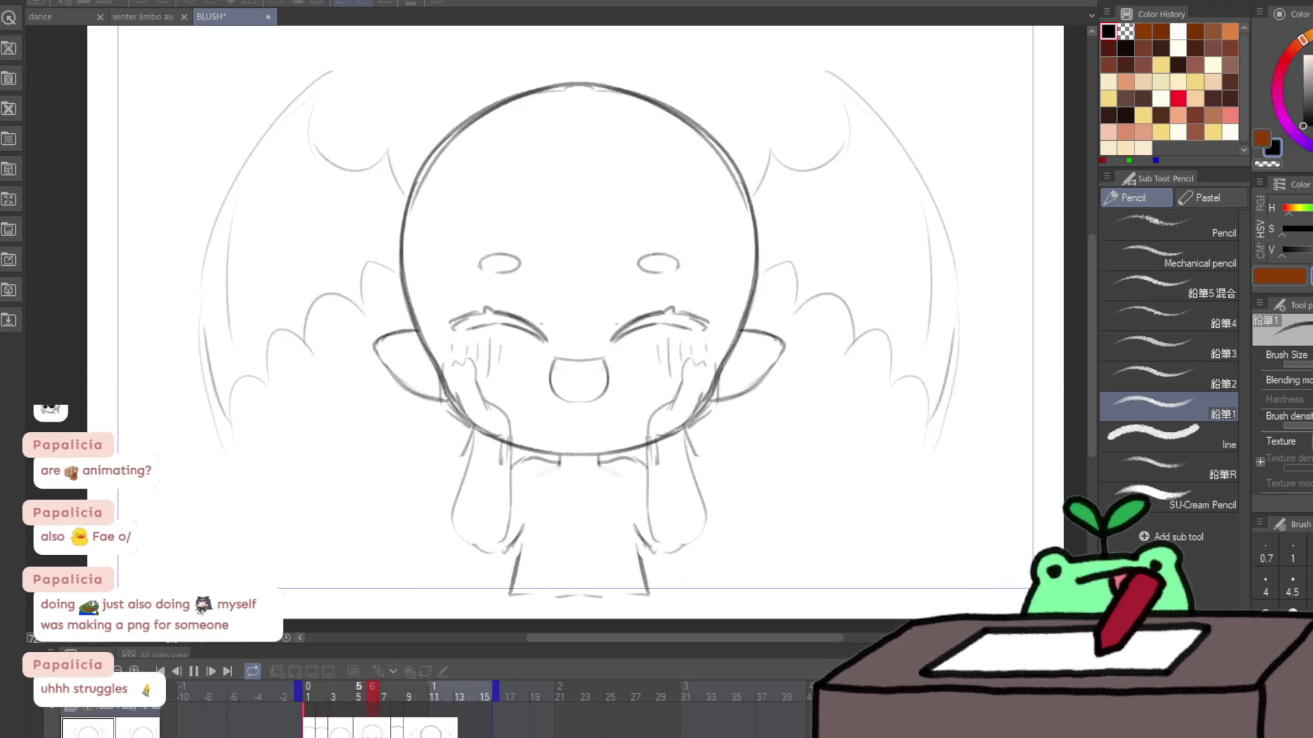
Step: Stop playback and sketch curves under both cheeks on frame 6
{"action": "key", "text": "Return"}
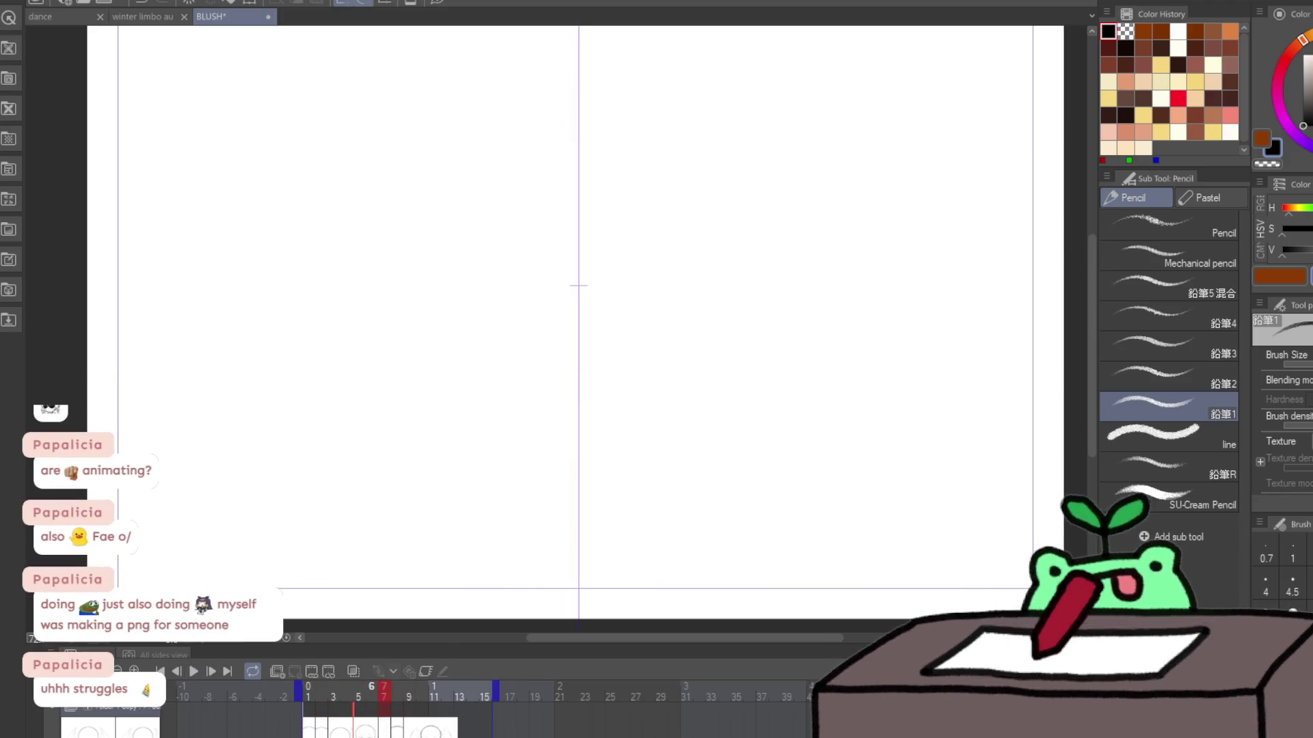
{"action": "key", "text": "Left"}
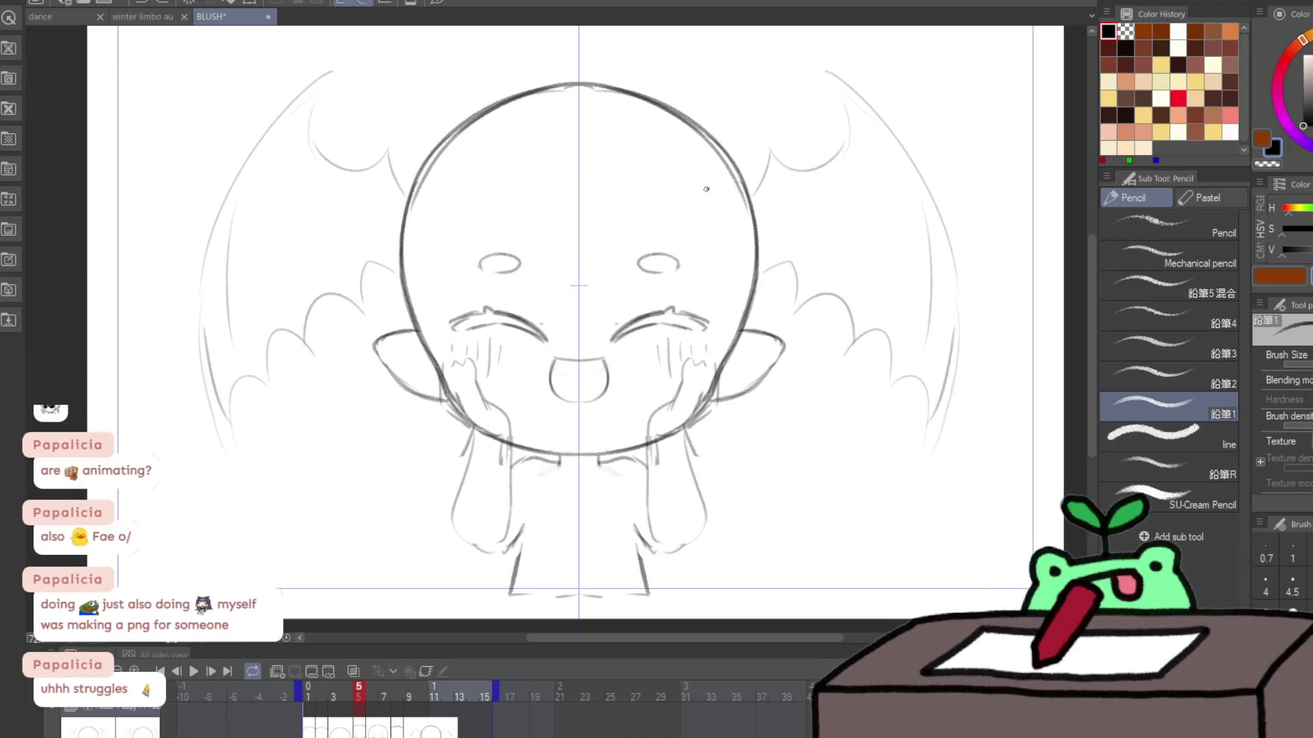
{"action": "left_click_drag", "start_coordinate": [685, 381], "coordinate": [627, 409]}
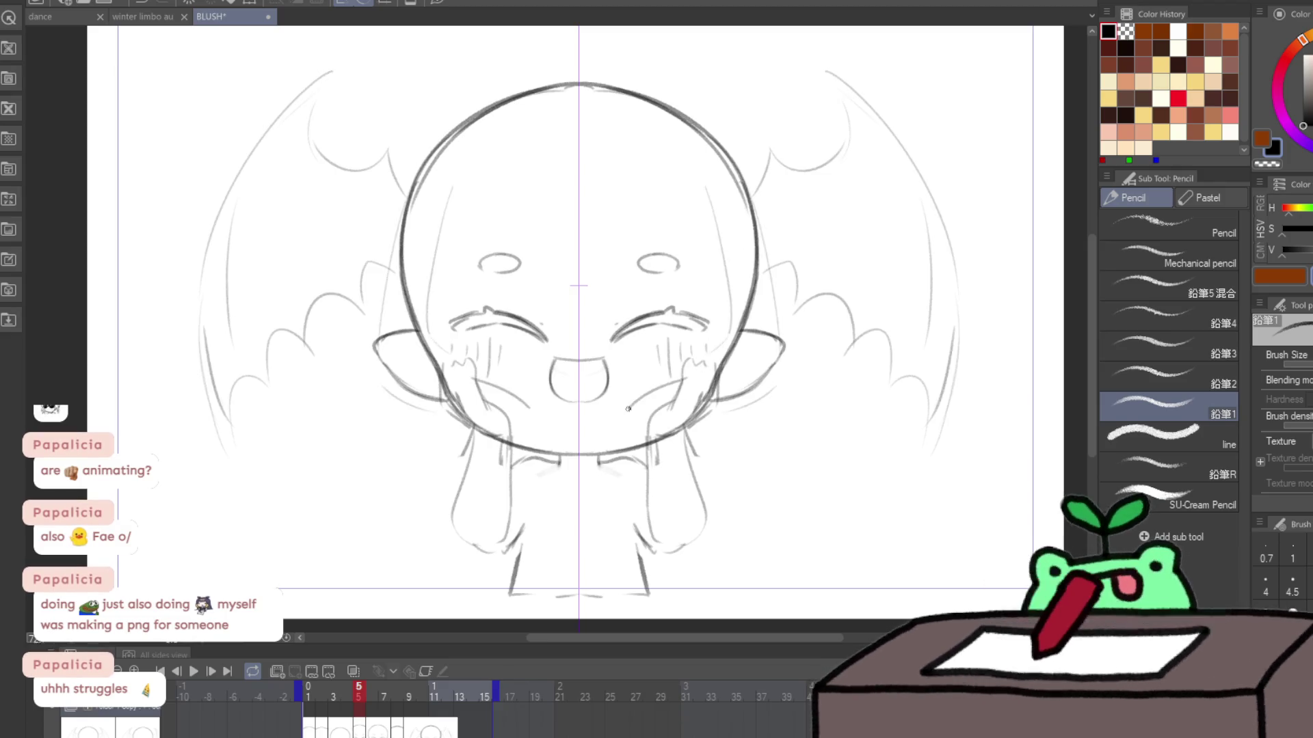
{"action": "key", "text": "Right"}
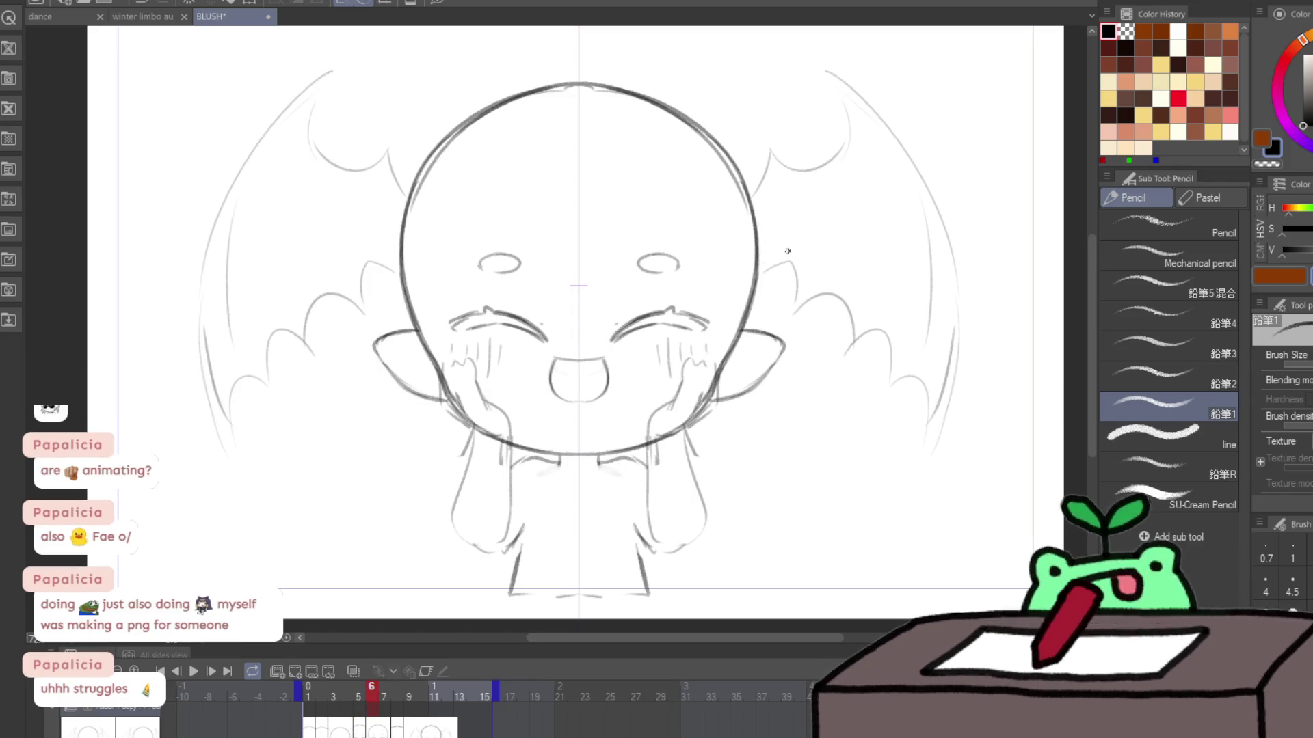
Step: Cut and paste the sketch onto a new layer, then liquify the arm and leg lines
{"action": "key", "text": "ctrl+x"}
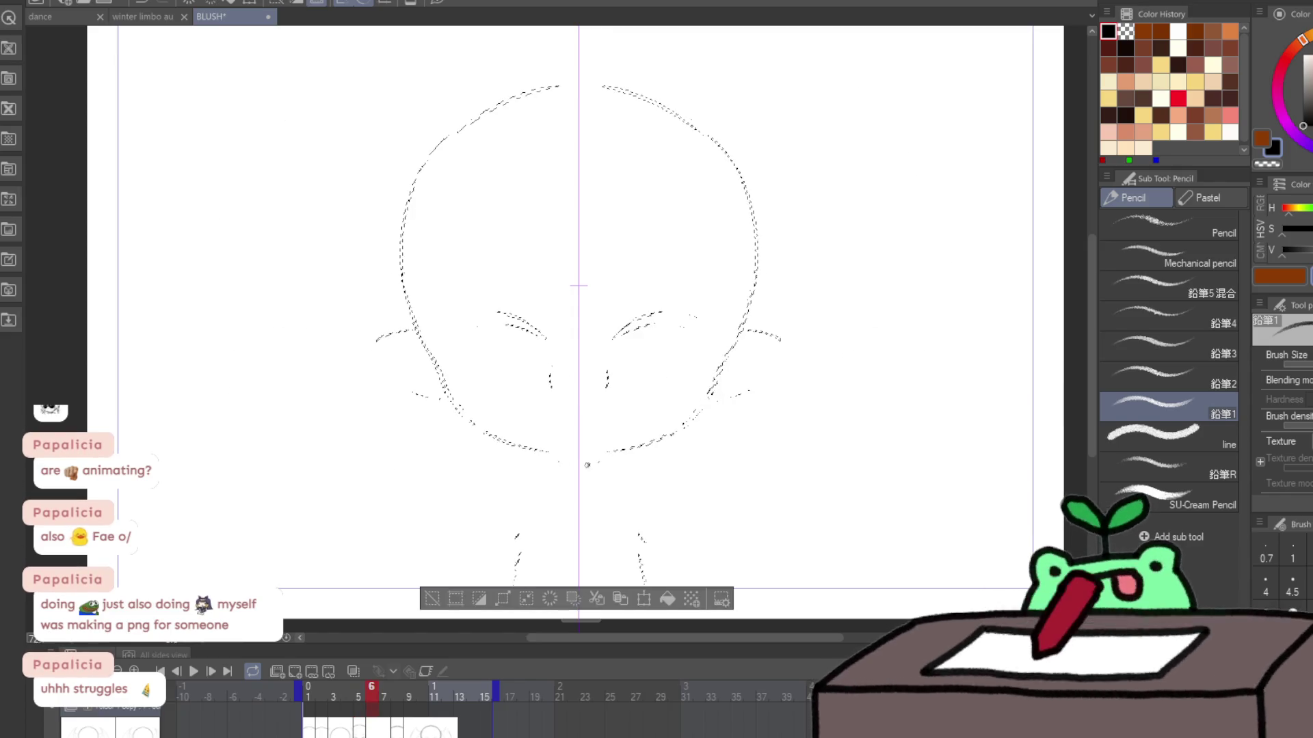
{"action": "key", "text": "ctrl+v"}
{"action": "key", "text": "ctrl+t"}
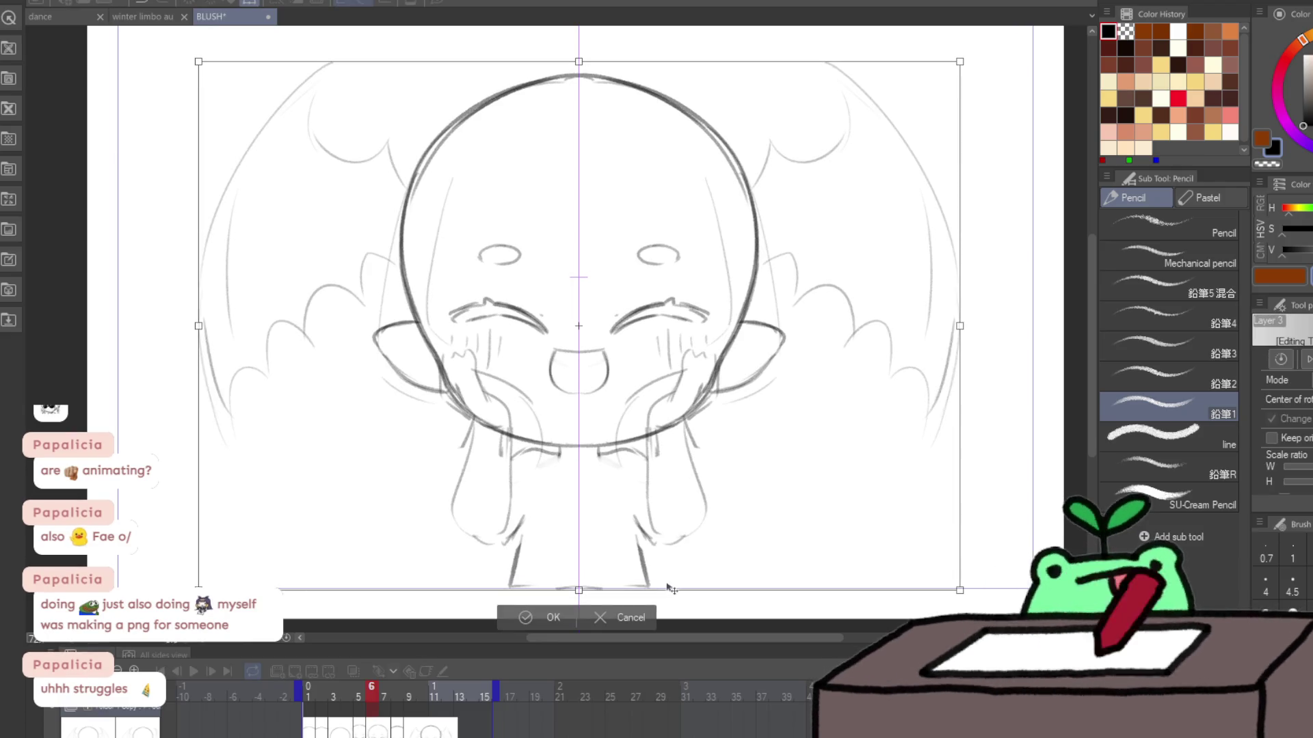
{"action": "key", "text": "Return"}
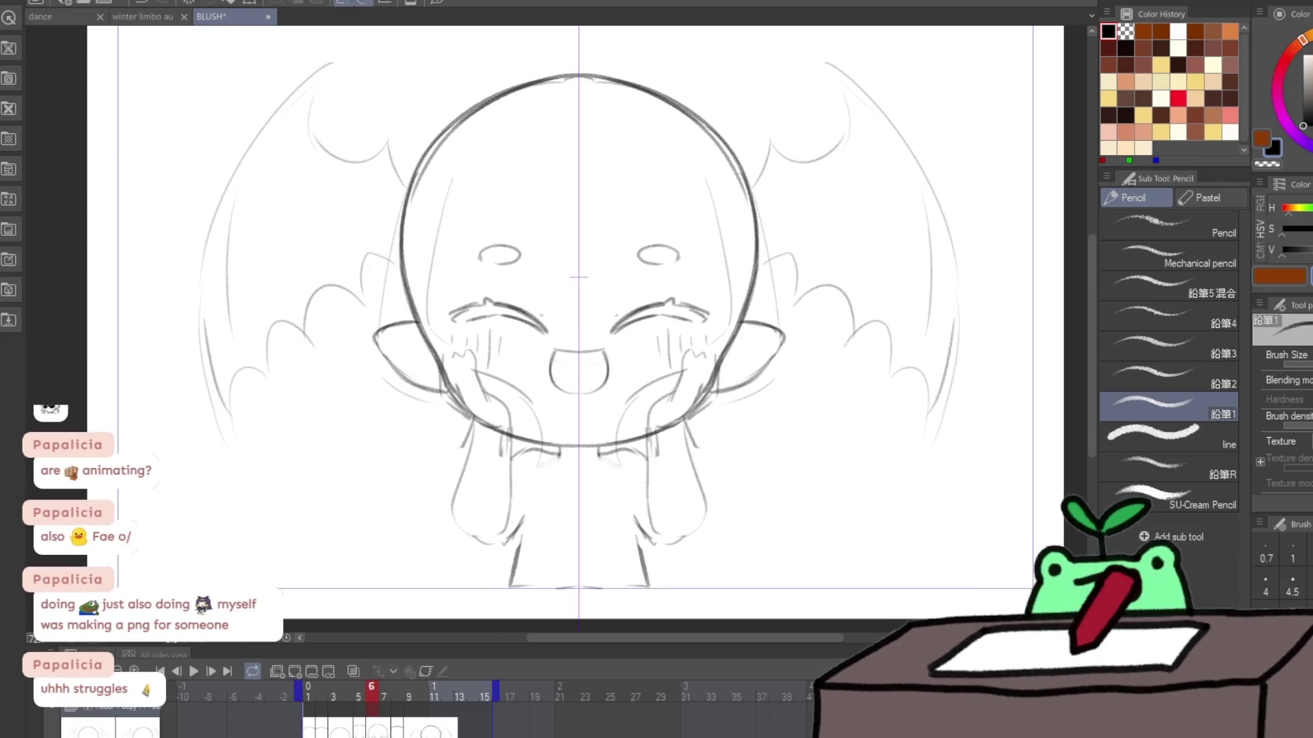
{"action": "key", "text": "j"}
{"action": "mouse_move", "coordinate": [674, 501]}
{"action": "left_mouse_down"}
{"action": "mouse_move", "coordinate": [690, 526]}
{"action": "mouse_move", "coordinate": [677, 527]}
{"action": "mouse_move", "coordinate": [709, 530]}
{"action": "mouse_move", "coordinate": [704, 493]}
{"action": "left_mouse_up"}
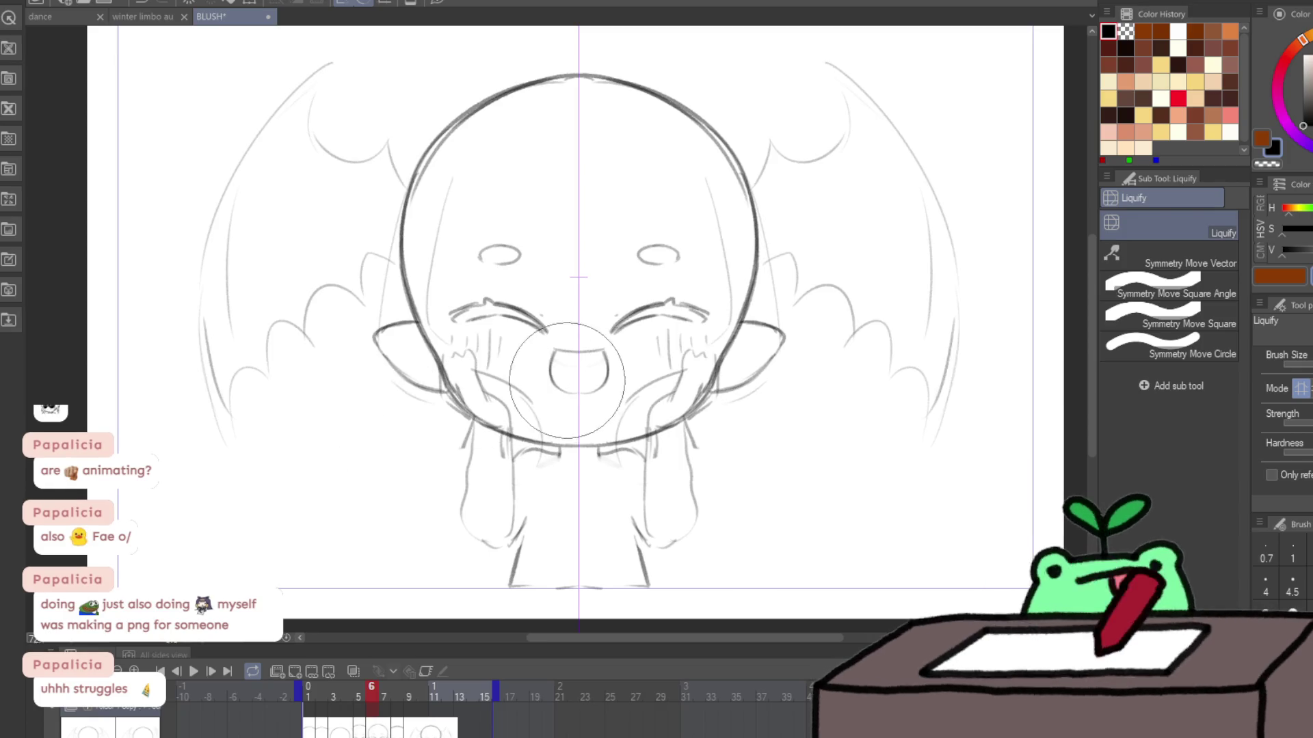
Step: Erase the small hand lines and redraw the hands beside both cheeks
{"action": "key", "text": "e"}
{"action": "left_click_drag", "start_coordinate": [520, 387], "coordinate": [538, 420]}
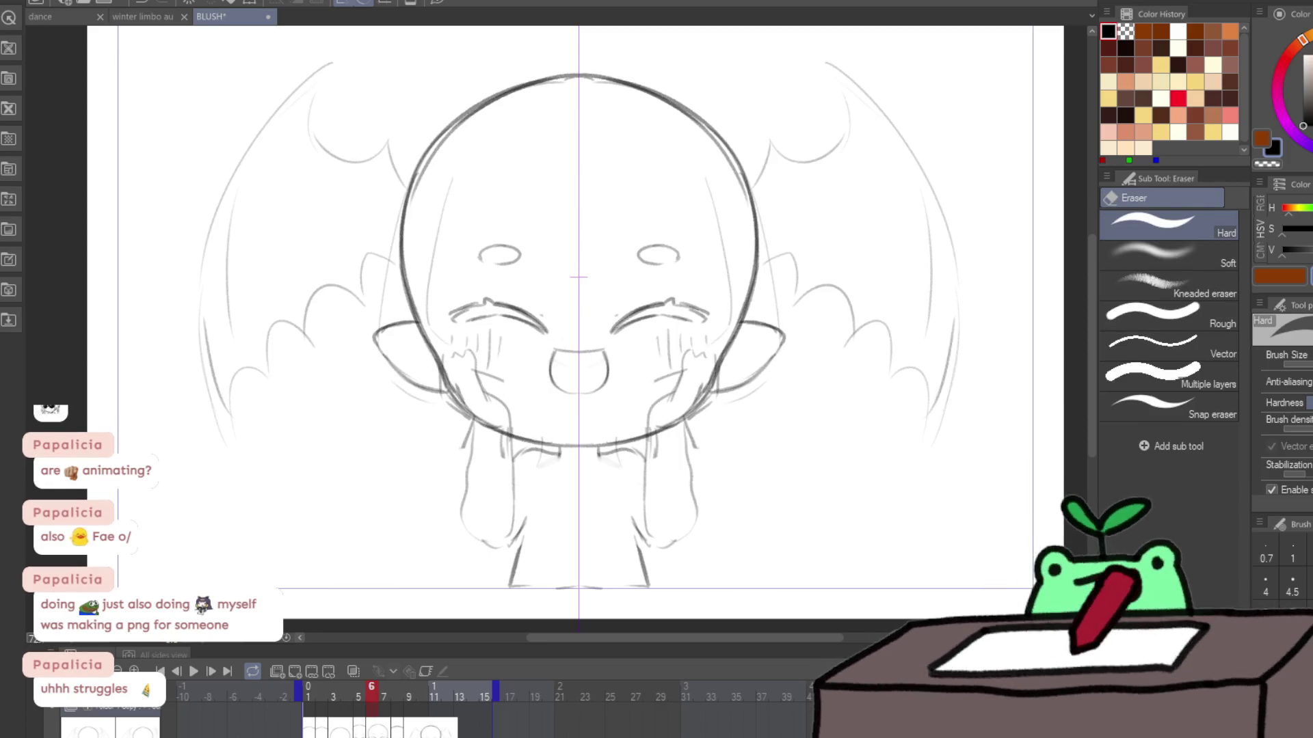
{"action": "key", "text": "p"}
{"action": "left_click_drag", "start_coordinate": [682, 374], "coordinate": [646, 479]}
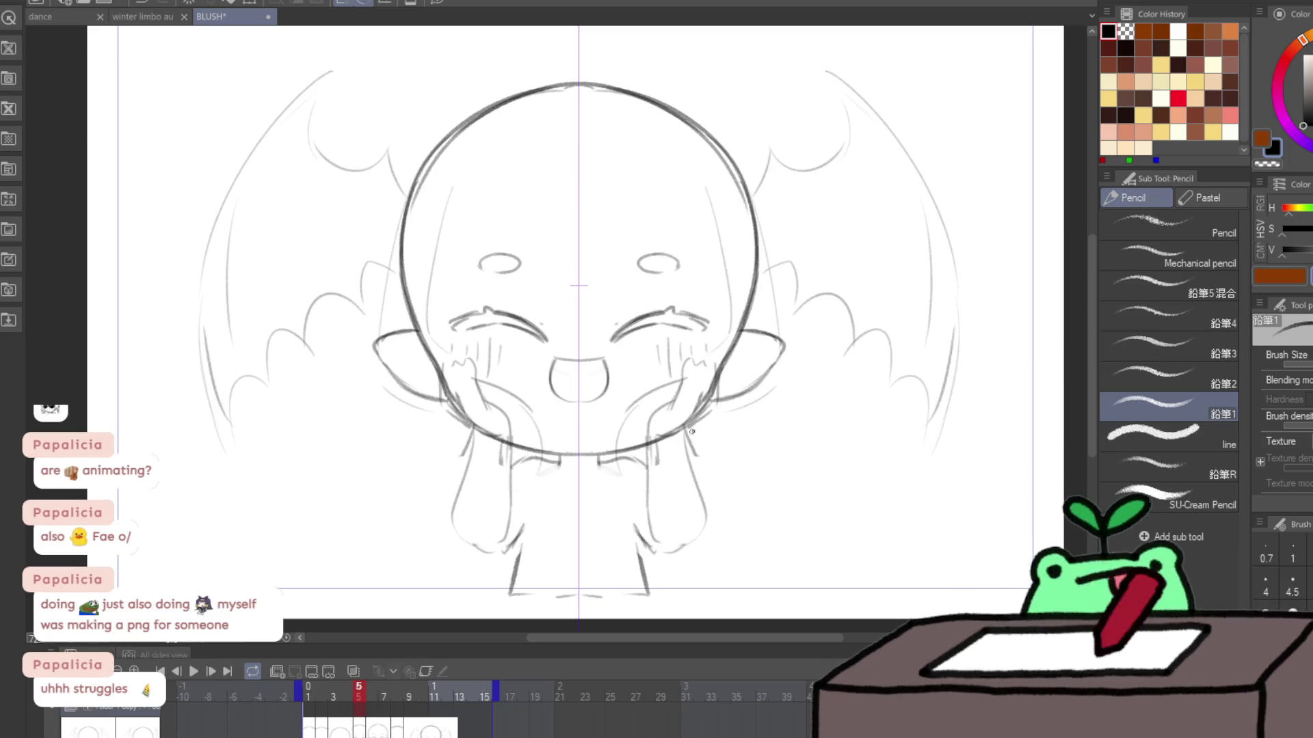
{"action": "scroll", "coordinate": [783, 375], "scroll_direction": "down", "scroll_amount": 3}
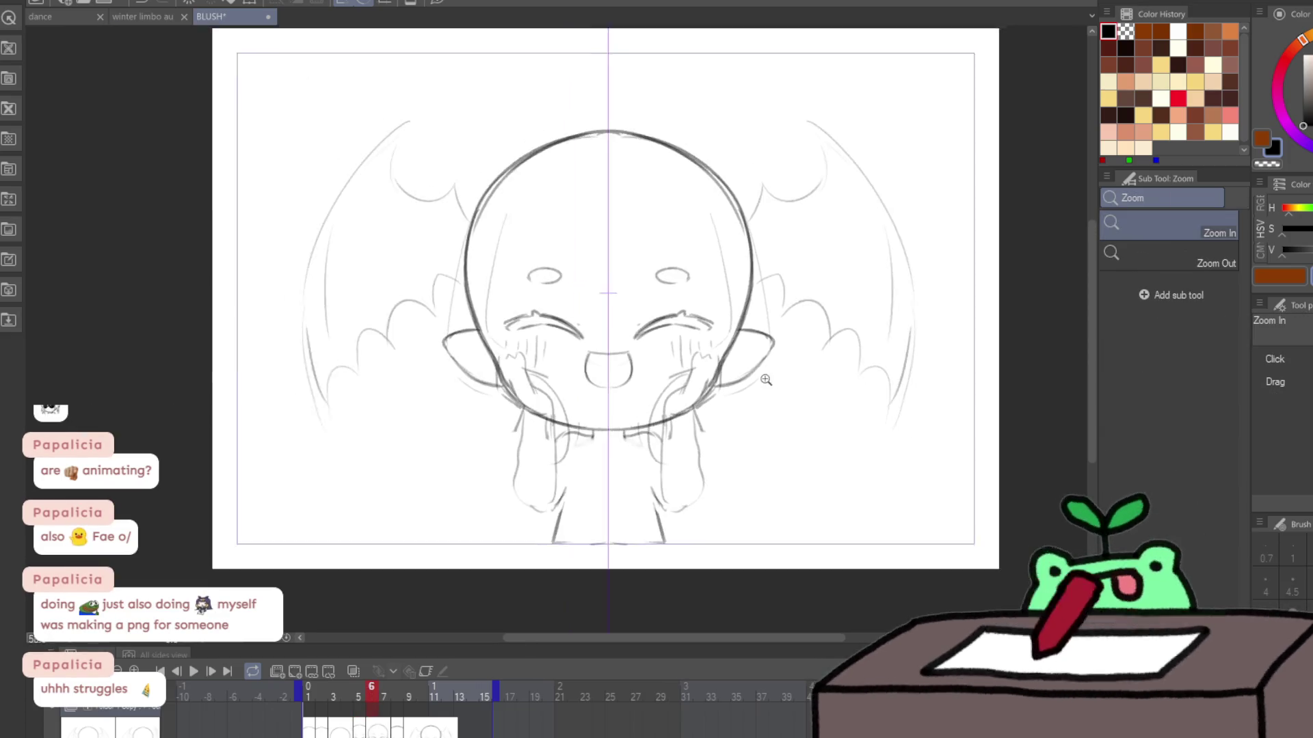
Step: Lasso the lower face and reposition it with a transform
{"action": "key", "text": "m"}
{"action": "mouse_move", "coordinate": [594, 394]}
{"action": "left_mouse_down"}
{"action": "mouse_move", "coordinate": [642, 386]}
{"action": "mouse_move", "coordinate": [675, 330]}
{"action": "mouse_move", "coordinate": [726, 292]}
{"action": "mouse_move", "coordinate": [512, 321]}
{"action": "left_mouse_up"}
{"action": "key", "text": "ctrl+t"}
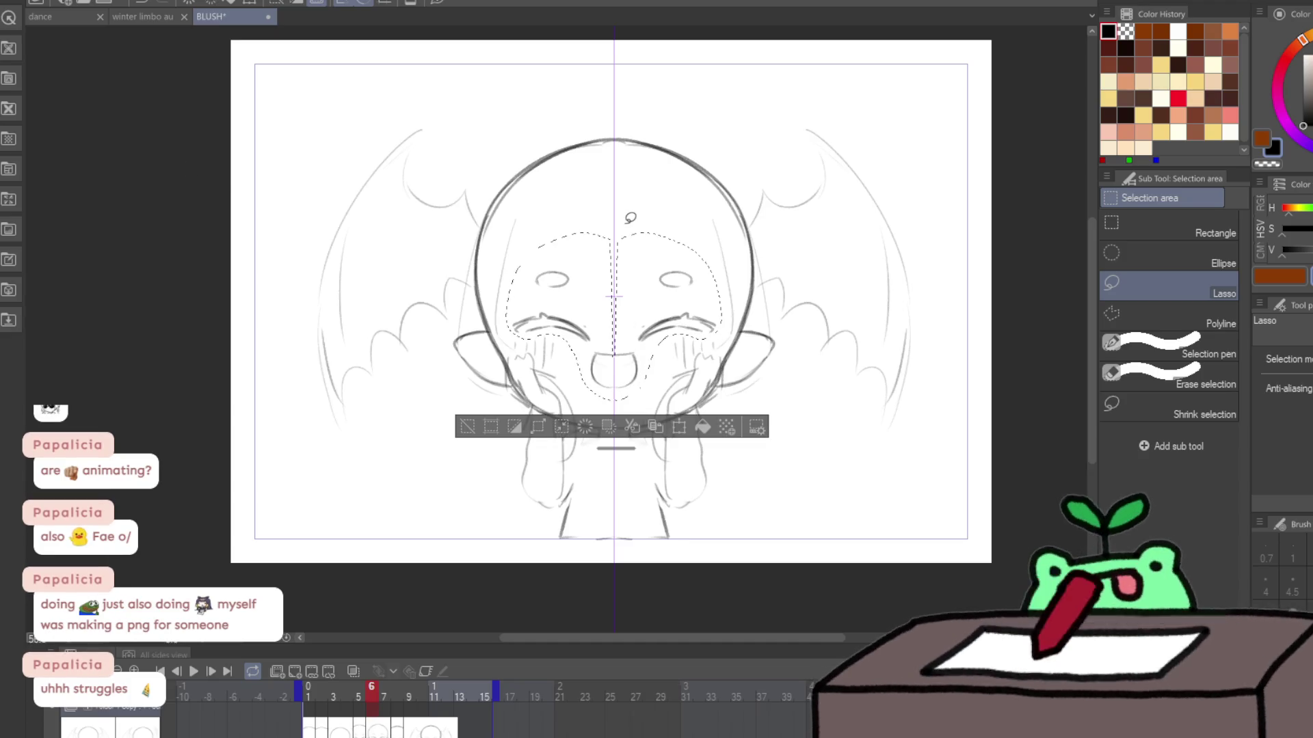
{"action": "key", "text": "Return"}
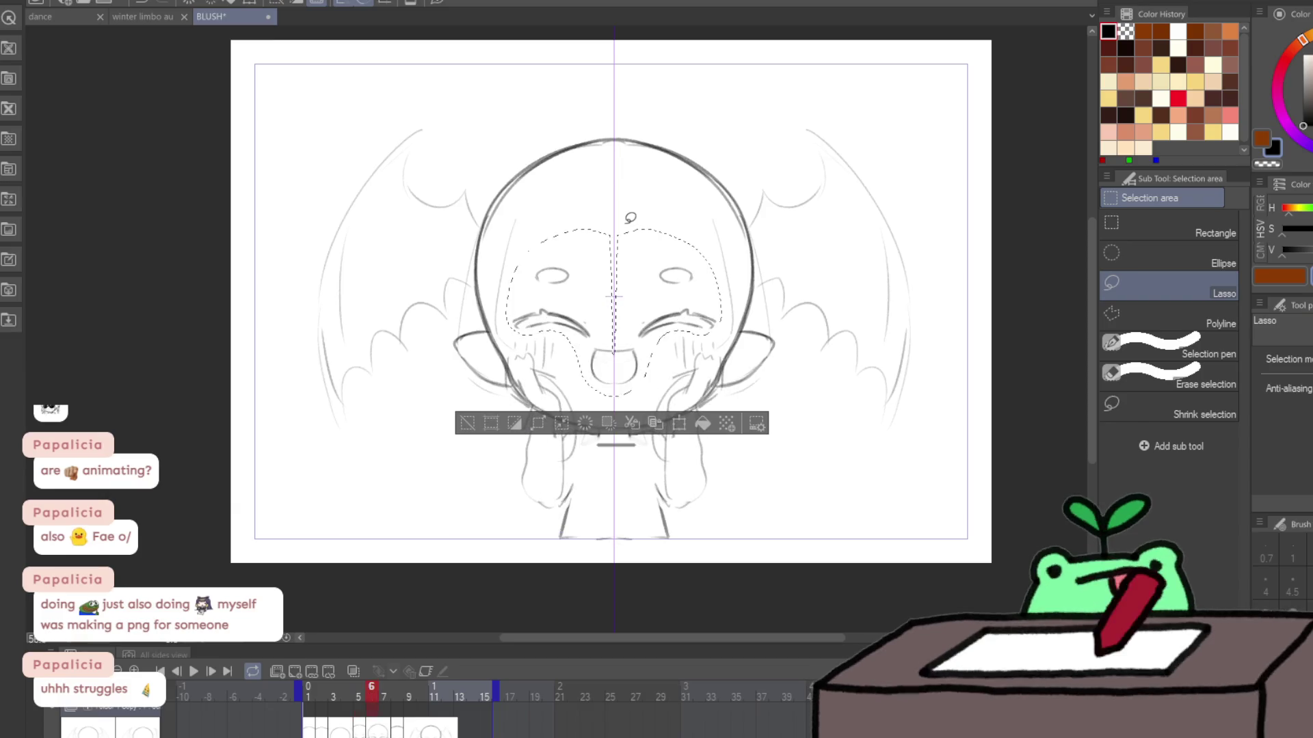
{"action": "key", "text": "ctrl+d"}
Step: Liquify the right wing outline and both wing tops, then play the animation
{"action": "key", "text": "j"}
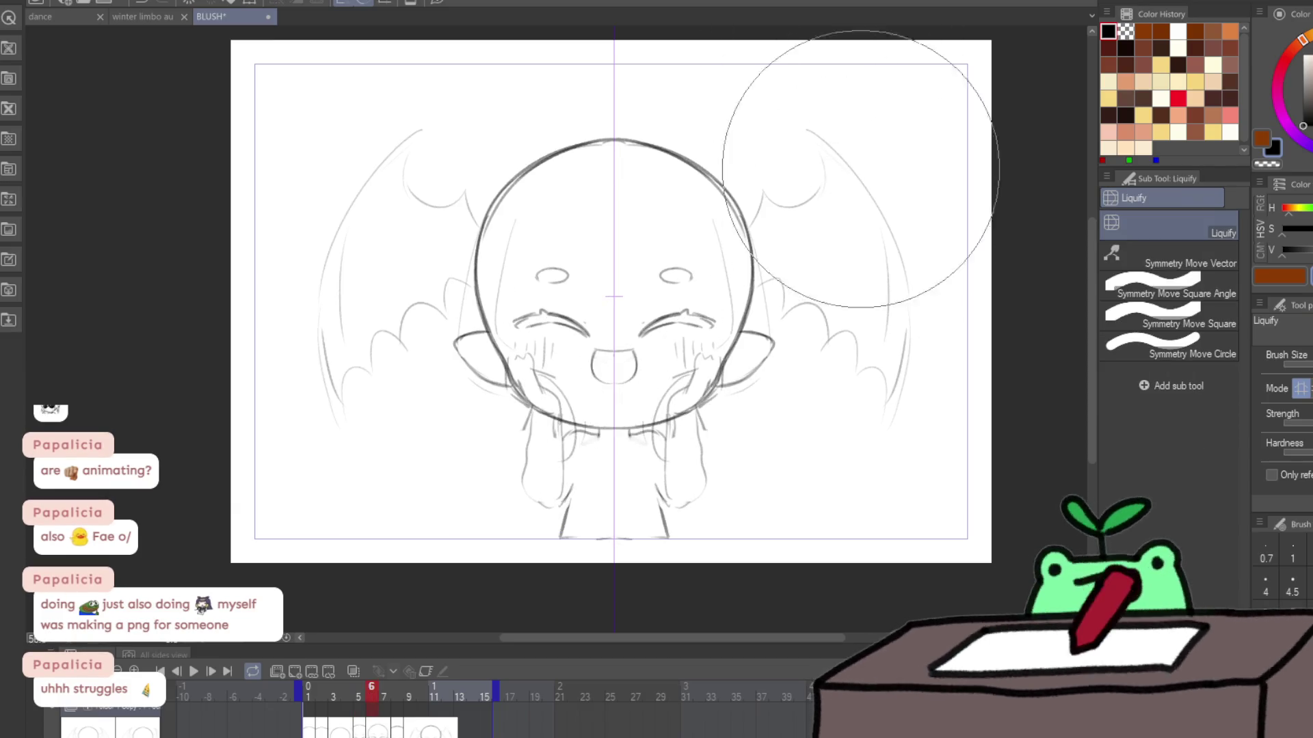
{"action": "left_click_drag", "start_coordinate": [932, 328], "coordinate": [932, 483]}
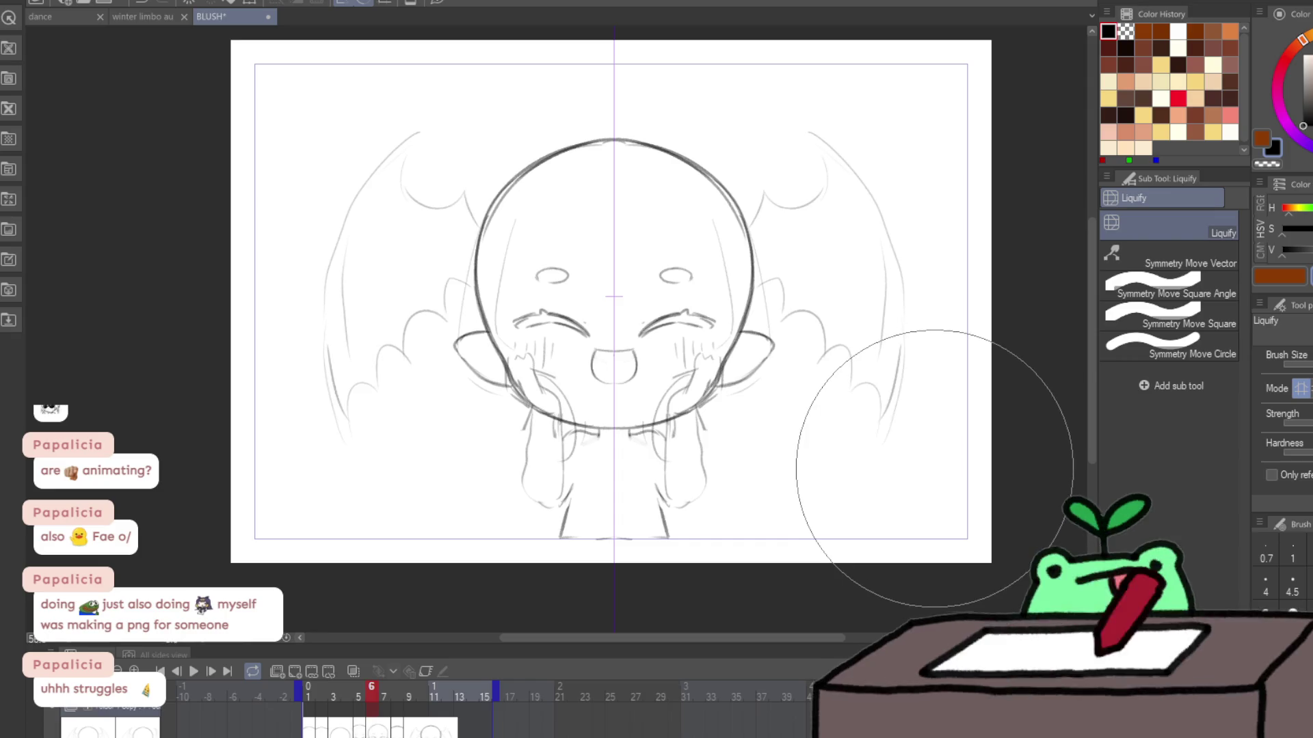
{"action": "mouse_move", "coordinate": [881, 122]}
{"action": "left_mouse_down"}
{"action": "mouse_move", "coordinate": [865, 10]}
{"action": "mouse_move", "coordinate": [837, 45]}
{"action": "left_mouse_up"}
{"action": "left_click", "coordinate": [194, 673]}
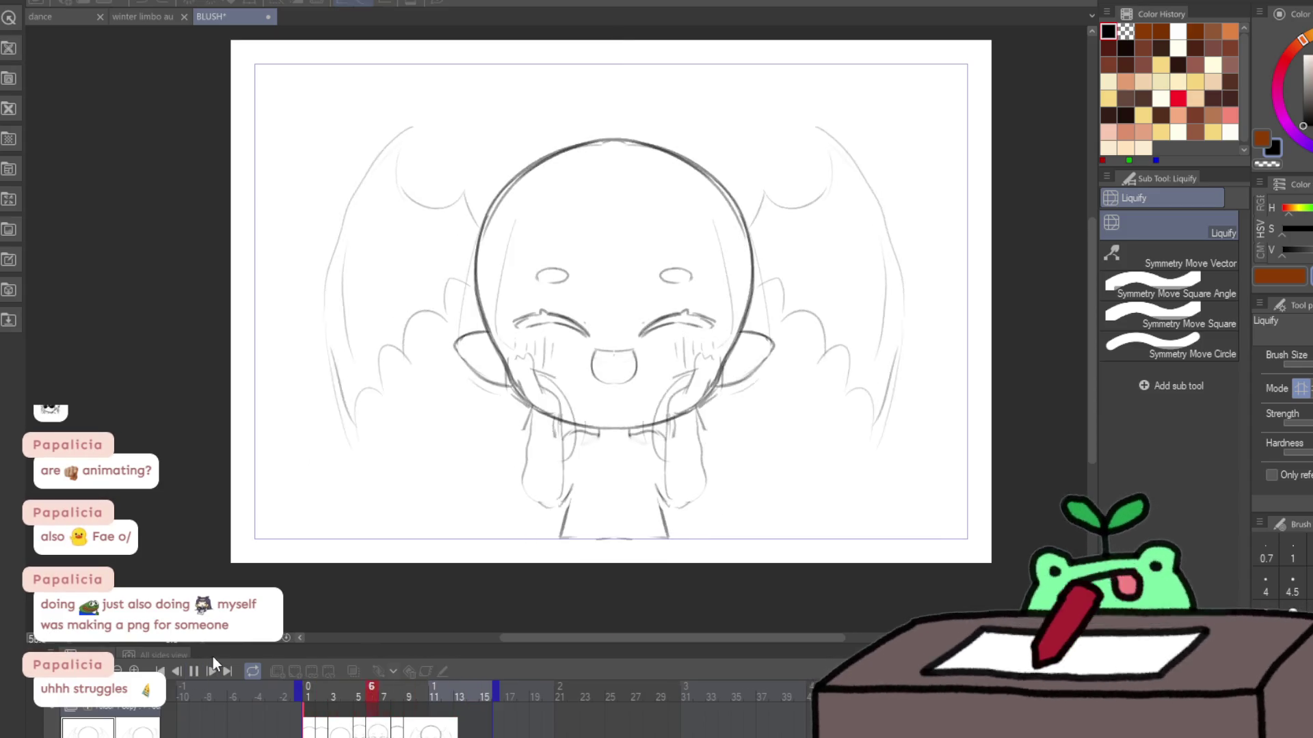
Step: Stop playback, zoom in on the face and draw a closed mouth on frame 8
{"action": "left_click", "coordinate": [194, 672]}
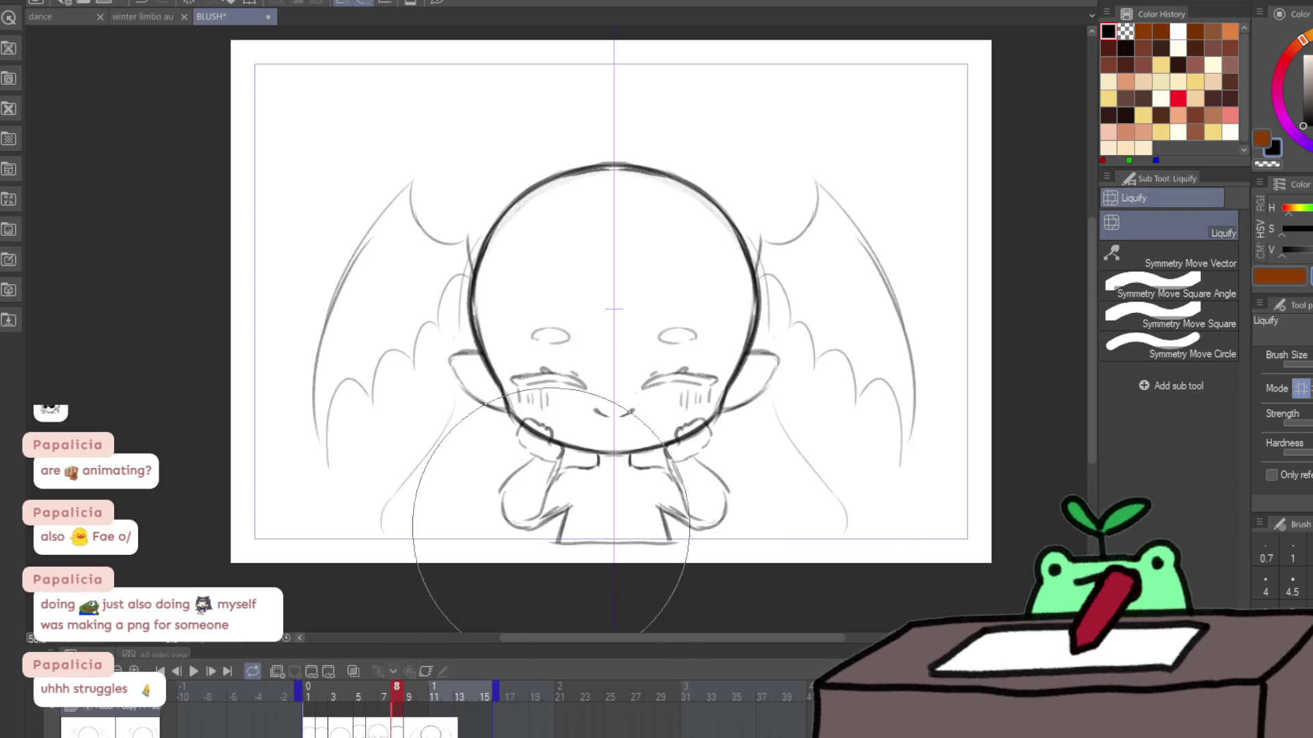
{"action": "key", "text": "/"}
{"action": "left_click", "coordinate": [619, 405]}
{"action": "key", "text": "p"}
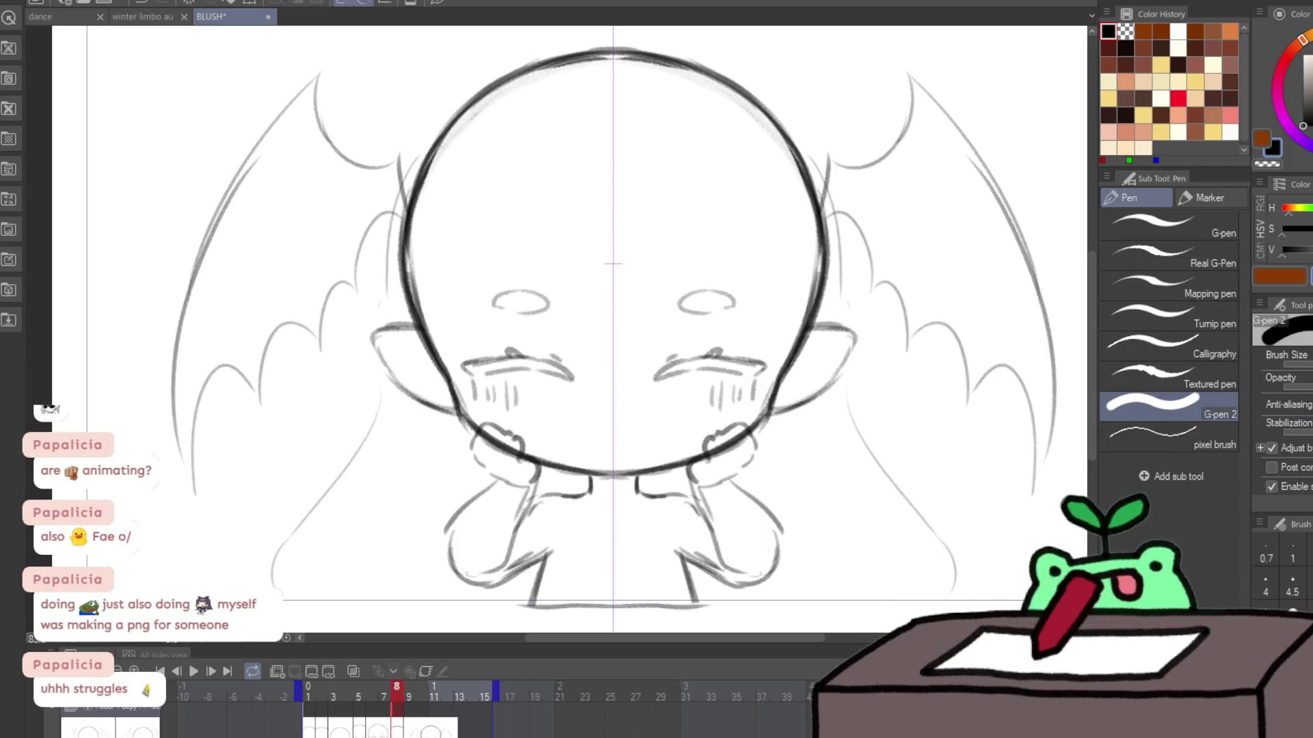
{"action": "key", "text": "p"}
{"action": "mouse_move", "coordinate": [595, 404]}
{"action": "left_mouse_down"}
{"action": "mouse_move", "coordinate": [635, 404]}
{"action": "mouse_move", "coordinate": [588, 409]}
{"action": "mouse_move", "coordinate": [604, 421]}
{"action": "left_mouse_up"}
{"action": "key", "text": "ctrl+z"}
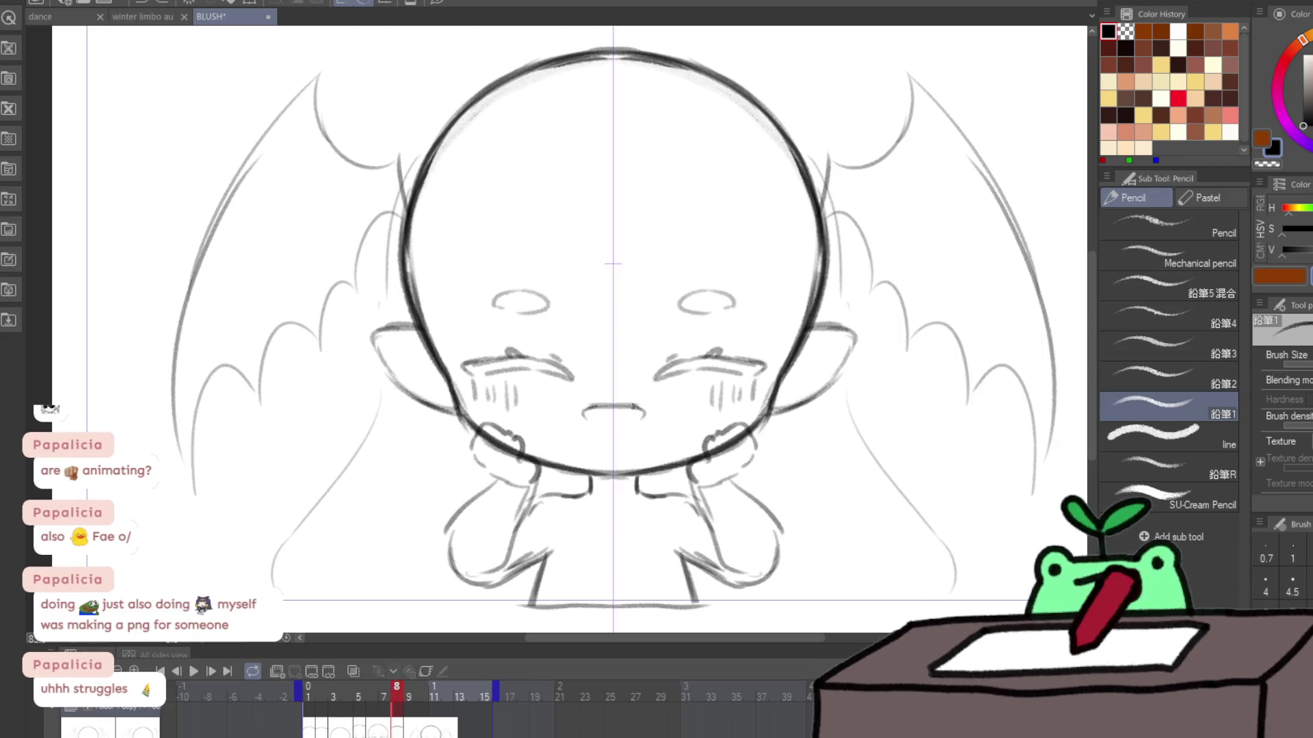
Step: On frame 9, erase the old mouth and redraw it as a smile using onion skin, then play
{"action": "key", "text": "Right"}
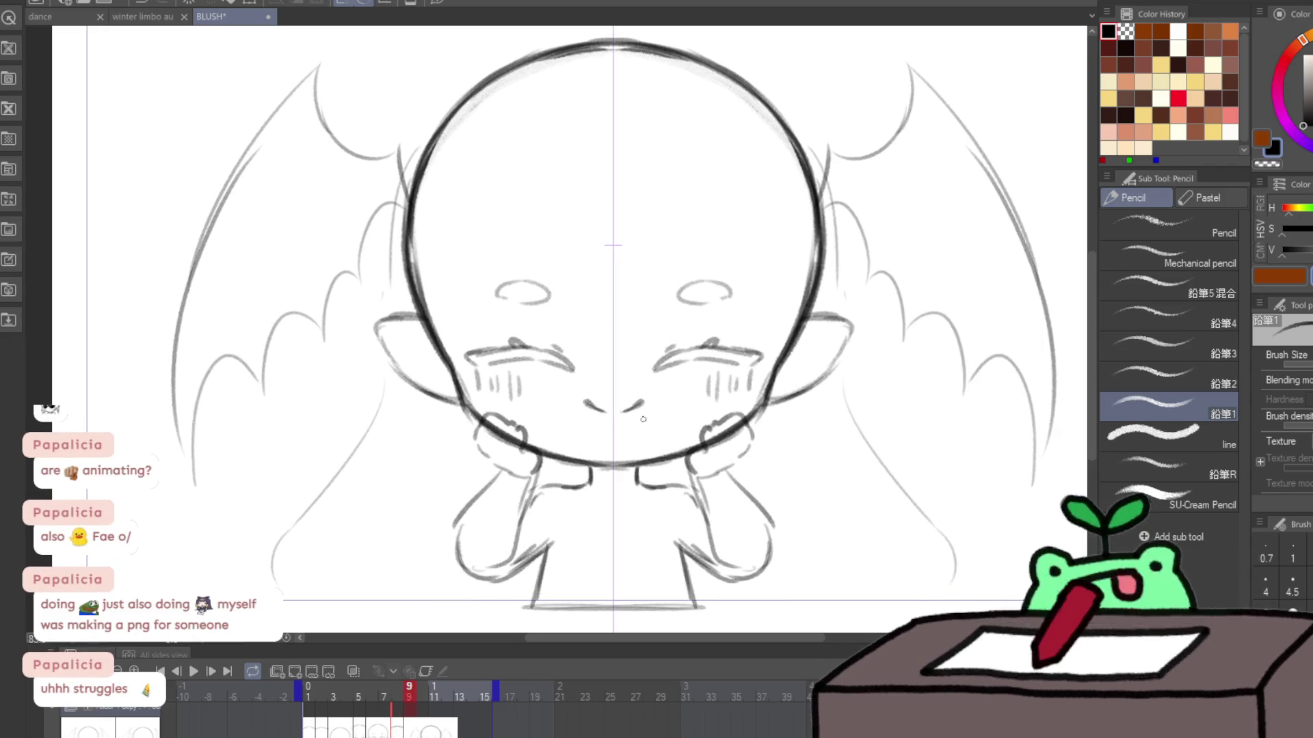
{"action": "key", "text": "e"}
{"action": "left_click_drag", "start_coordinate": [636, 417], "coordinate": [597, 405]}
{"action": "key", "text": "p"}
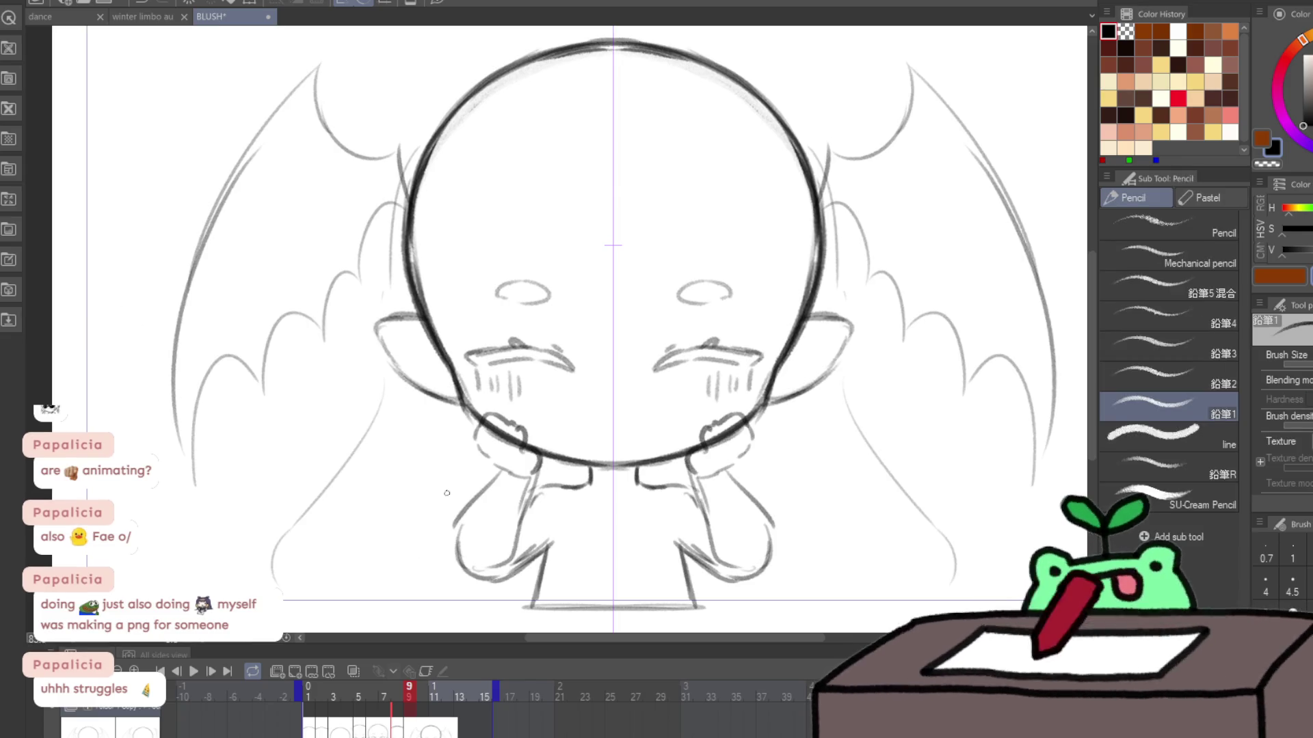
{"action": "key", "text": "o"}
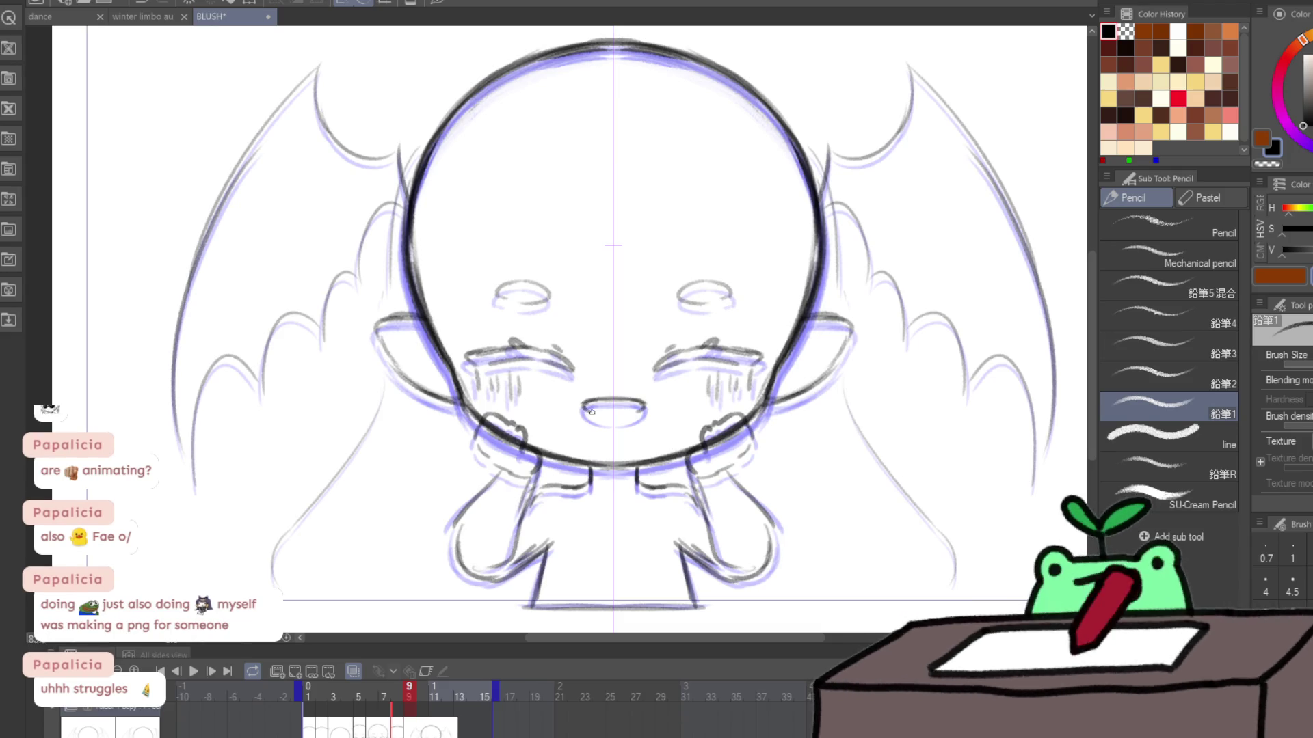
{"action": "left_click", "coordinate": [354, 672]}
{"action": "key", "text": "ctrl+minus"}
{"action": "left_click", "coordinate": [195, 670]}
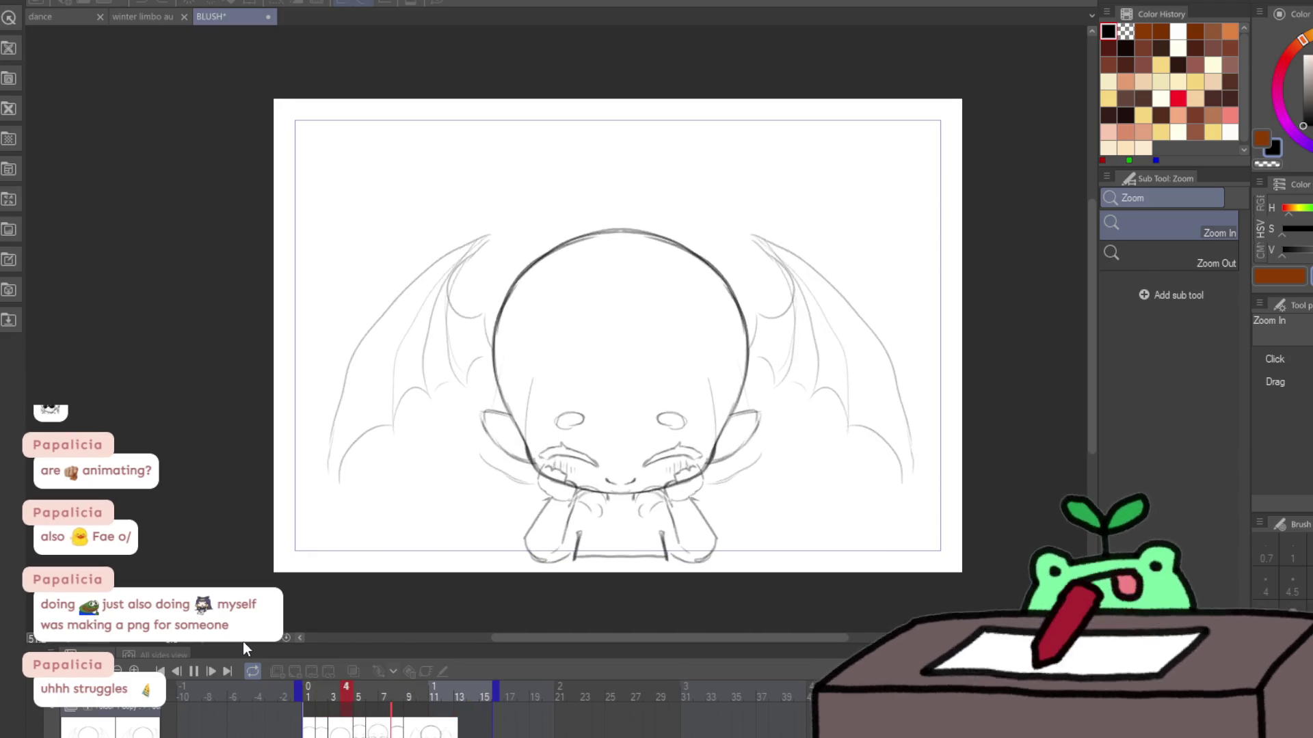
{"action": "left_click", "coordinate": [417, 726]}
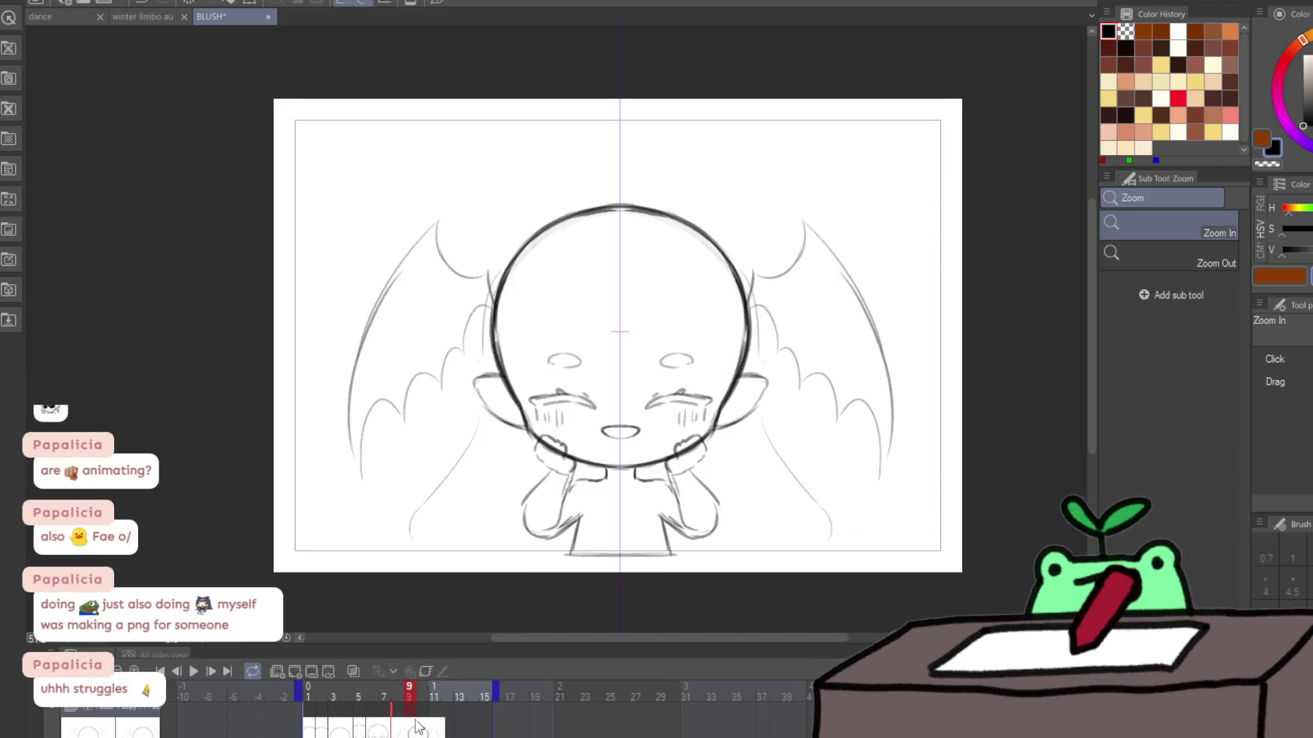
Step: On frame 8, add a mirrored pencil stroke near the hands and chin
{"action": "key", "text": "p"}
{"action": "key", "text": "Left"}
{"action": "key", "text": "Left"}
{"action": "key", "text": "Left"}
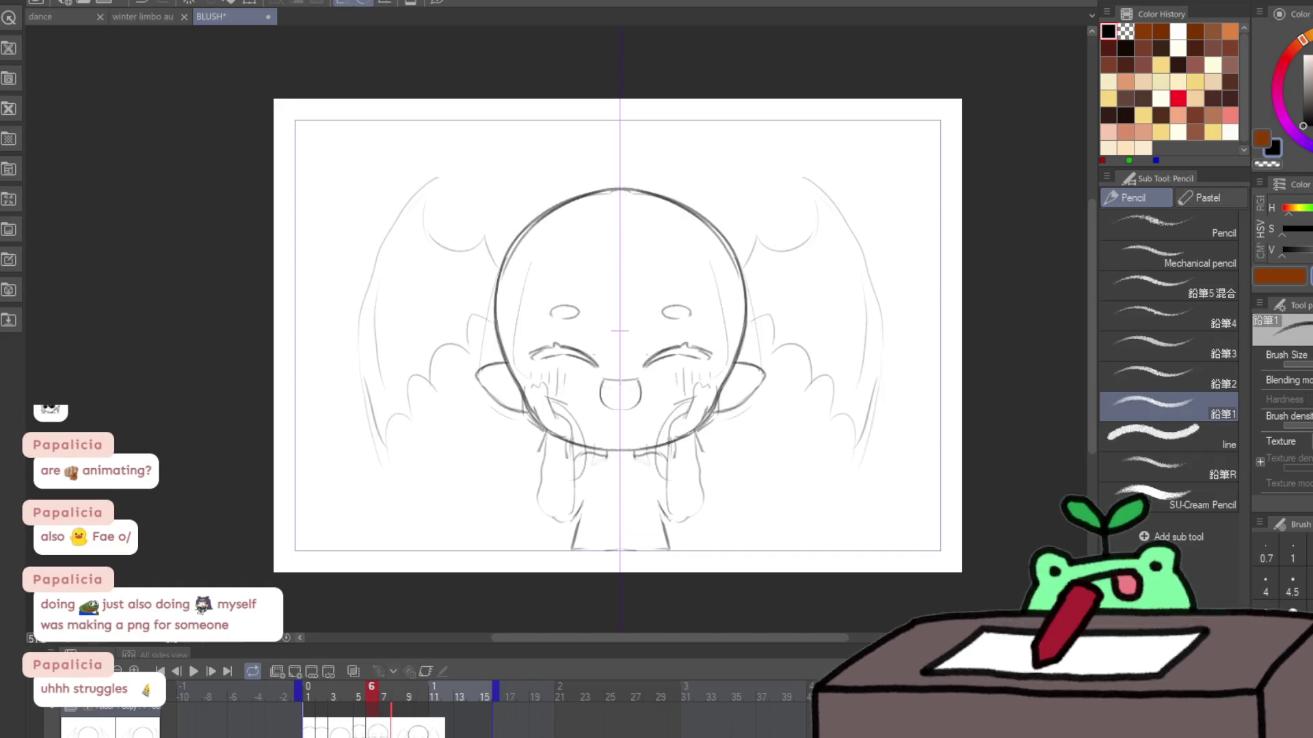
{"action": "key", "text": "Left"}
{"action": "key", "text": "Right"}
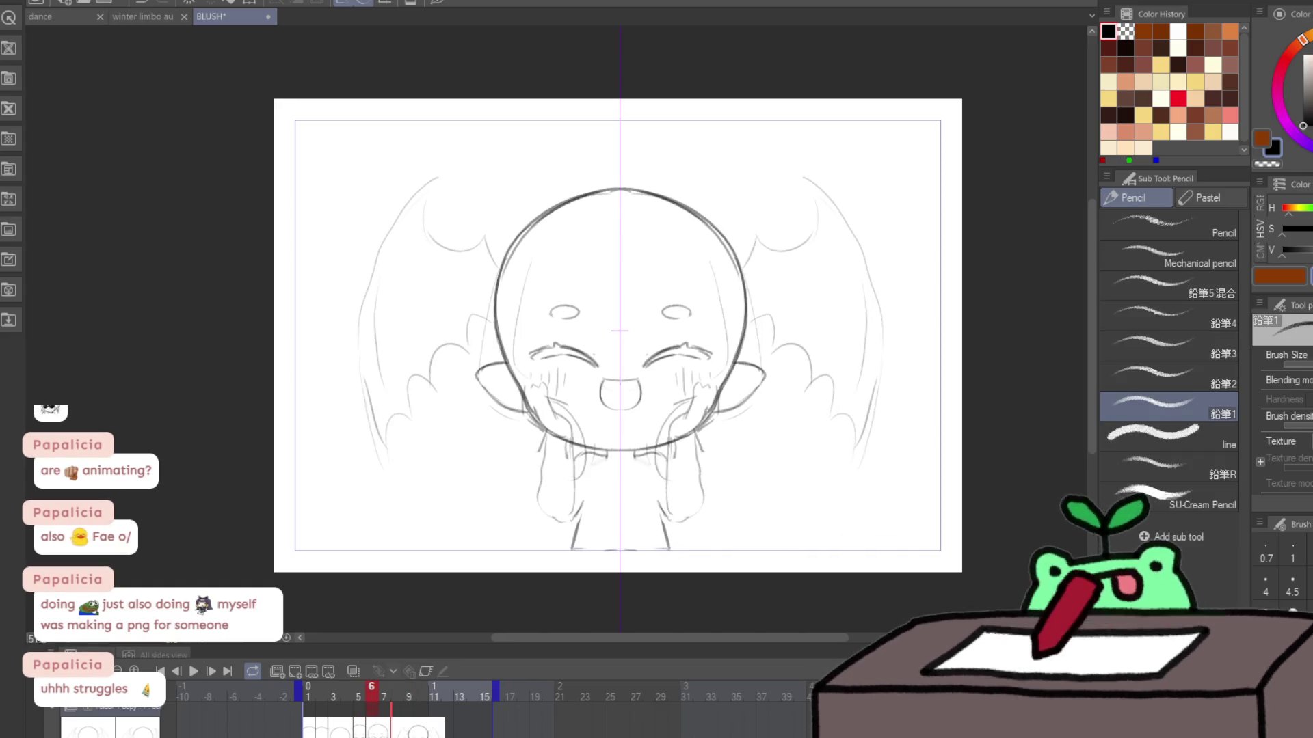
{"action": "key", "text": "Right"}
{"action": "key", "text": "Right"}
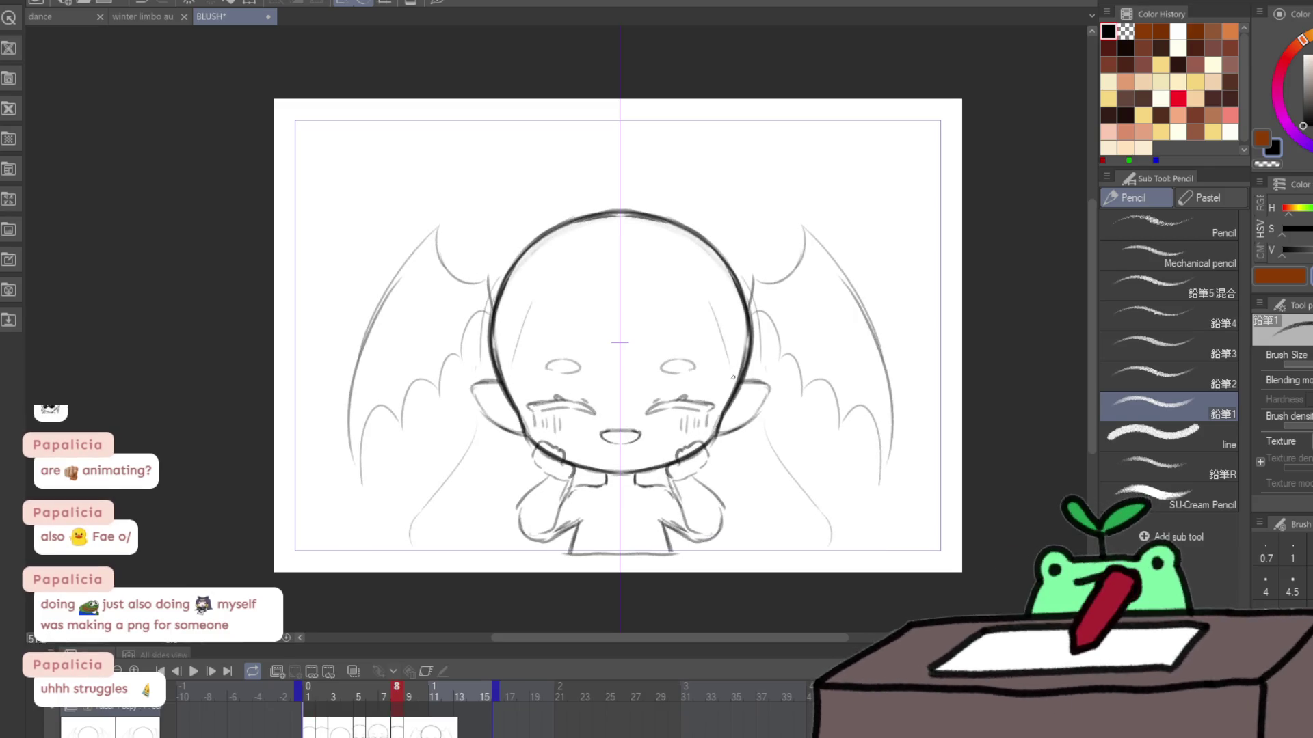
{"action": "left_click_drag", "start_coordinate": [679, 445], "coordinate": [642, 472]}
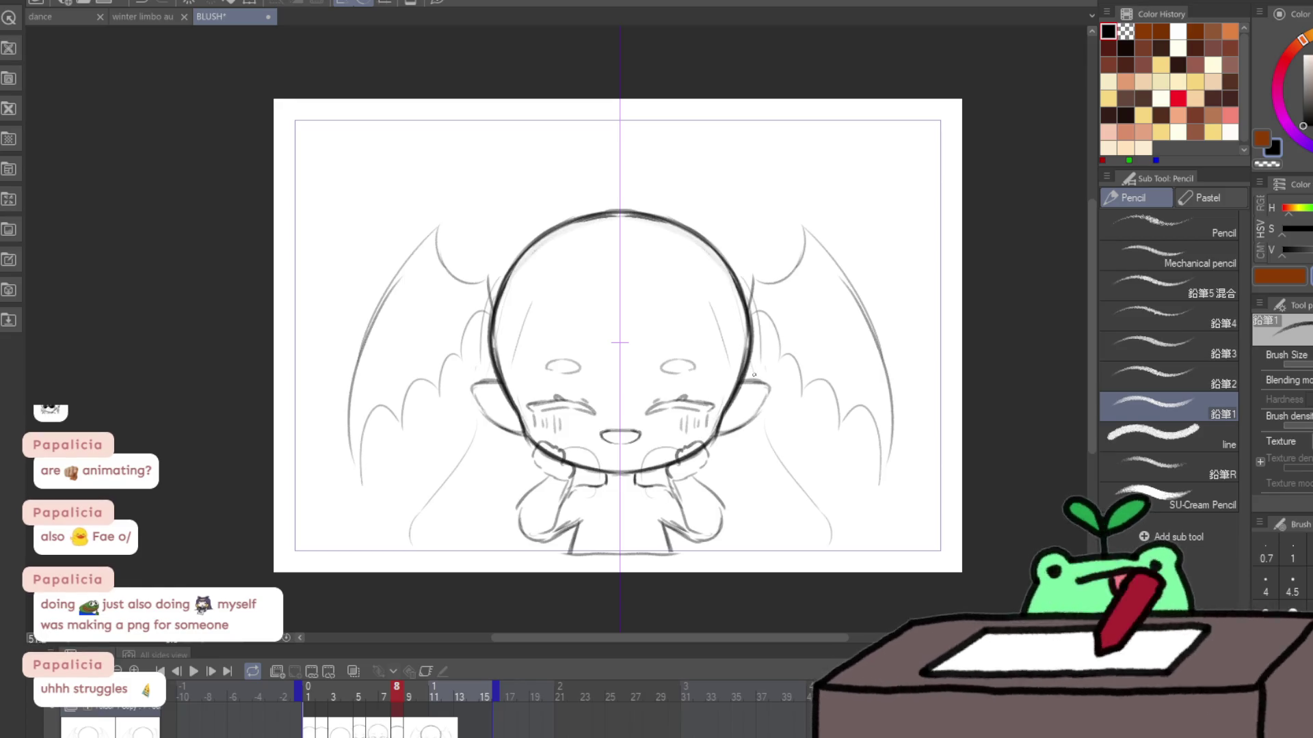
Step: On frame 9, trace the head outline and a right-arm stroke, then paste into frame 10
{"action": "key", "text": "Right"}
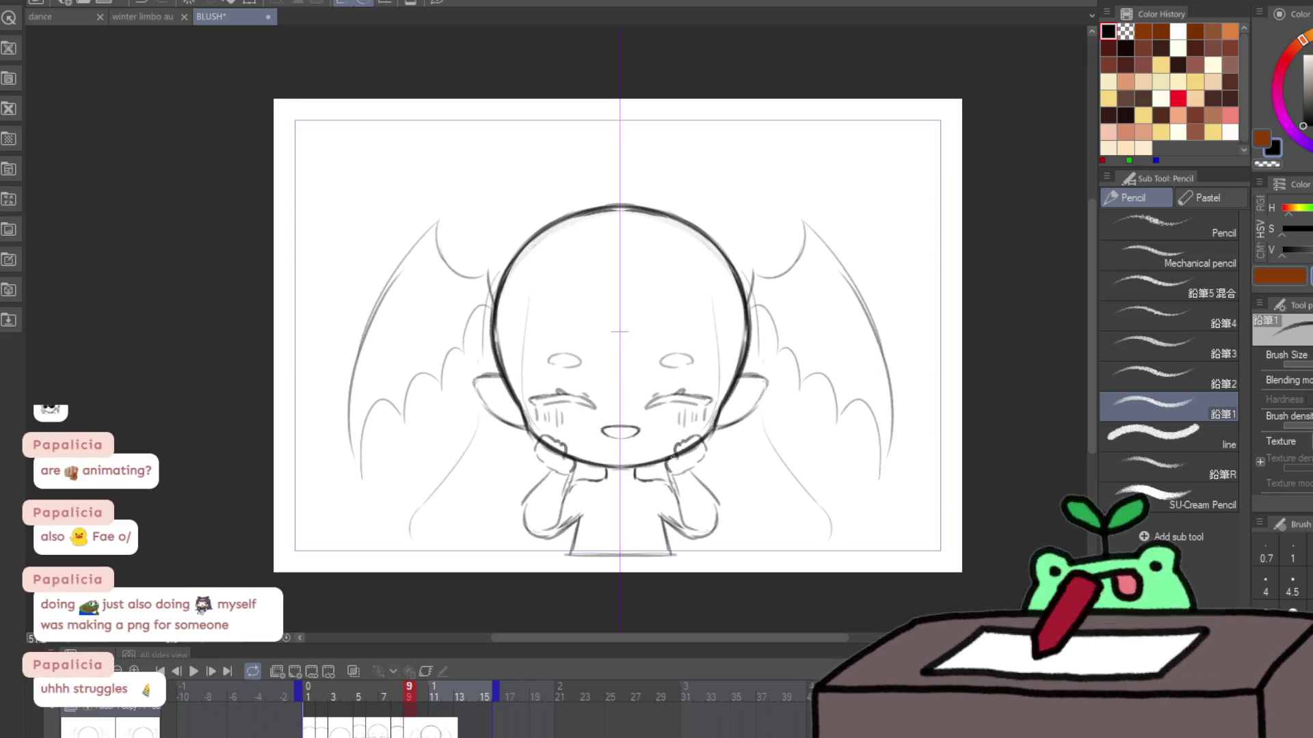
{"action": "left_click_drag", "start_coordinate": [733, 285], "coordinate": [755, 396]}
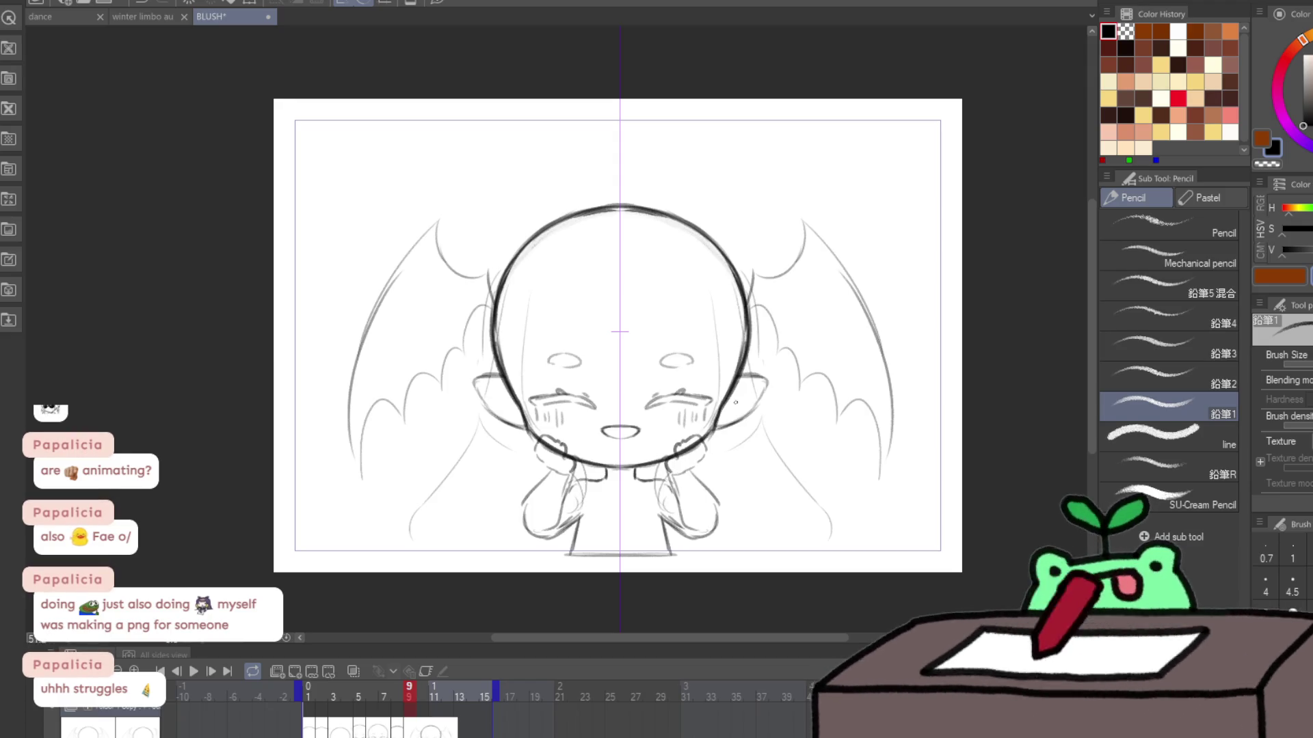
{"action": "key", "text": "Left"}
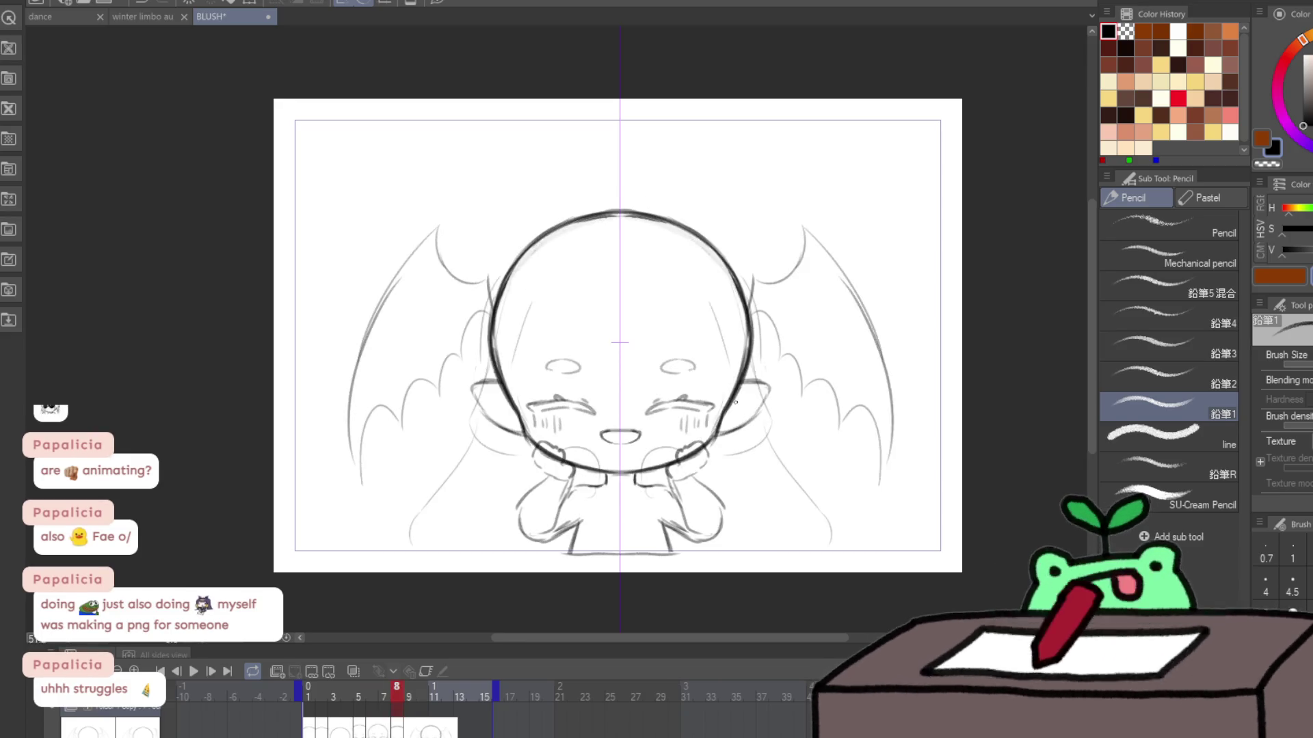
{"action": "key", "text": "Right"}
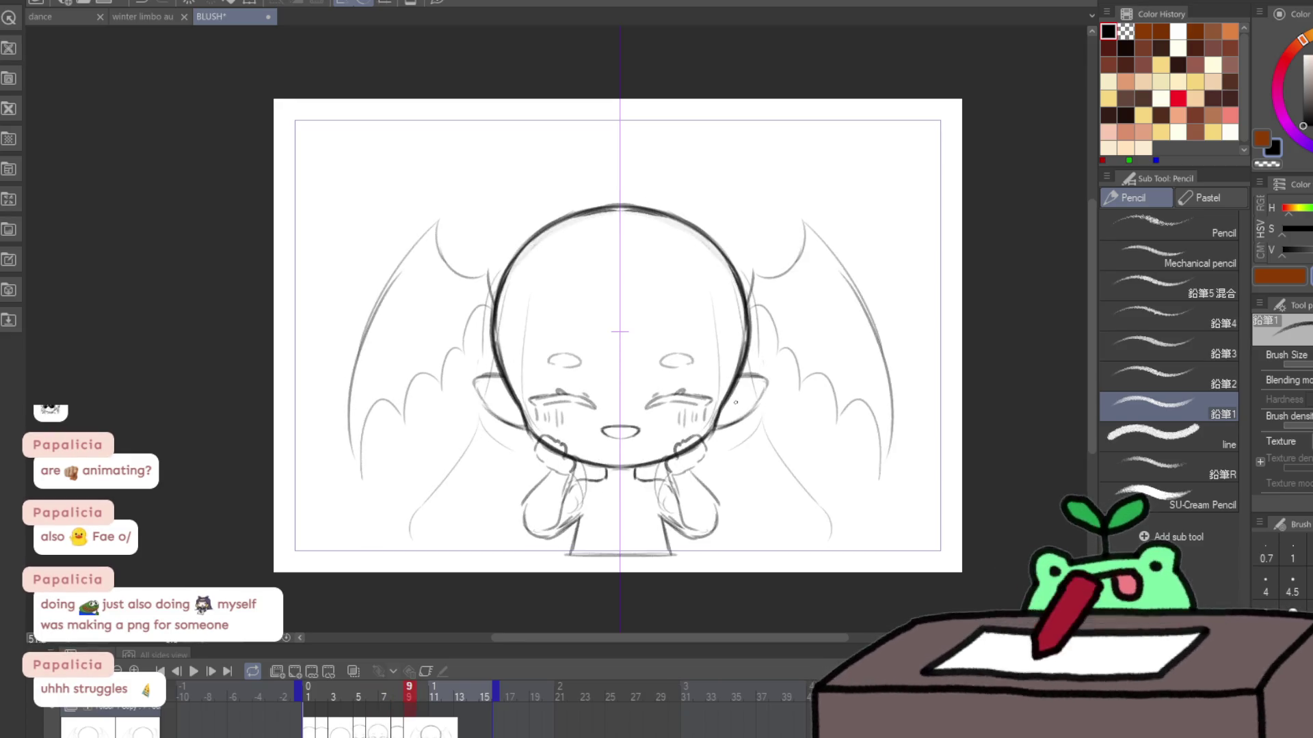
{"action": "left_click_drag", "start_coordinate": [735, 402], "coordinate": [668, 493]}
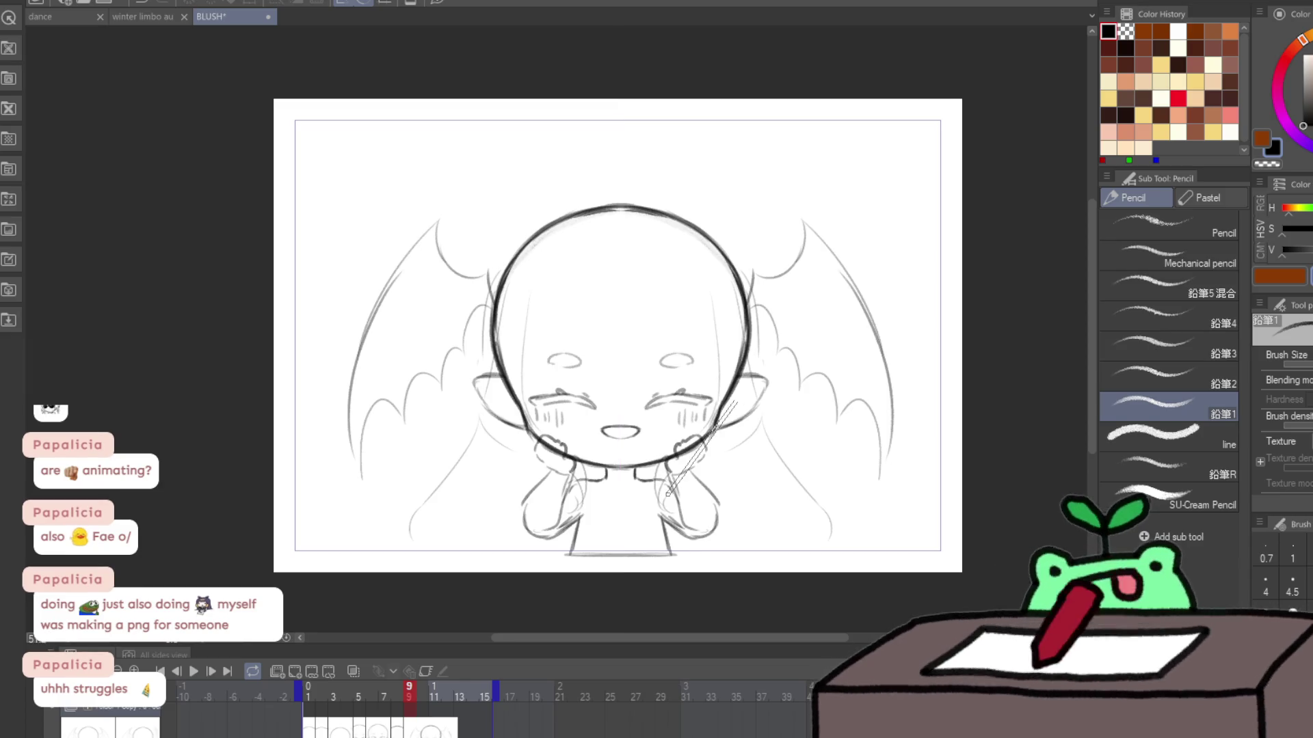
{"action": "key", "text": "Right"}
{"action": "key", "text": "ctrl+v"}
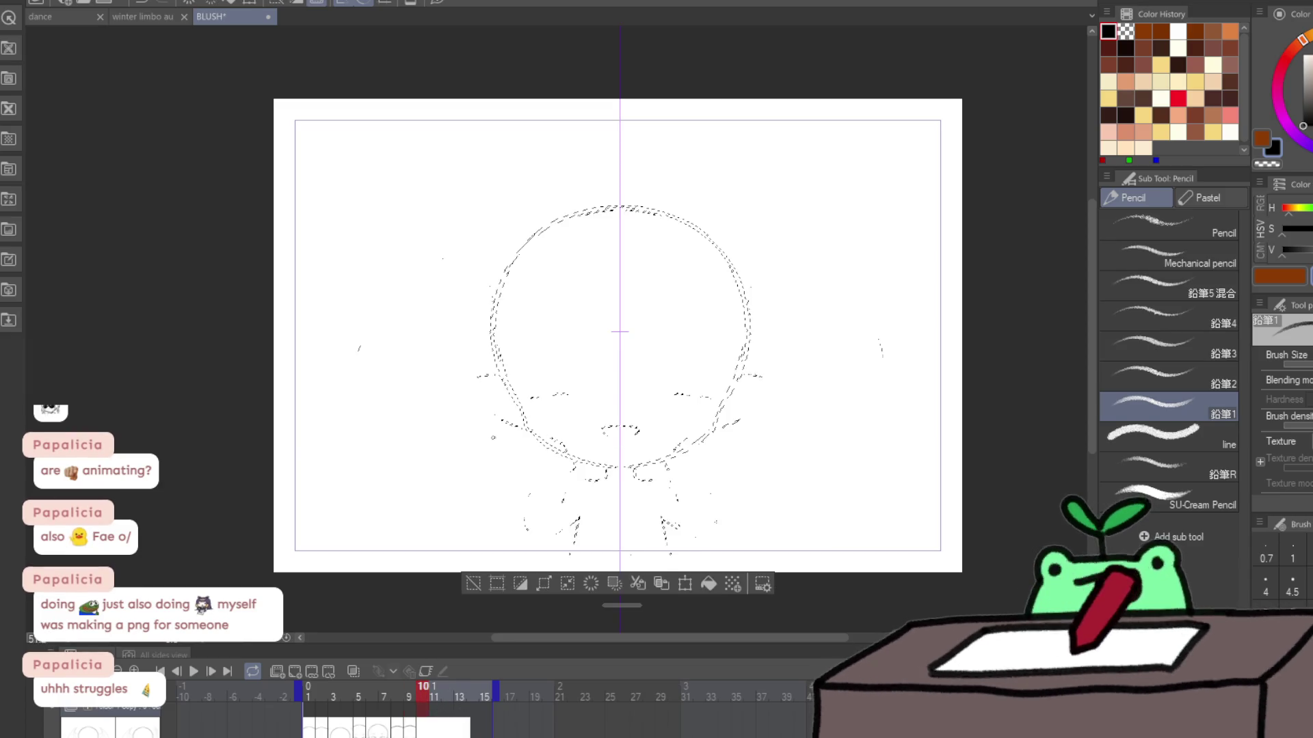
Step: Erase both bat wings on frame 9 and turn on onion skin
{"action": "key", "text": "Left"}
{"action": "key", "text": "e"}
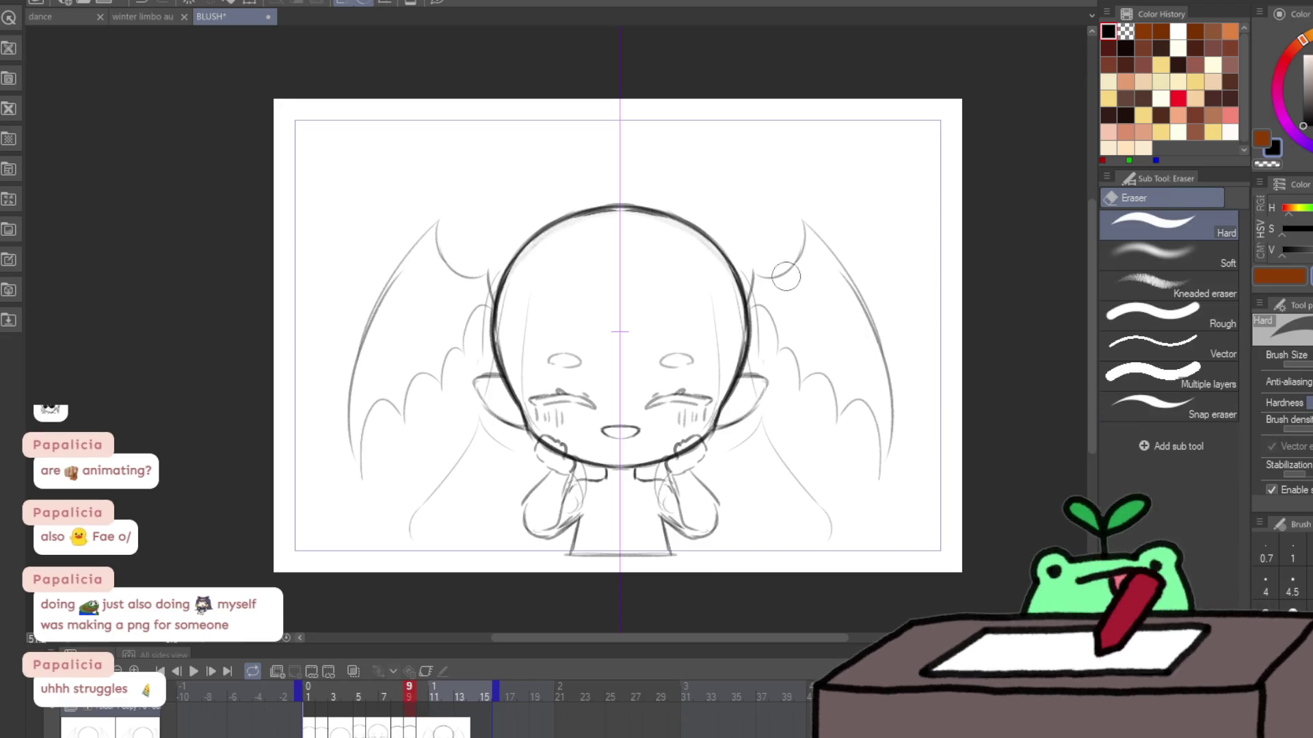
{"action": "mouse_move", "coordinate": [806, 304]}
{"action": "left_mouse_down"}
{"action": "mouse_move", "coordinate": [835, 395]}
{"action": "mouse_move", "coordinate": [888, 417]}
{"action": "left_mouse_up"}
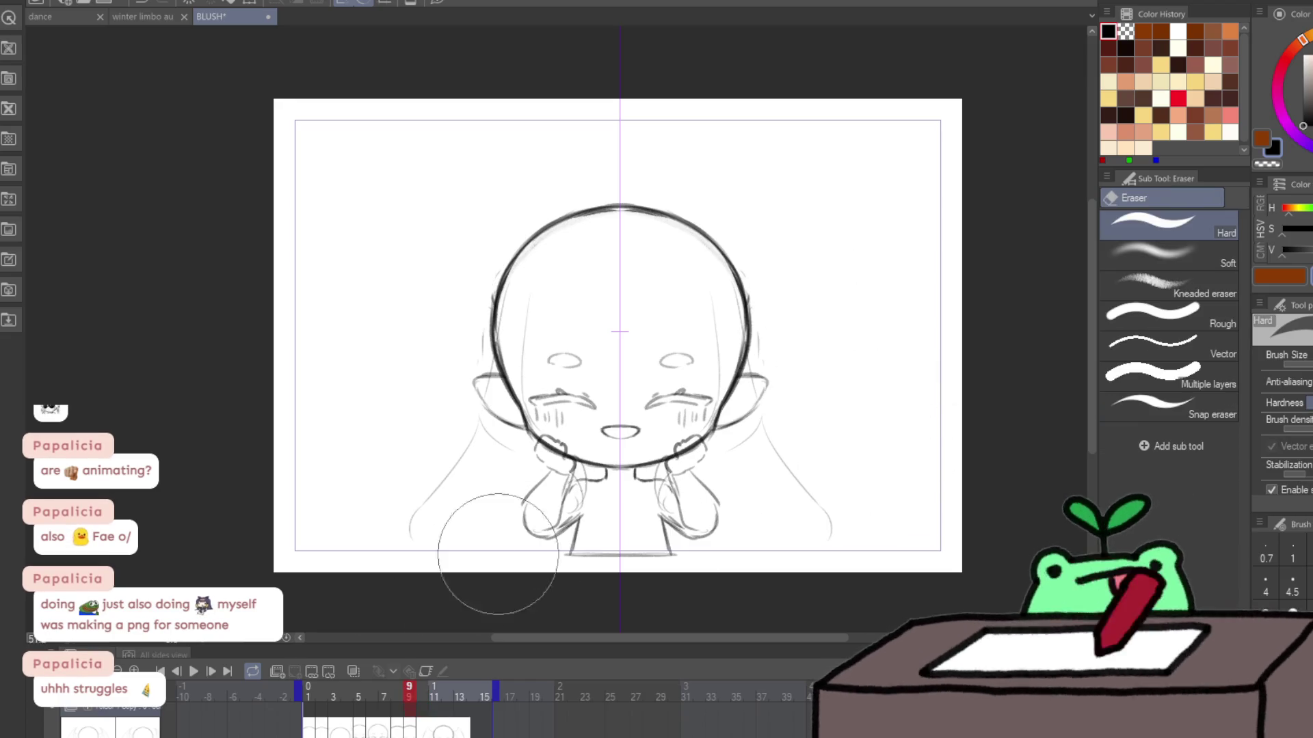
{"action": "left_click", "coordinate": [353, 670]}
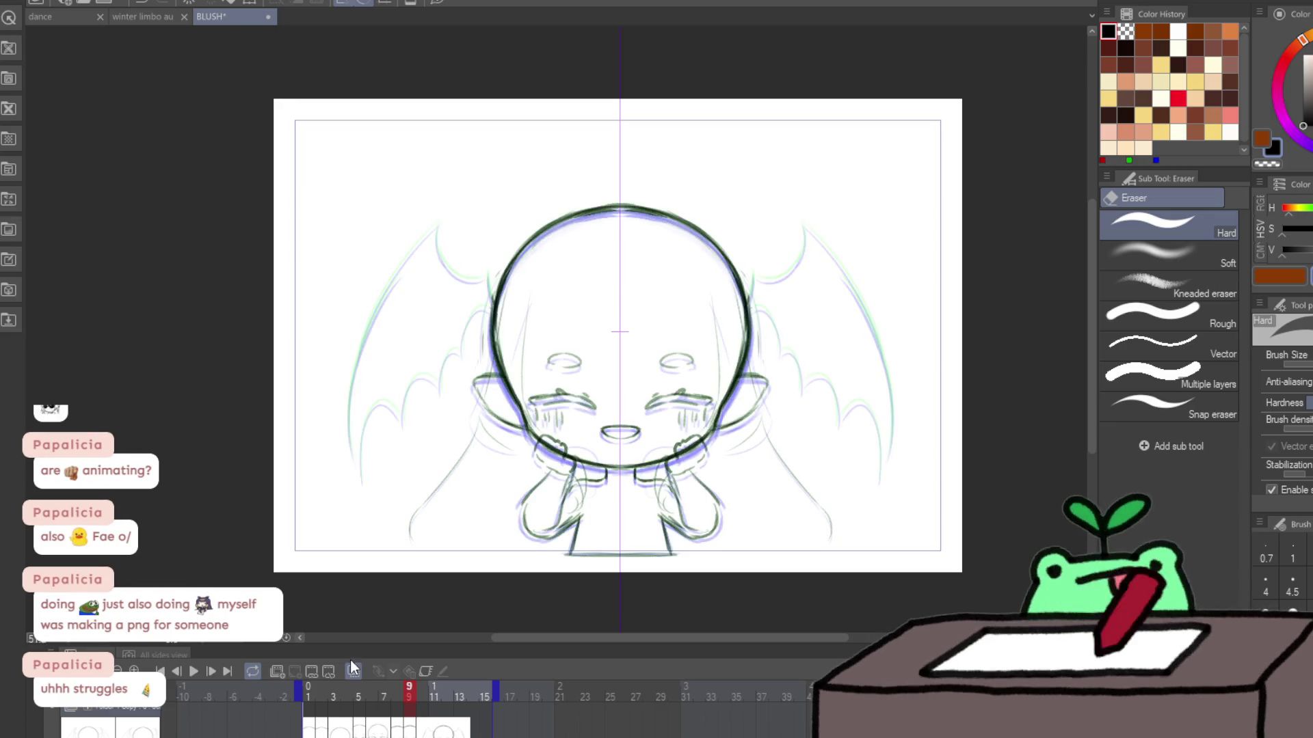
{"action": "key", "text": "p"}
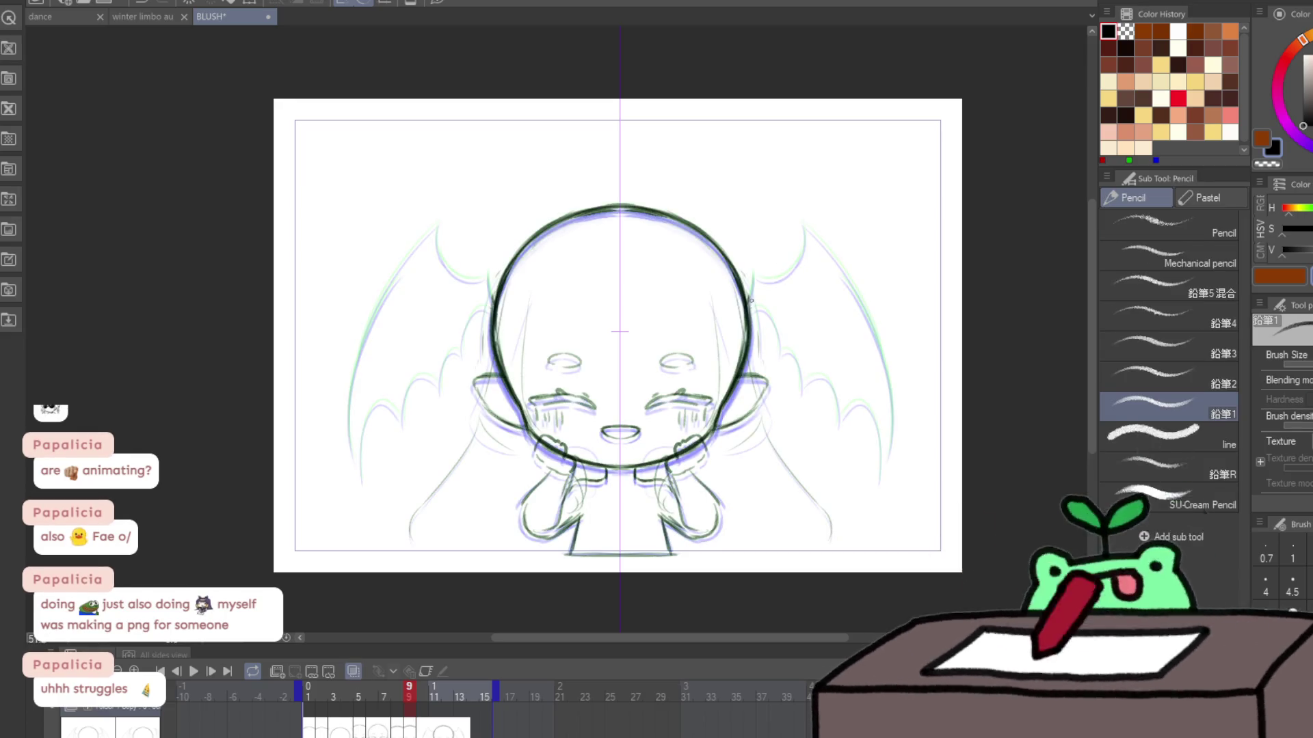
Step: Redraw frame 9's mirrored wings in pencil with outer edges, inner ribs and top arcs
{"action": "left_click_drag", "start_coordinate": [760, 291], "coordinate": [819, 249]}
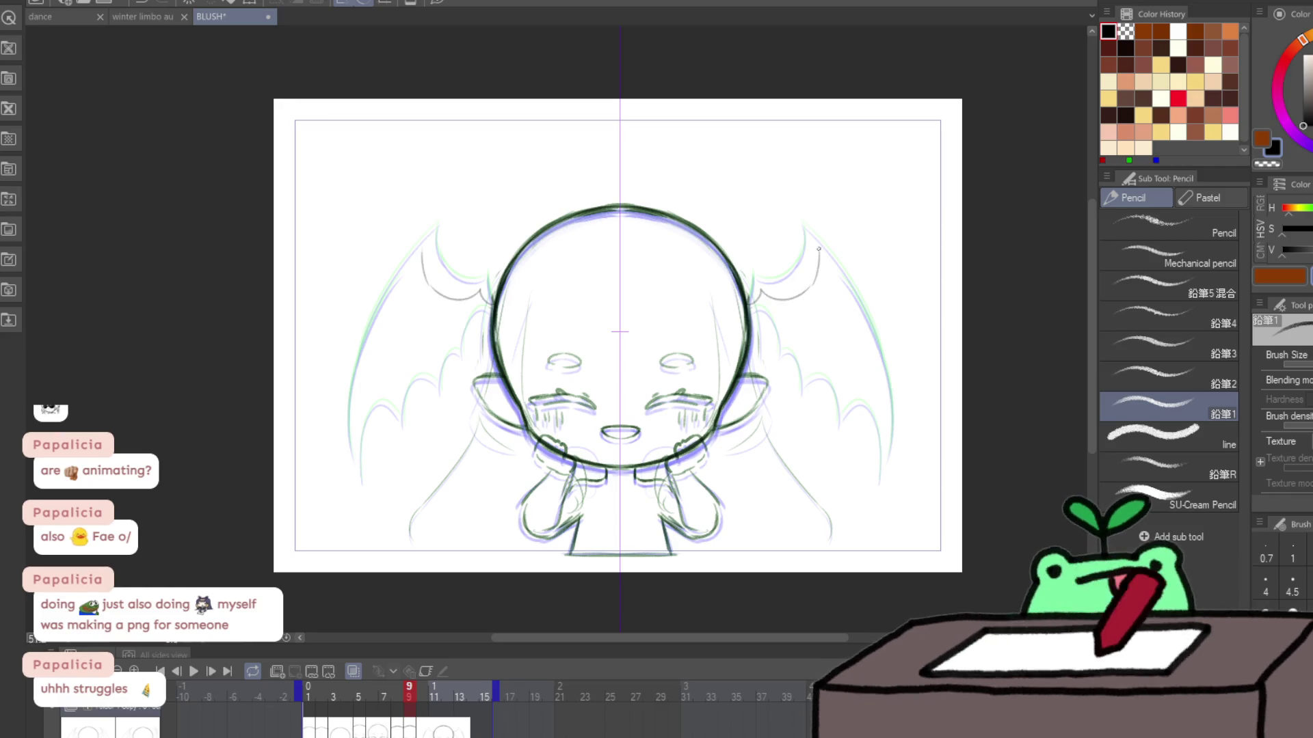
{"action": "mouse_move", "coordinate": [863, 300]}
{"action": "left_mouse_down"}
{"action": "mouse_move", "coordinate": [883, 398]}
{"action": "mouse_move", "coordinate": [874, 317]}
{"action": "left_mouse_up"}
{"action": "left_click_drag", "start_coordinate": [838, 256], "coordinate": [890, 392]}
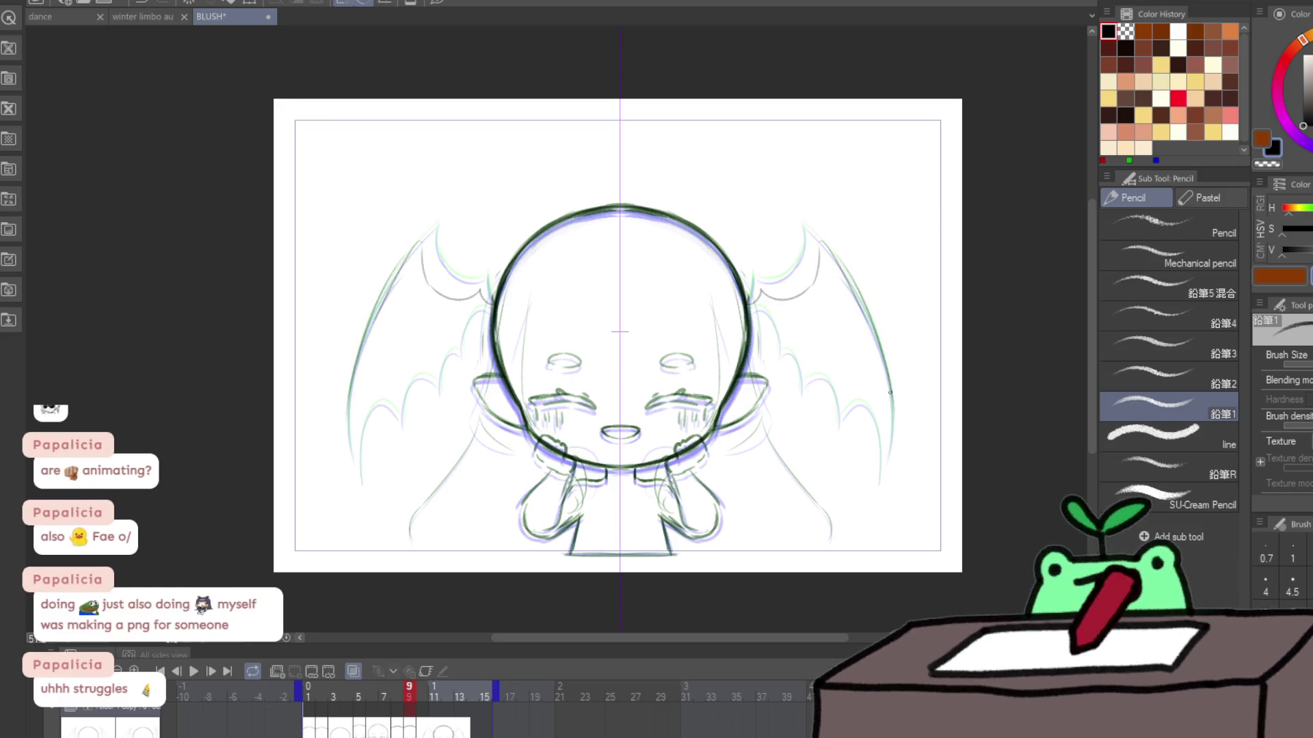
{"action": "key", "text": "ctrl+z"}
{"action": "left_click_drag", "start_coordinate": [751, 287], "coordinate": [774, 301]}
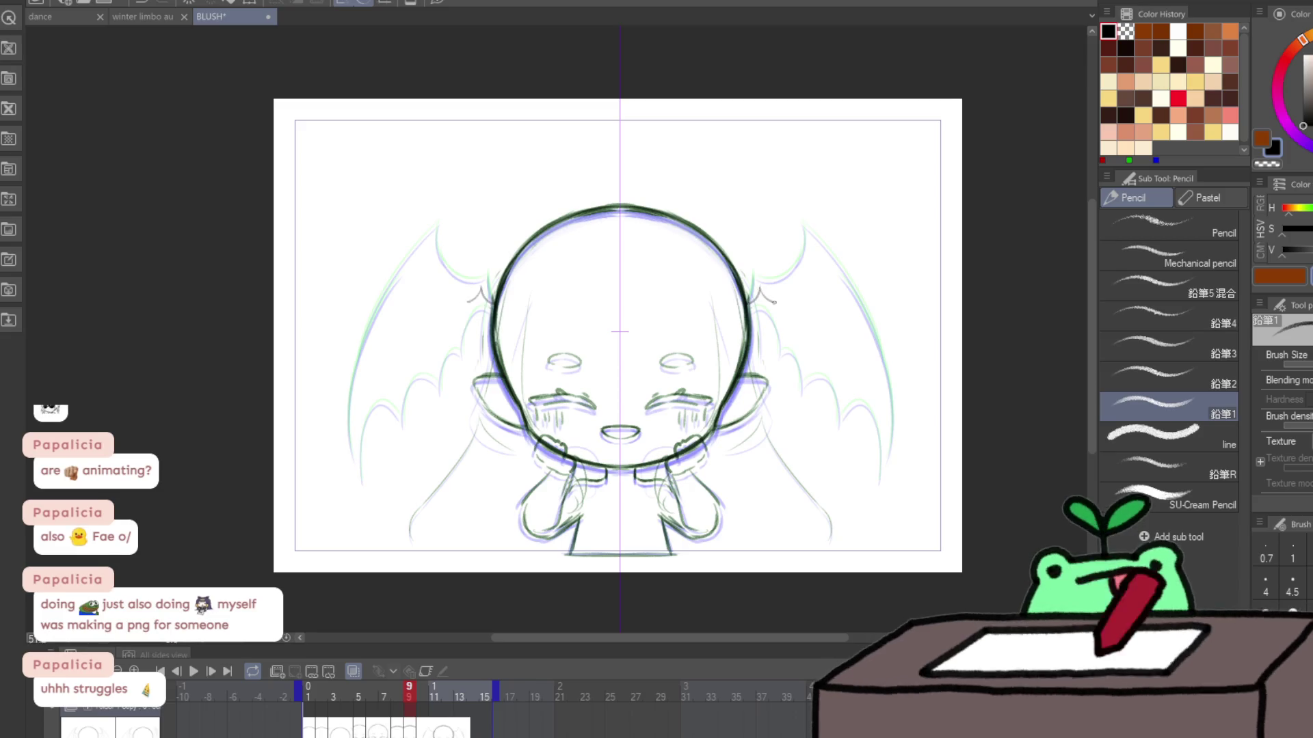
{"action": "mouse_move", "coordinate": [825, 247]}
{"action": "left_mouse_down"}
{"action": "mouse_move", "coordinate": [887, 405]}
{"action": "mouse_move", "coordinate": [863, 461]}
{"action": "left_mouse_up"}
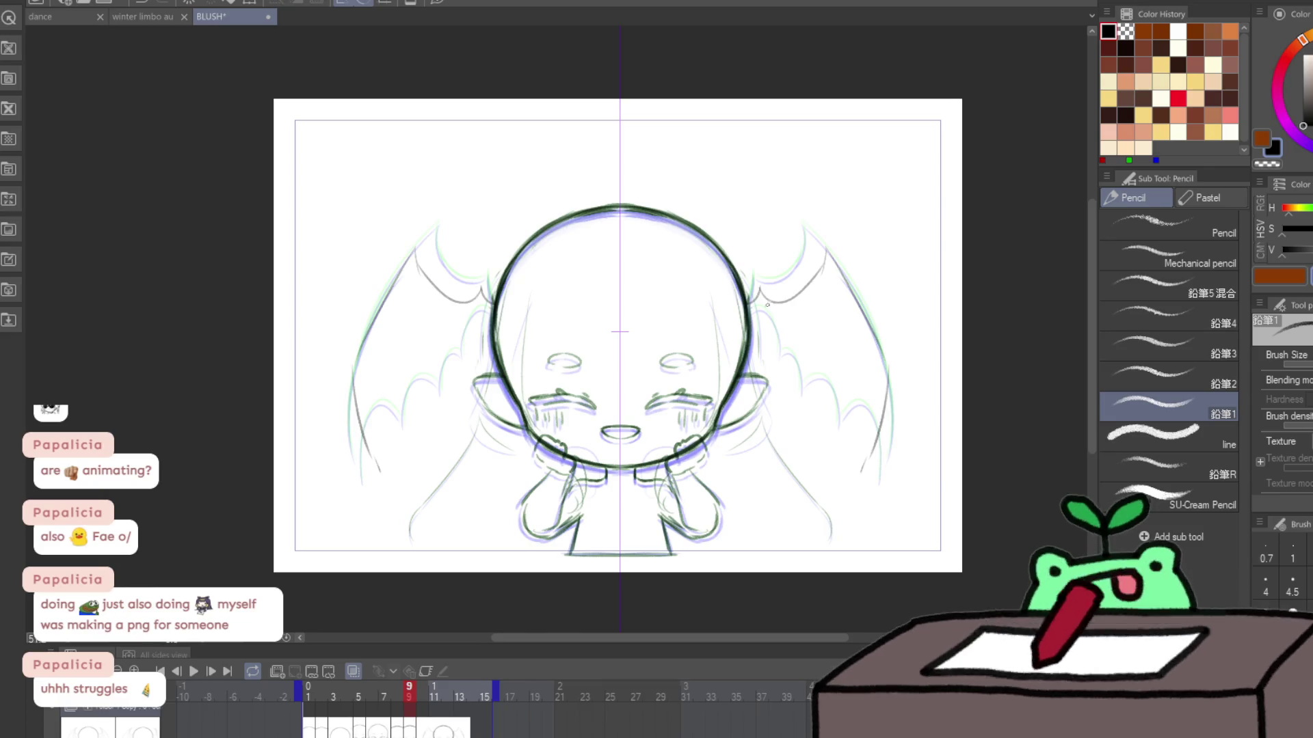
{"action": "left_click_drag", "start_coordinate": [765, 332], "coordinate": [797, 404]}
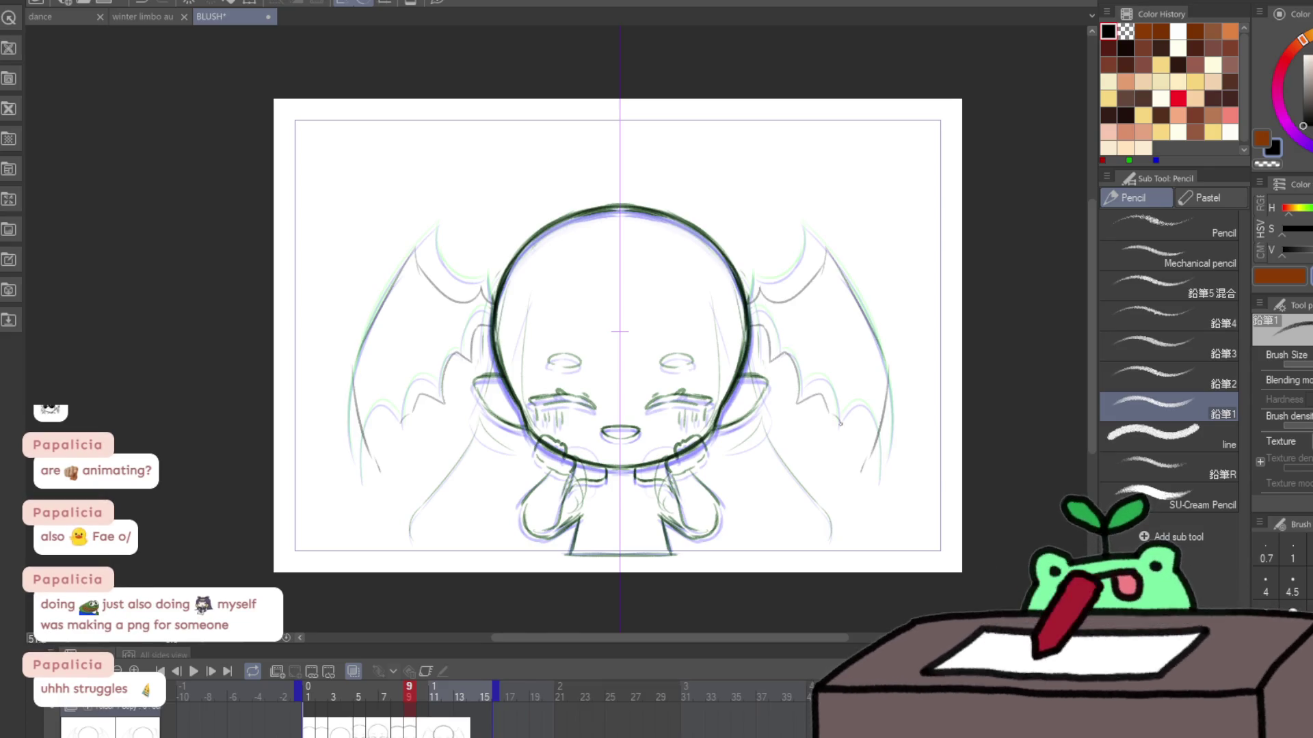
{"action": "left_click_drag", "start_coordinate": [816, 235], "coordinate": [843, 237]}
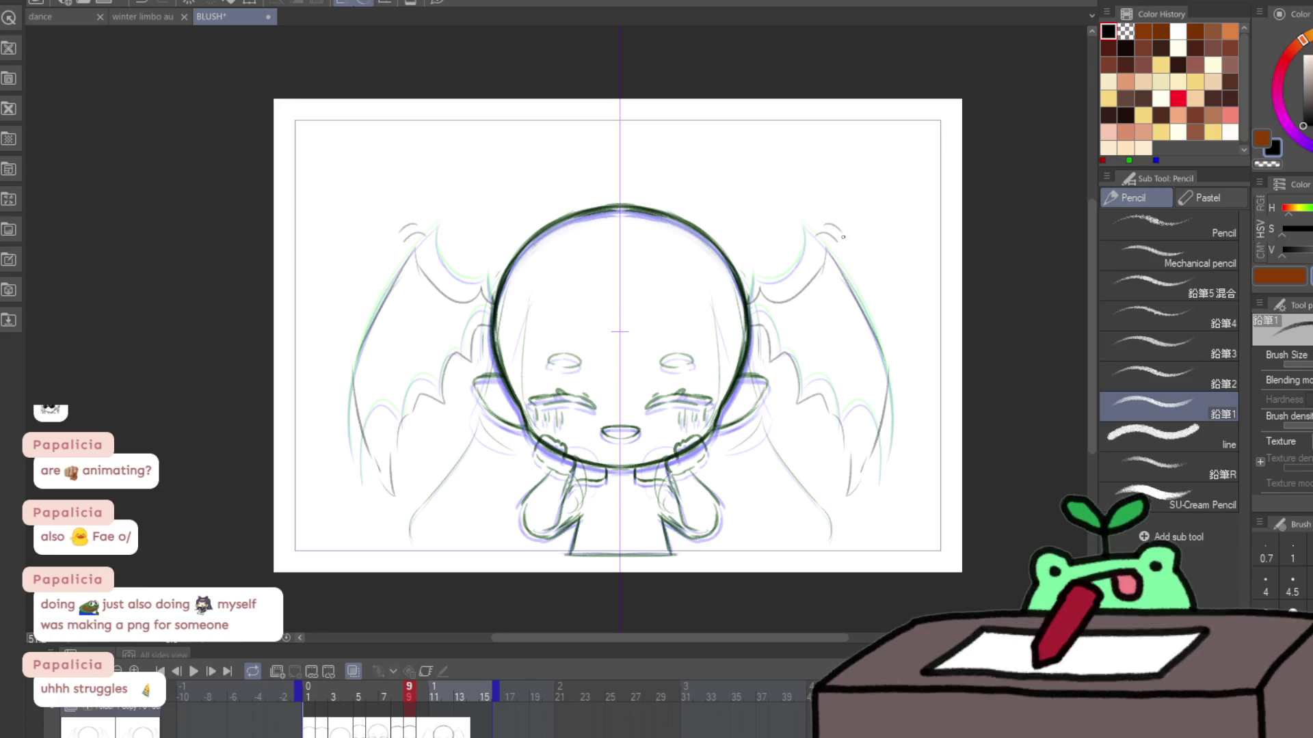
{"action": "key", "text": "period"}
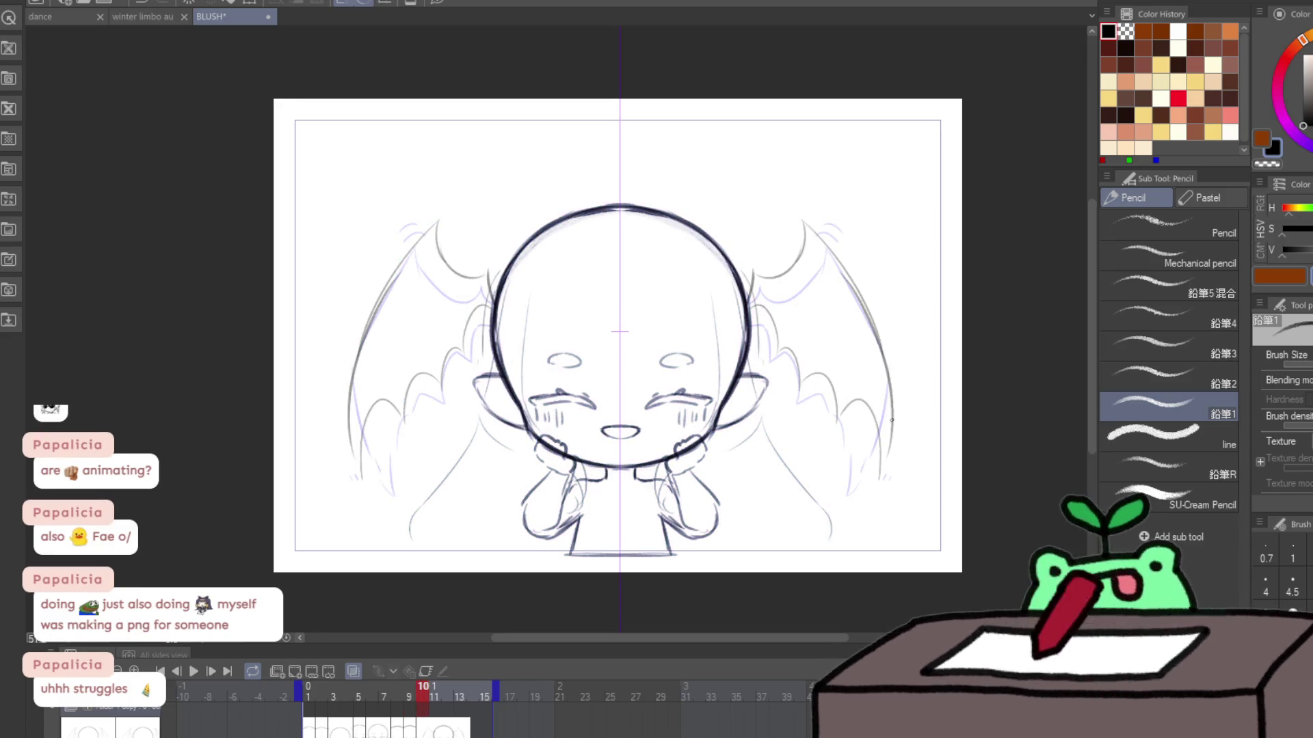
Step: Warp frame 10's wing lines with Liquify, pushing them up, outward and back up
{"action": "key", "text": "e"}
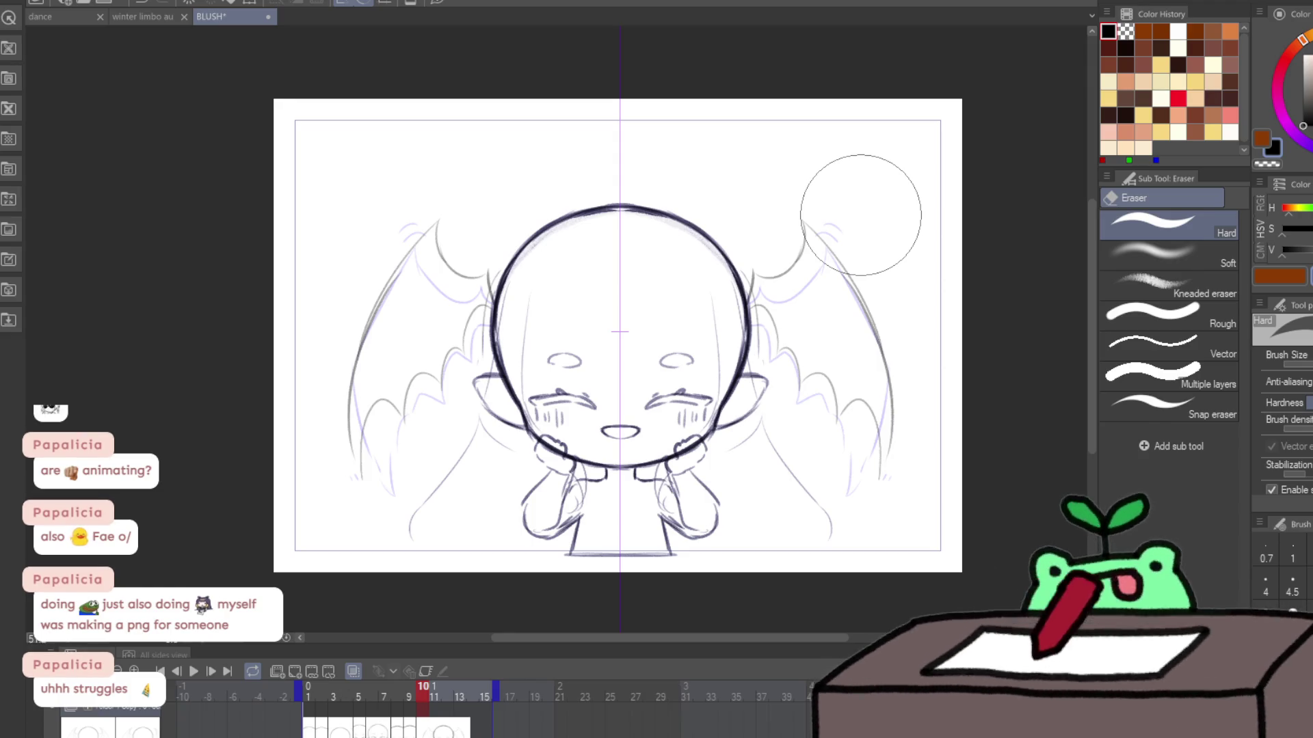
{"action": "mouse_move", "coordinate": [829, 225]}
{"action": "left_mouse_down"}
{"action": "mouse_move", "coordinate": [870, 384]}
{"action": "mouse_move", "coordinate": [835, 296]}
{"action": "left_mouse_up"}
{"action": "key", "text": "ctrl+z"}
{"action": "key", "text": "j"}
{"action": "left_click_drag", "start_coordinate": [874, 214], "coordinate": [843, 182]}
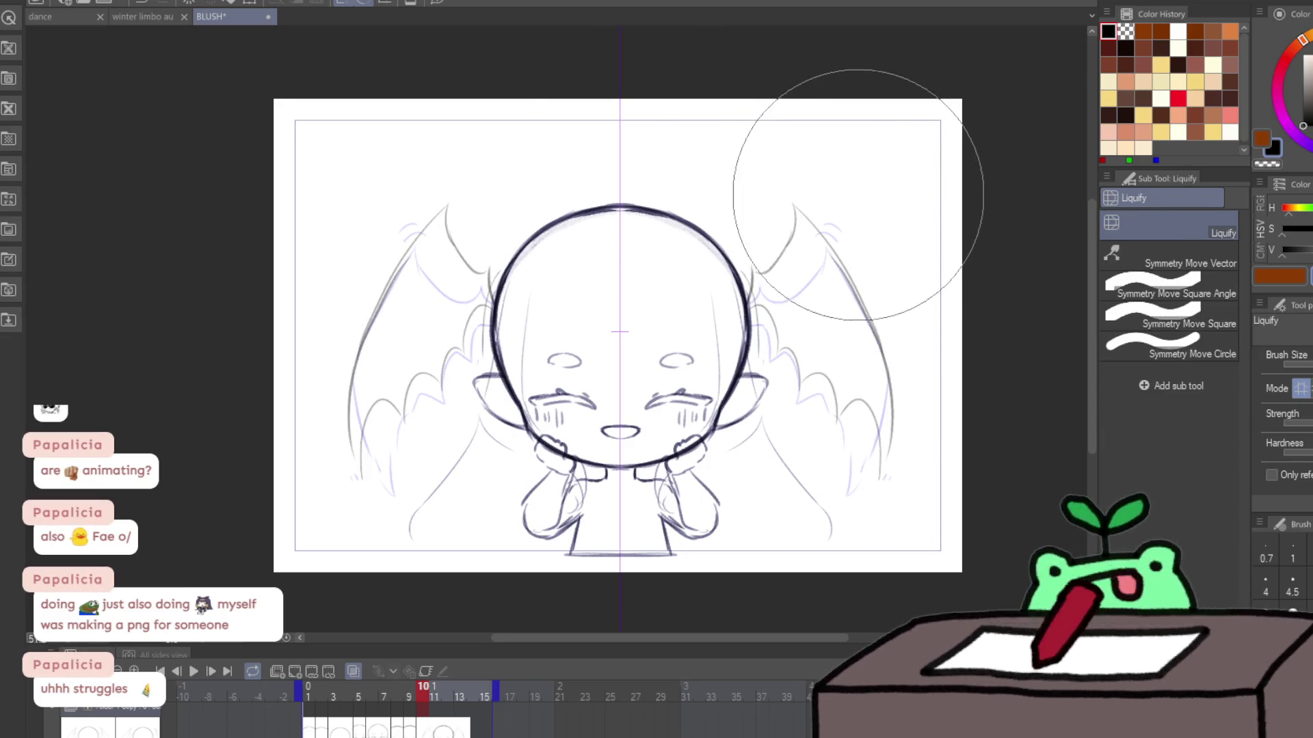
{"action": "left_click_drag", "start_coordinate": [909, 396], "coordinate": [891, 302]}
{"action": "mouse_move", "coordinate": [894, 469]}
{"action": "left_mouse_down"}
{"action": "mouse_move", "coordinate": [929, 493]}
{"action": "mouse_move", "coordinate": [947, 477]}
{"action": "left_mouse_up"}
{"action": "mouse_move", "coordinate": [850, 264]}
{"action": "left_mouse_down"}
{"action": "mouse_move", "coordinate": [914, 249]}
{"action": "mouse_move", "coordinate": [917, 410]}
{"action": "left_mouse_up"}
{"action": "mouse_move", "coordinate": [931, 485]}
{"action": "left_mouse_down"}
{"action": "mouse_move", "coordinate": [908, 351]}
{"action": "mouse_move", "coordinate": [849, 182]}
{"action": "left_mouse_up"}
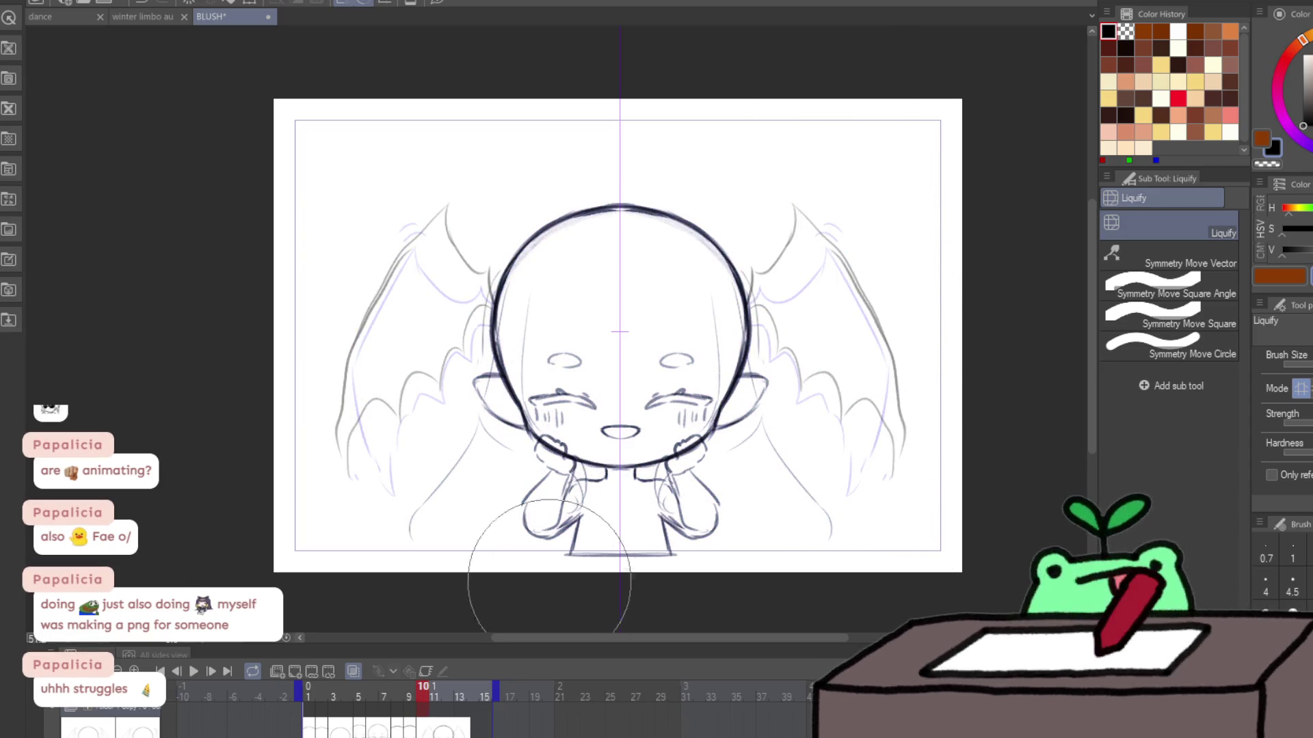
Step: Compare frame 10 against its neighbour in pencil mode, then hide the onion skin
{"action": "key", "text": "p"}
{"action": "key", "text": "Right"}
{"action": "key", "text": "Left"}
{"action": "key", "text": "Right"}
{"action": "key", "text": "Left"}
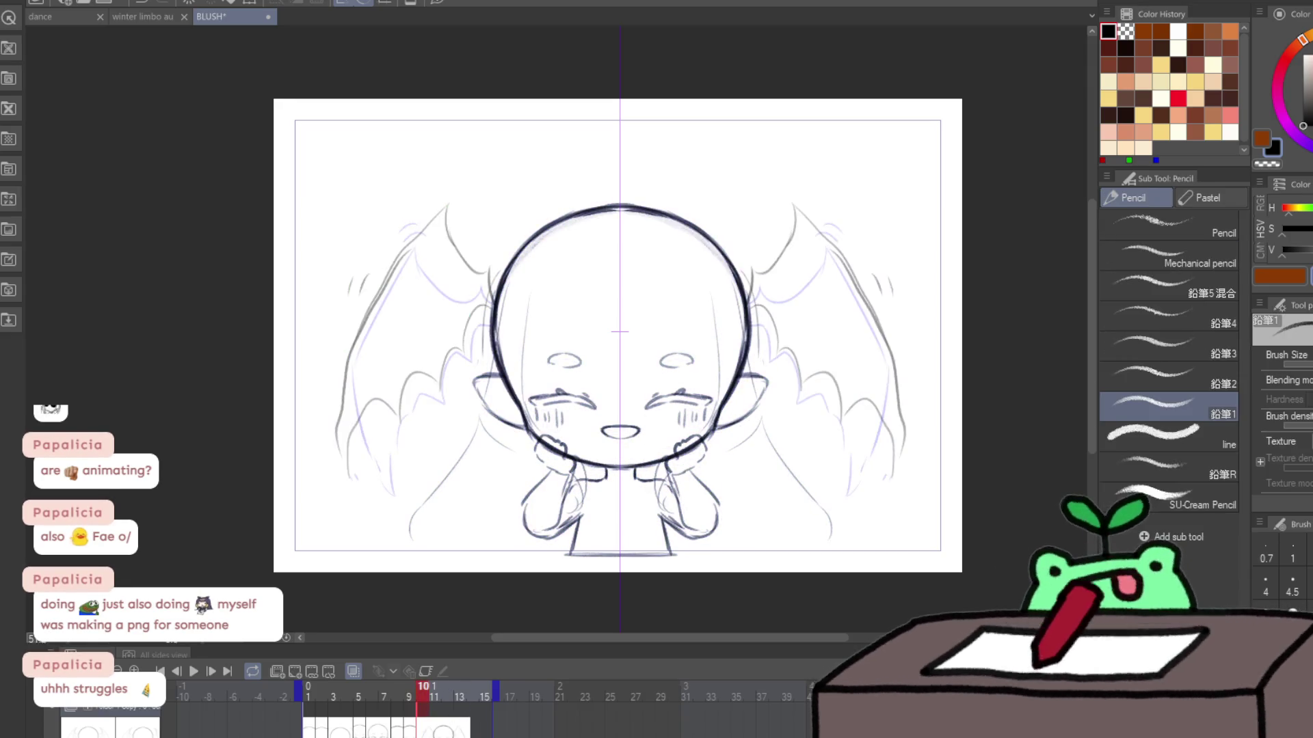
{"action": "left_click", "coordinate": [351, 671]}
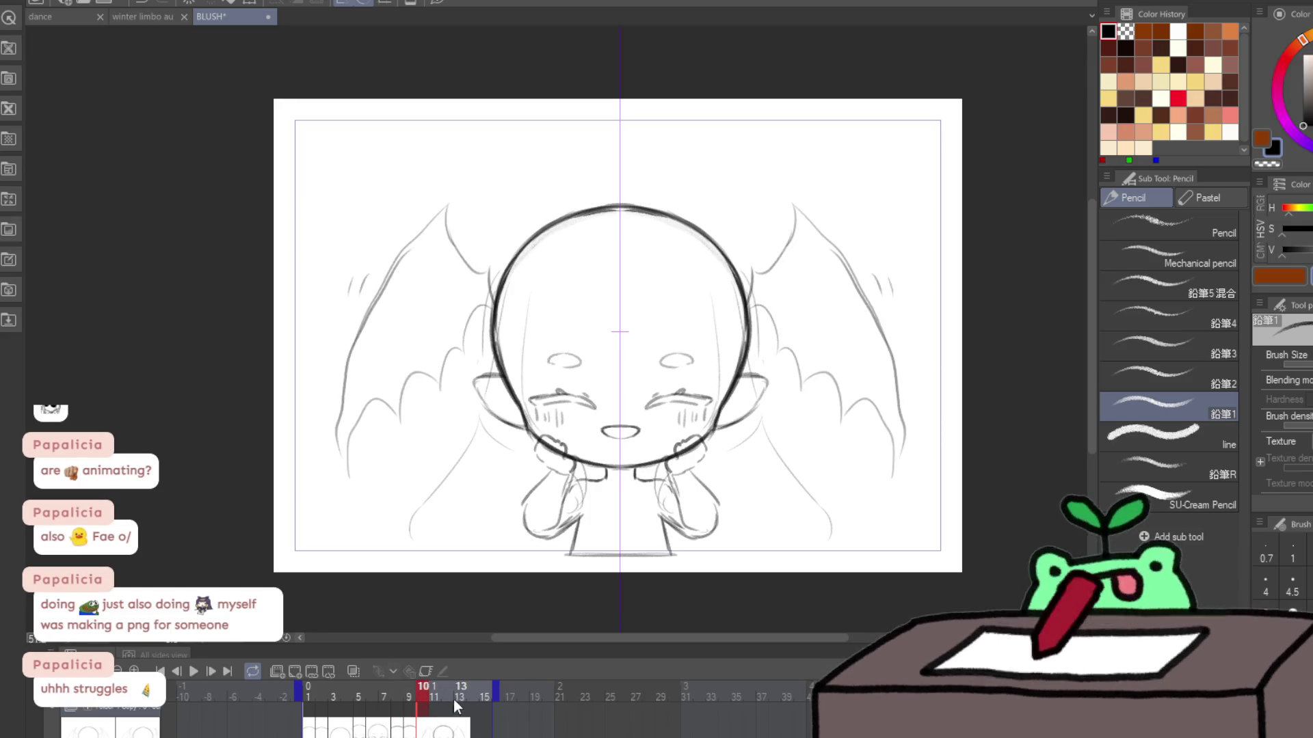
Step: Play the wing-flap animation from frame 1, then stop it
{"action": "key", "text": "Home"}
{"action": "left_click", "coordinate": [195, 670]}
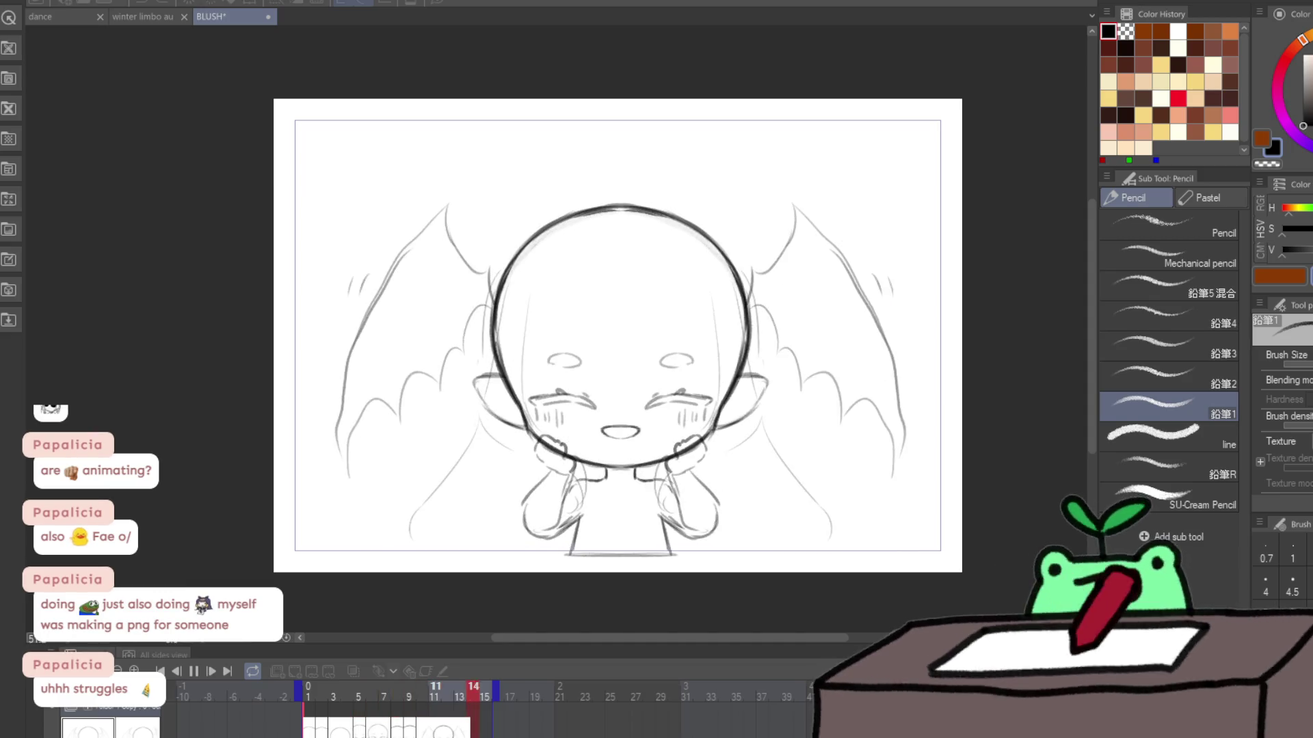
{"action": "key", "text": "space"}
{"action": "key", "text": "Right"}
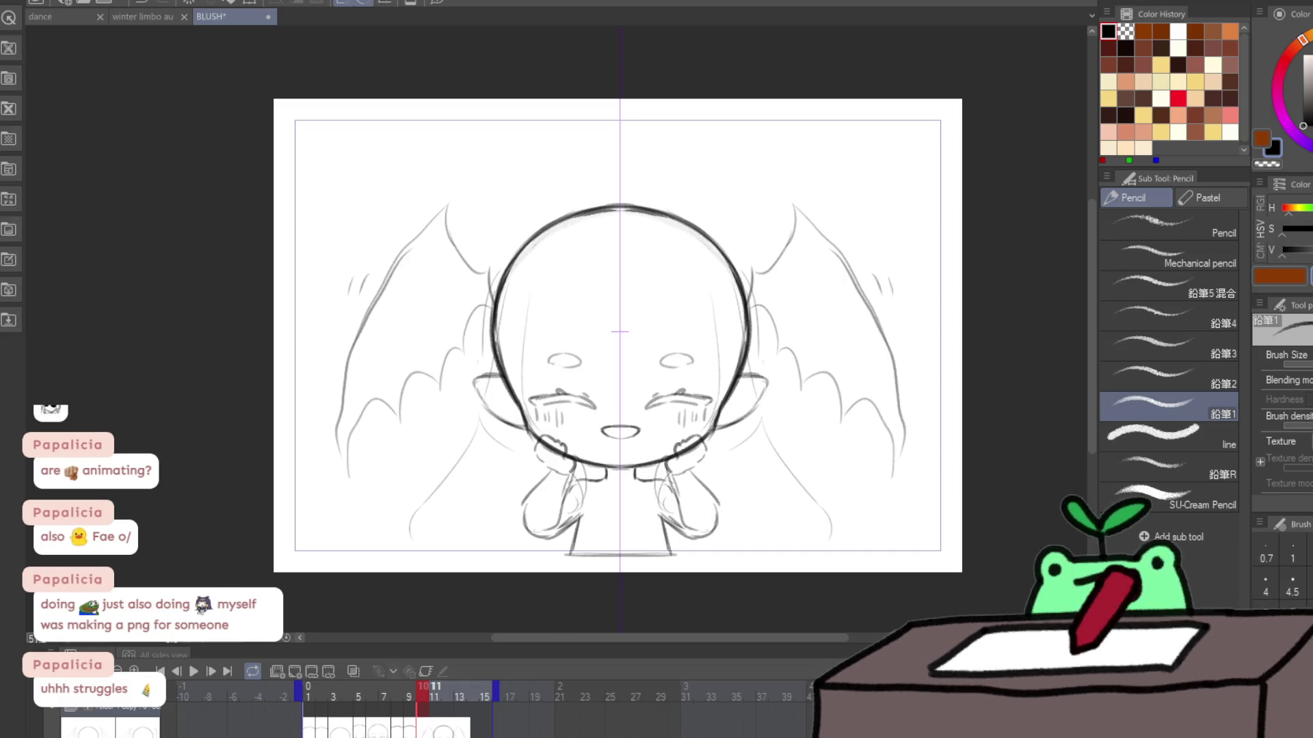
Step: Jump to frame 2 and step forward to frame 6's open-mouthed chibi
{"action": "left_click", "coordinate": [321, 687]}
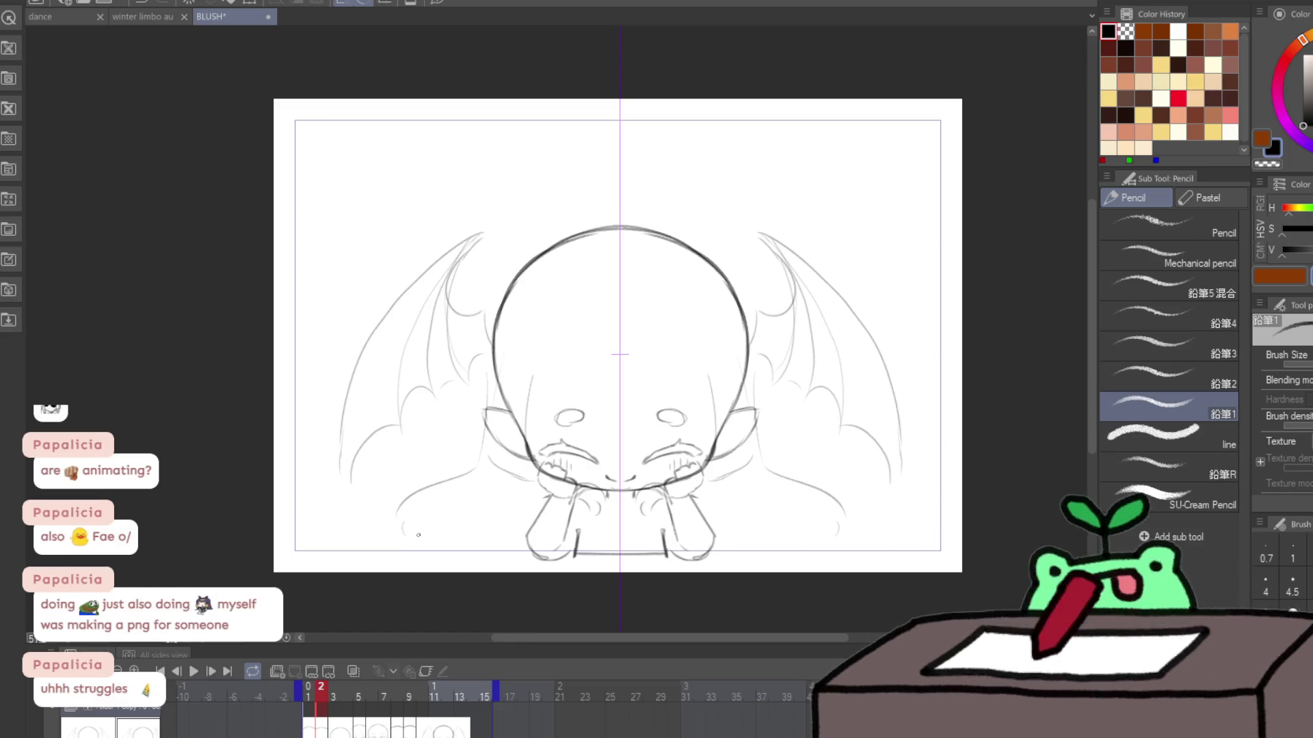
{"action": "key", "text": "Right"}
{"action": "key", "text": "Right"}
{"action": "key", "text": "Right"}
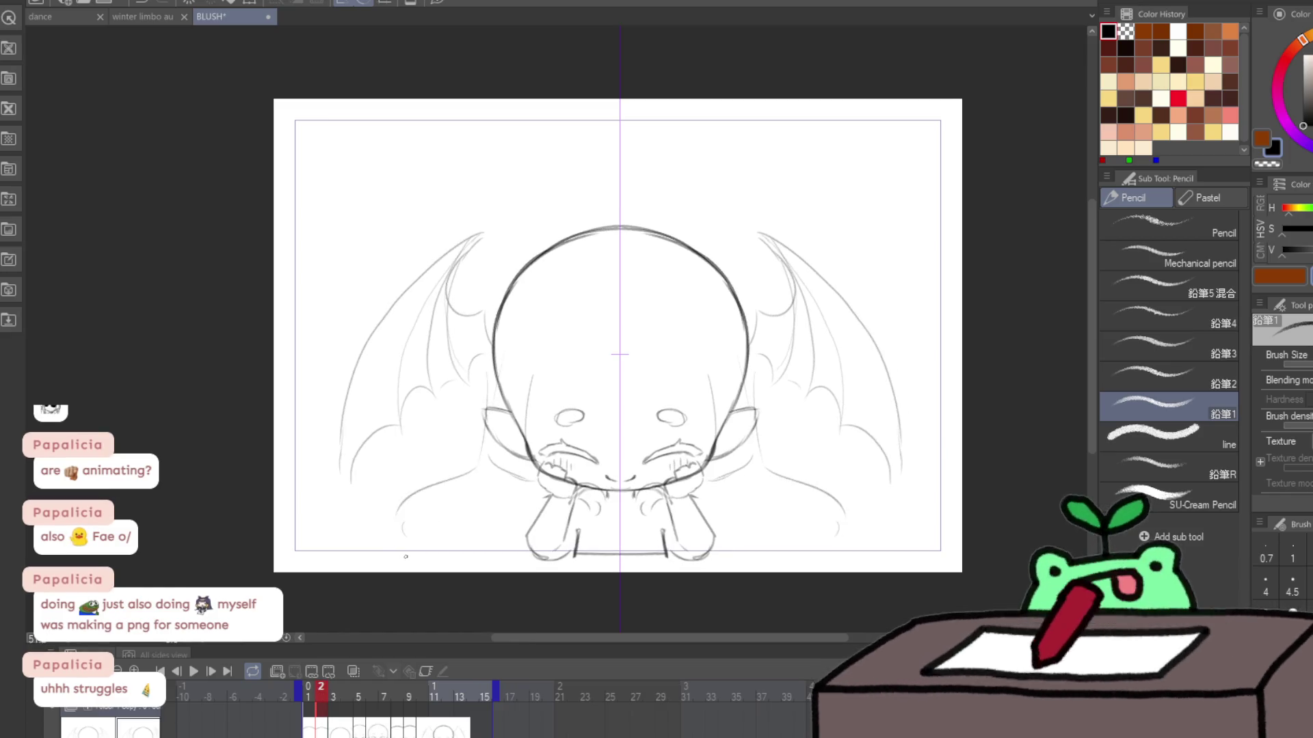
{"action": "key", "text": "Right"}
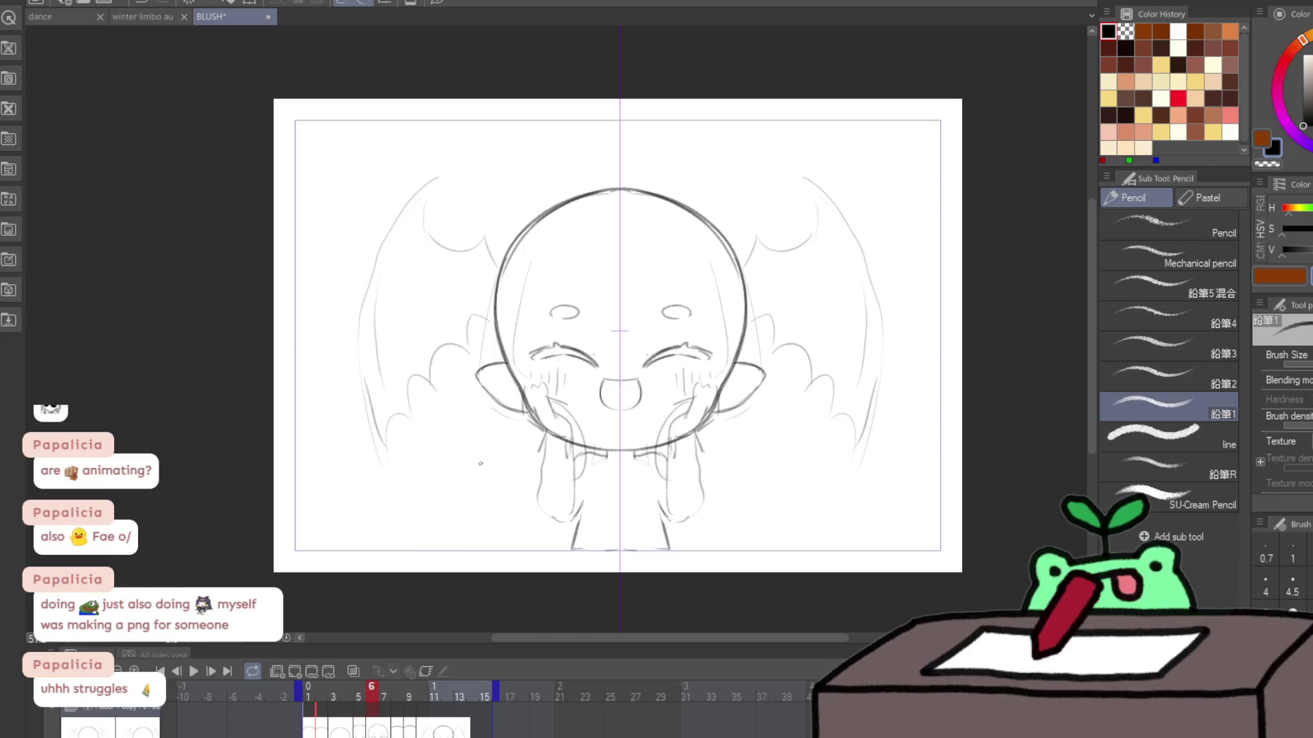
{"action": "key", "text": "Right"}
{"action": "key", "text": "Right"}
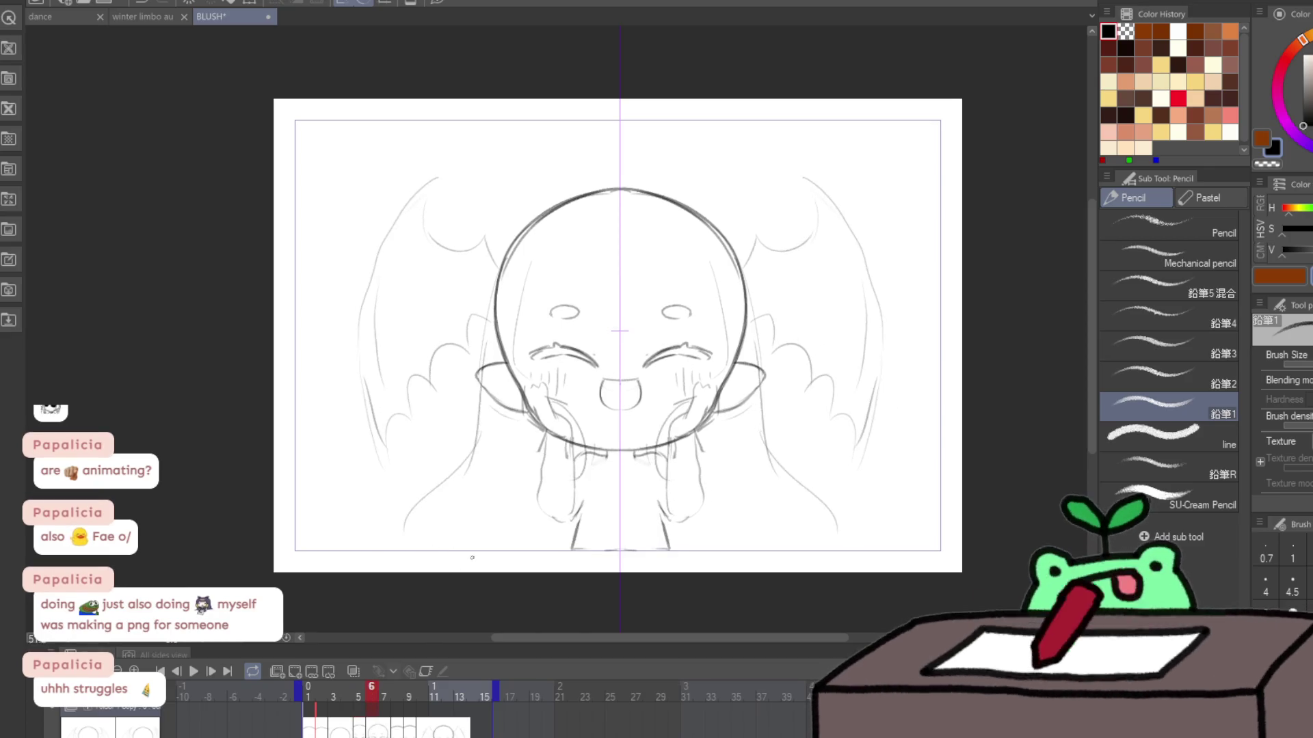
Step: Step forward to the empty frame 11 and paste the chibi sketch into it
{"action": "key", "text": "e"}
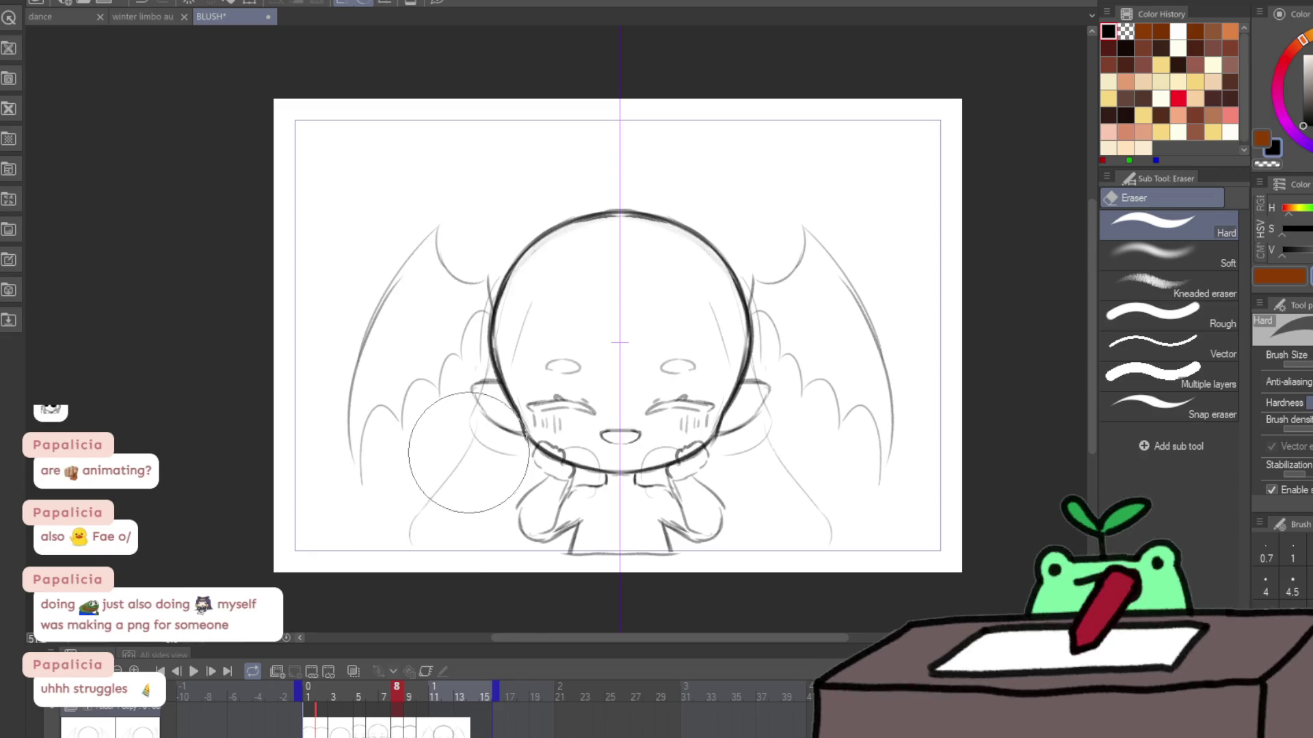
{"action": "key", "text": "p"}
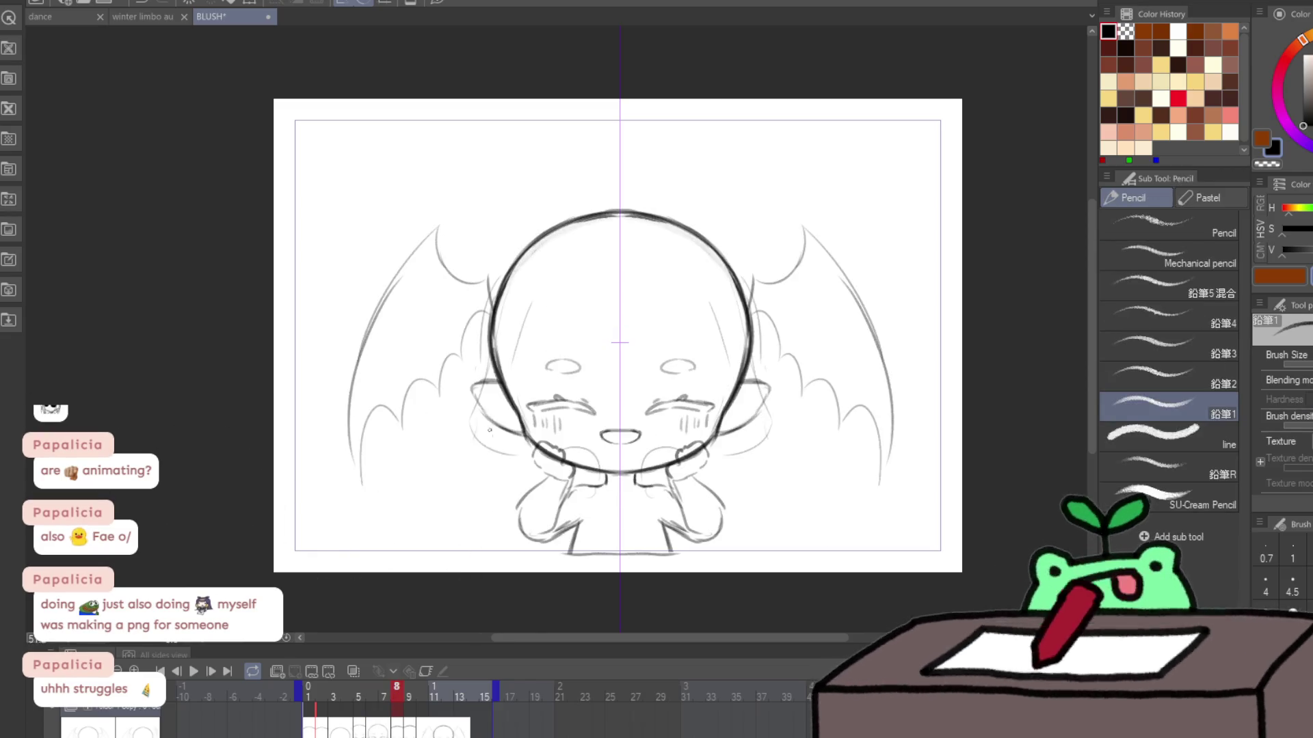
{"action": "key", "text": "Right"}
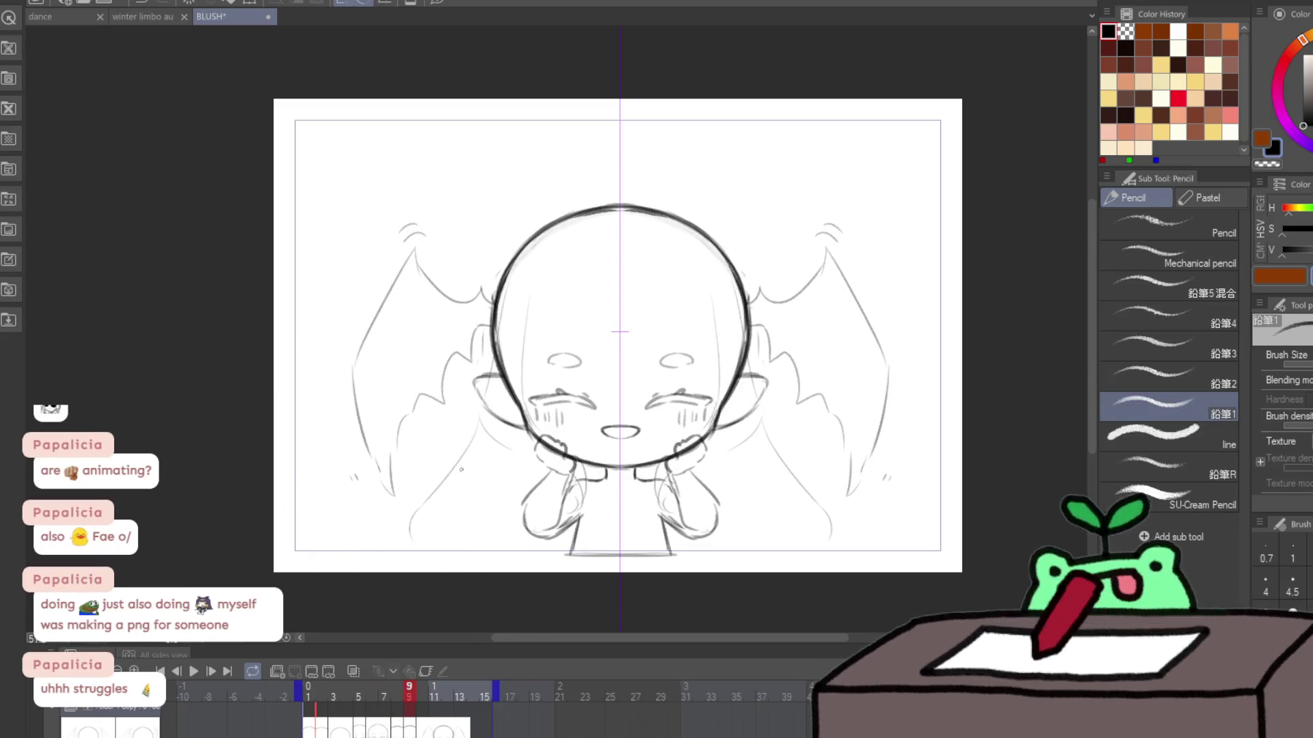
{"action": "key", "text": "Right"}
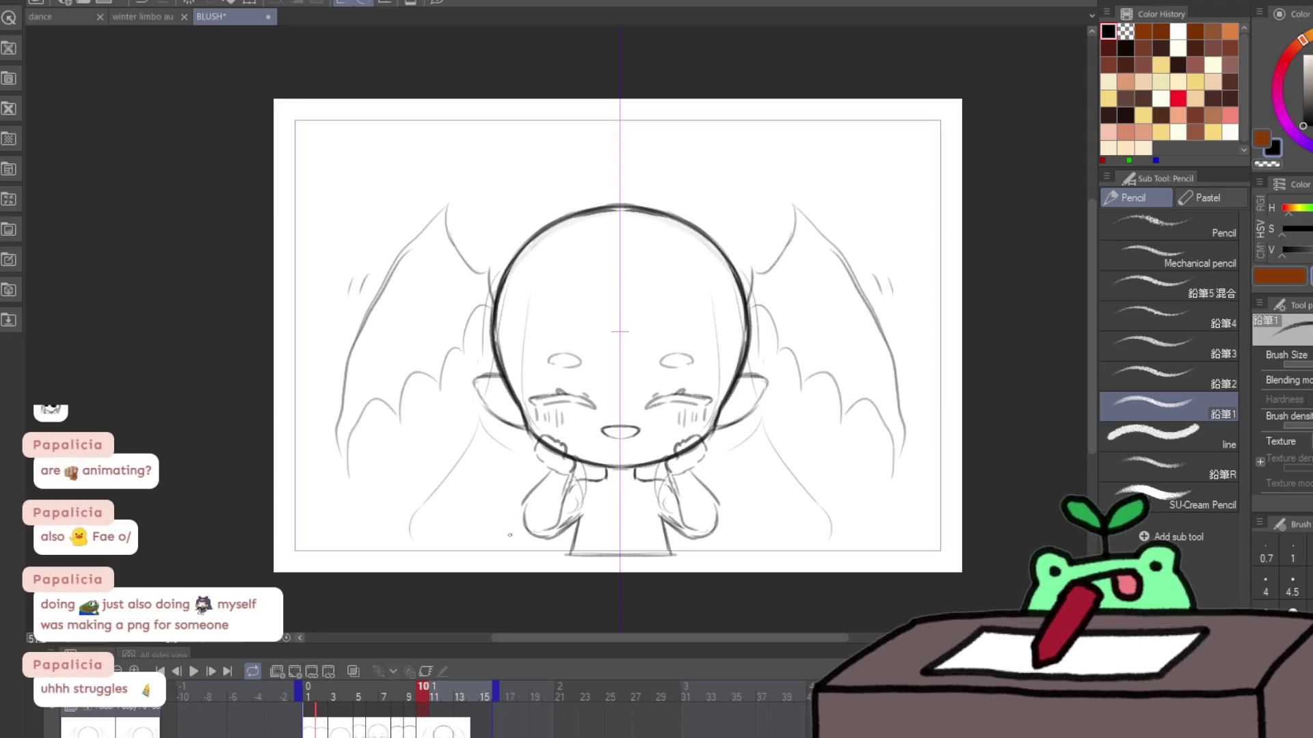
{"action": "key", "text": "Right"}
{"action": "key", "text": "ctrl+v"}
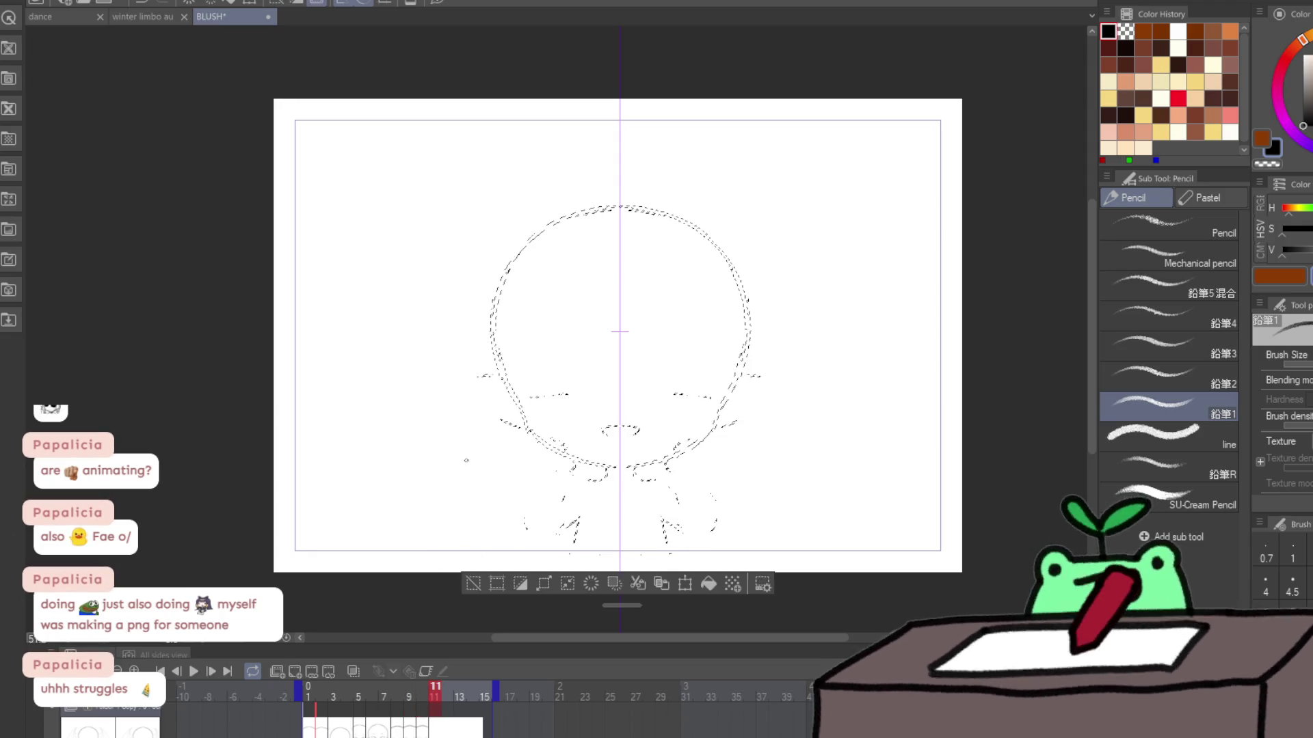
Step: Erase frame 11's wing strokes, enable onion skin, and undo a trial wing stroke before playback
{"action": "key", "text": "e"}
{"action": "mouse_move", "coordinate": [830, 268]}
{"action": "left_mouse_down"}
{"action": "mouse_move", "coordinate": [849, 424]}
{"action": "mouse_move", "coordinate": [889, 383]}
{"action": "left_mouse_up"}
{"action": "left_click", "coordinate": [354, 671]}
{"action": "key", "text": "p"}
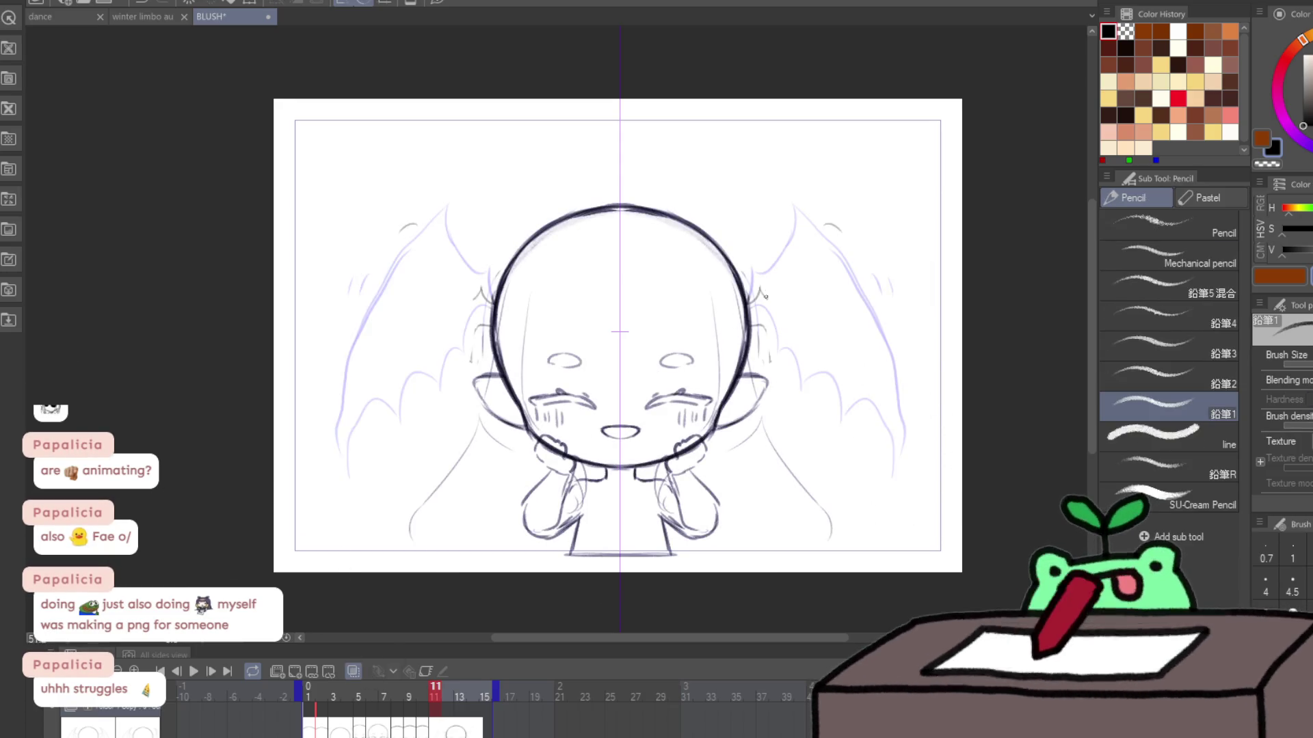
{"action": "left_click_drag", "start_coordinate": [750, 303], "coordinate": [815, 242]}
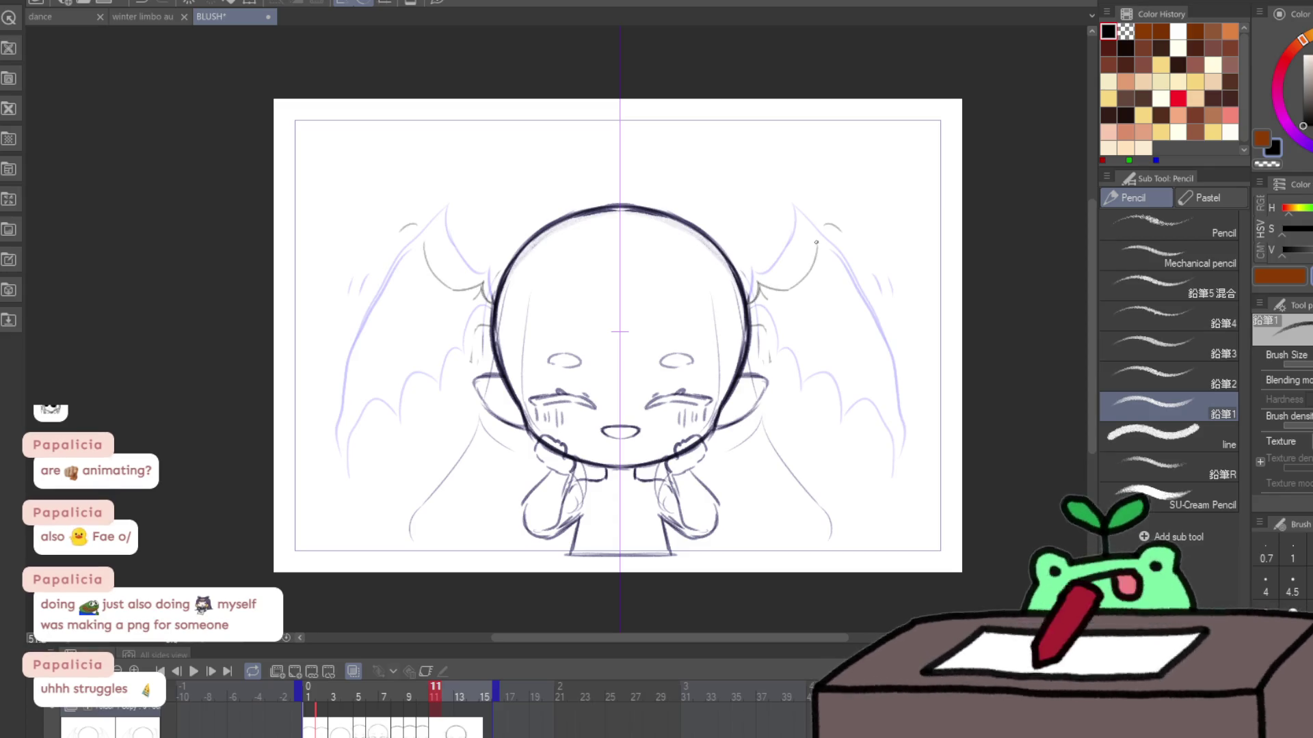
{"action": "key", "text": "ctrl+z"}
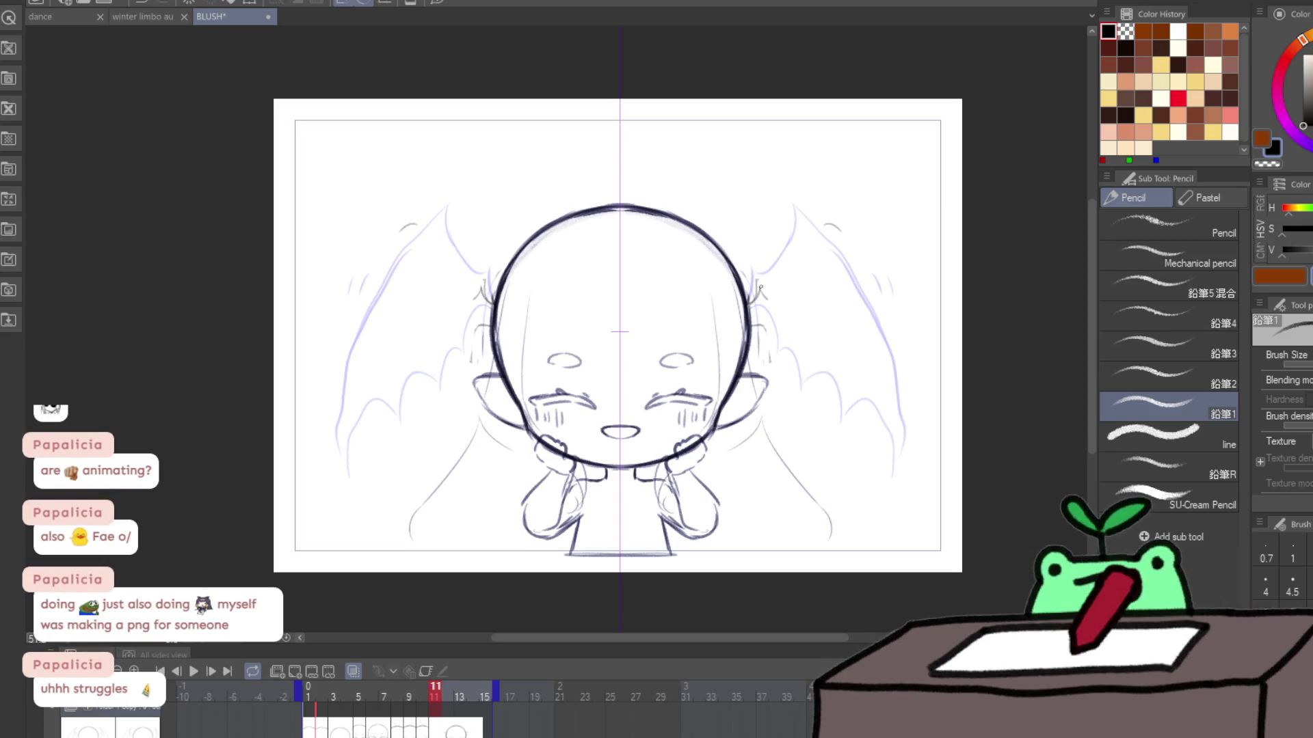
{"action": "key", "text": "space"}
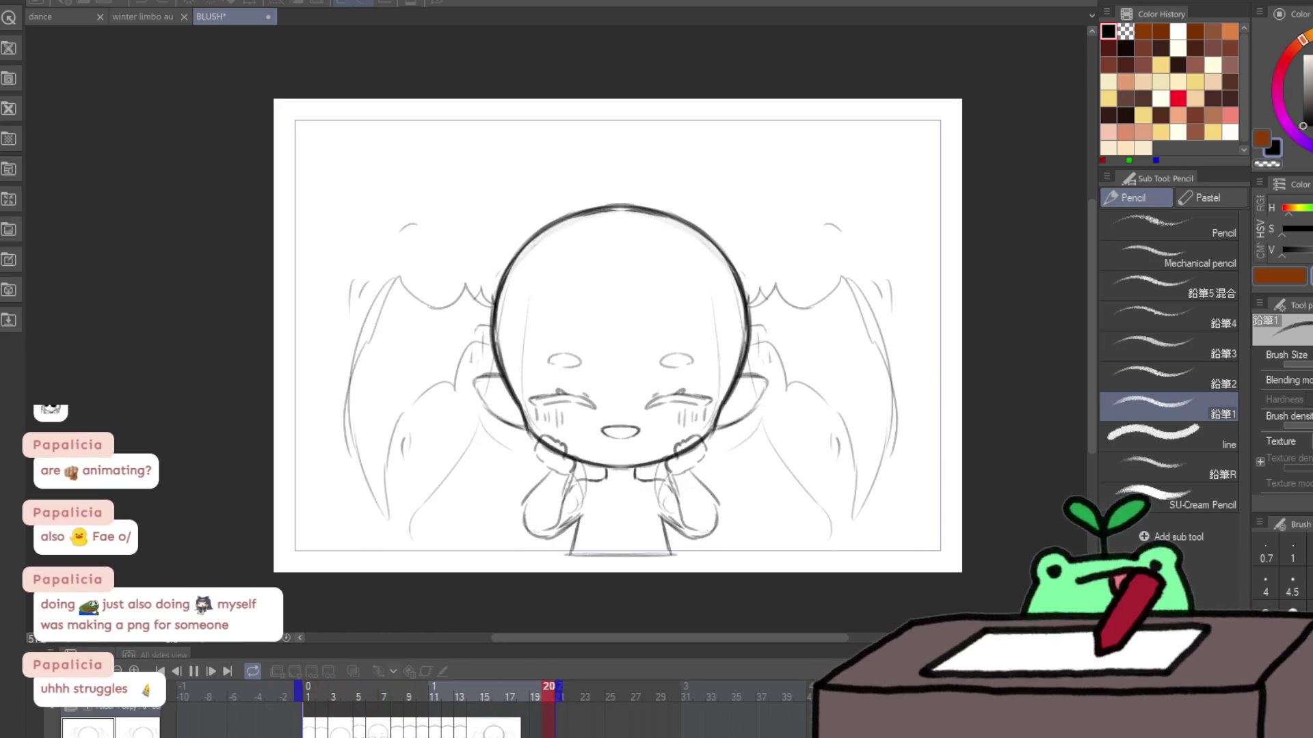
Step: Stop the wing-flap playback, landing on frame 1
{"action": "key", "text": "space"}
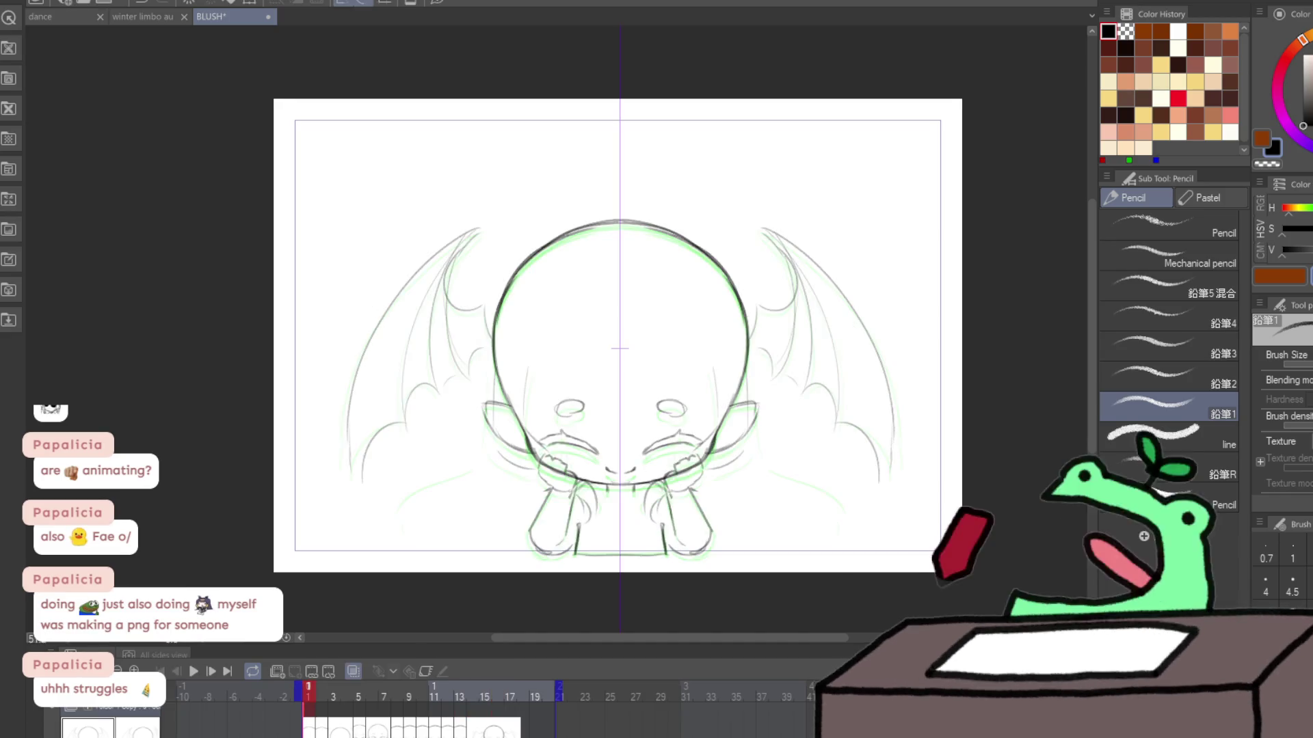
Step: Play the animation, pause at frame 14, and erase its wing lines
{"action": "key", "text": "l"}
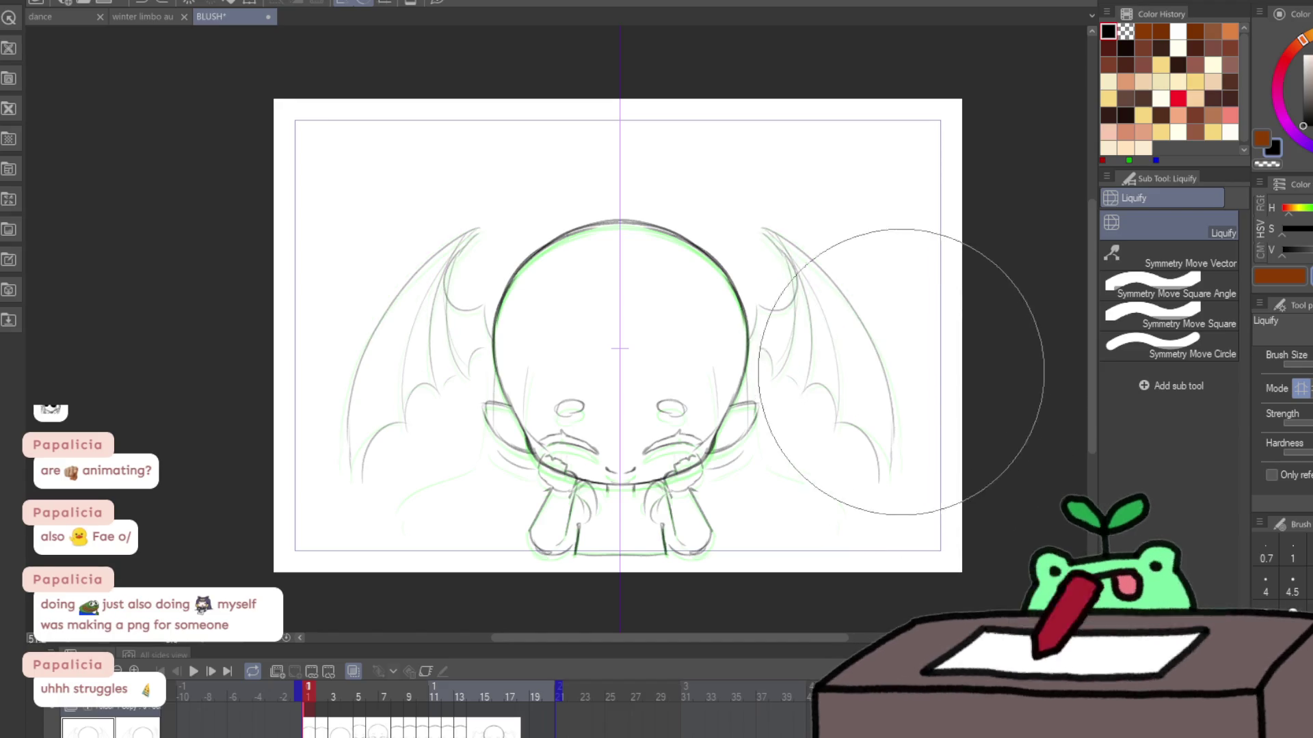
{"action": "key", "text": "e"}
{"action": "key", "text": "space"}
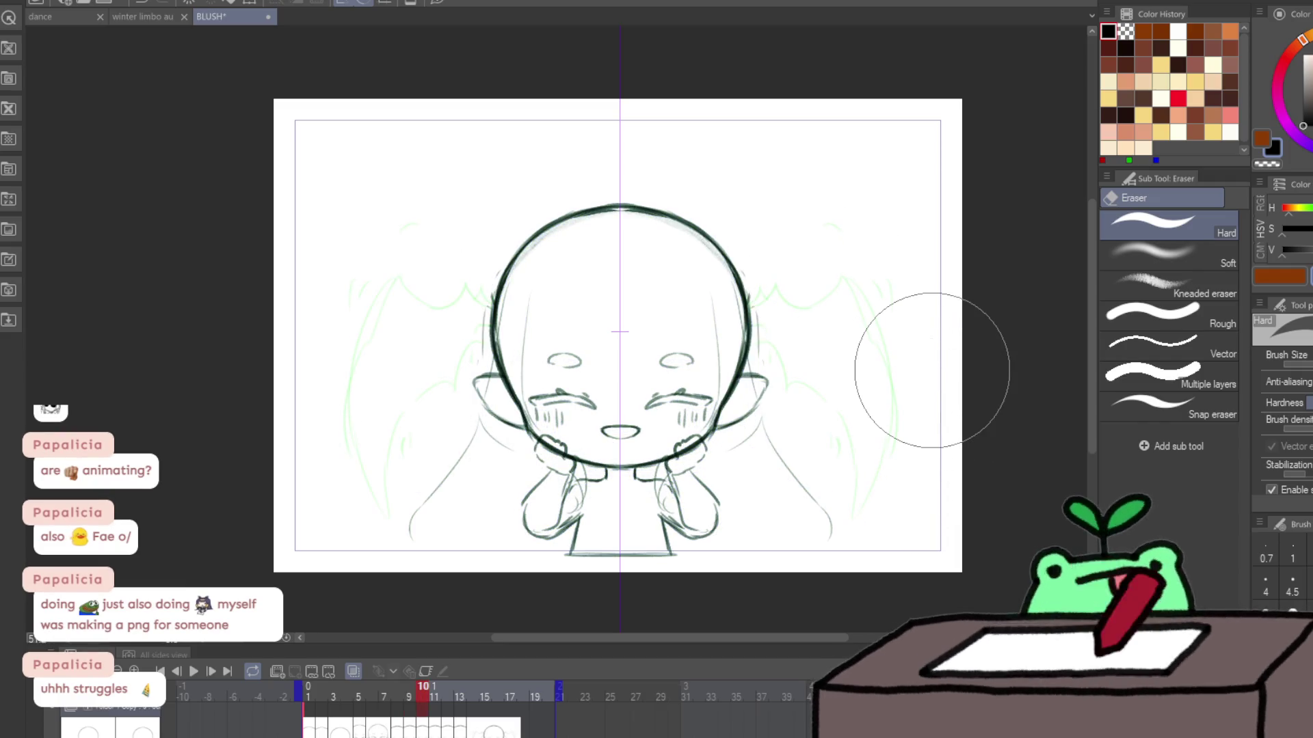
{"action": "left_click", "coordinate": [194, 672]}
{"action": "left_click", "coordinate": [194, 671]}
{"action": "mouse_move", "coordinate": [818, 324]}
{"action": "left_mouse_down"}
{"action": "mouse_move", "coordinate": [814, 299]}
{"action": "mouse_move", "coordinate": [870, 440]}
{"action": "mouse_move", "coordinate": [852, 296]}
{"action": "mouse_move", "coordinate": [869, 260]}
{"action": "left_mouse_up"}
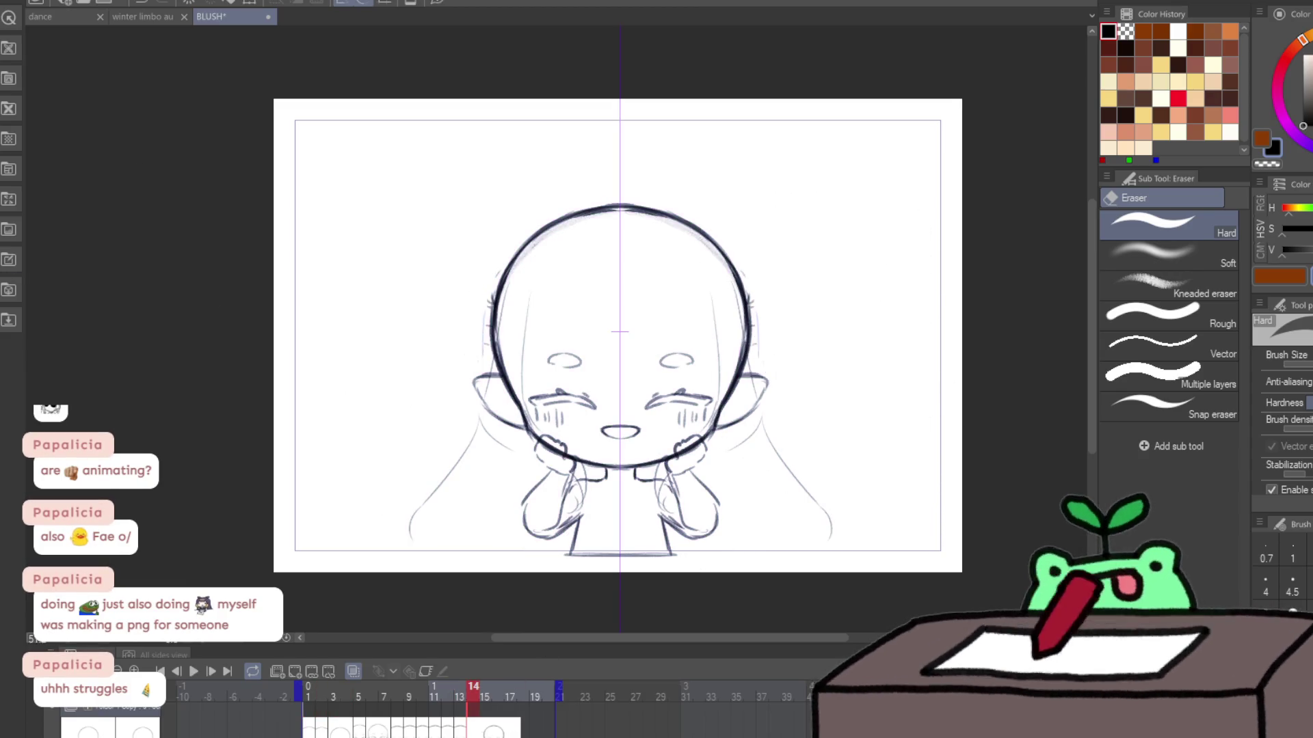
Step: Return to frame 1 and pencil short strokes beside the head
{"action": "key", "text": "p"}
{"action": "key", "text": "Home"}
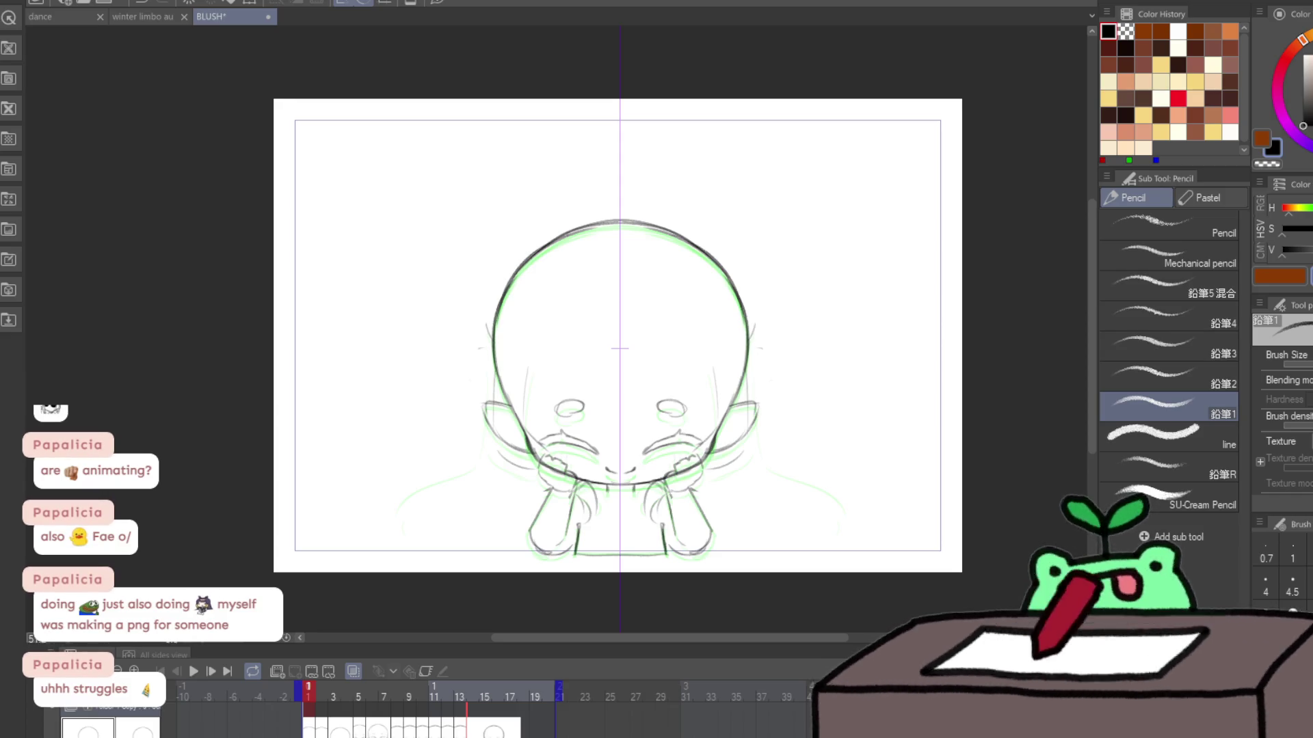
{"action": "mouse_move", "coordinate": [750, 337]}
{"action": "left_mouse_down"}
{"action": "mouse_move", "coordinate": [767, 310]}
{"action": "mouse_move", "coordinate": [754, 323]}
{"action": "mouse_move", "coordinate": [809, 339]}
{"action": "left_mouse_up"}
Step: Redraw frame 1's wing with a long outer arc and scalloped membrane curves
{"action": "key", "text": "ctrl+z"}
{"action": "left_click_drag", "start_coordinate": [746, 371], "coordinate": [775, 399]}
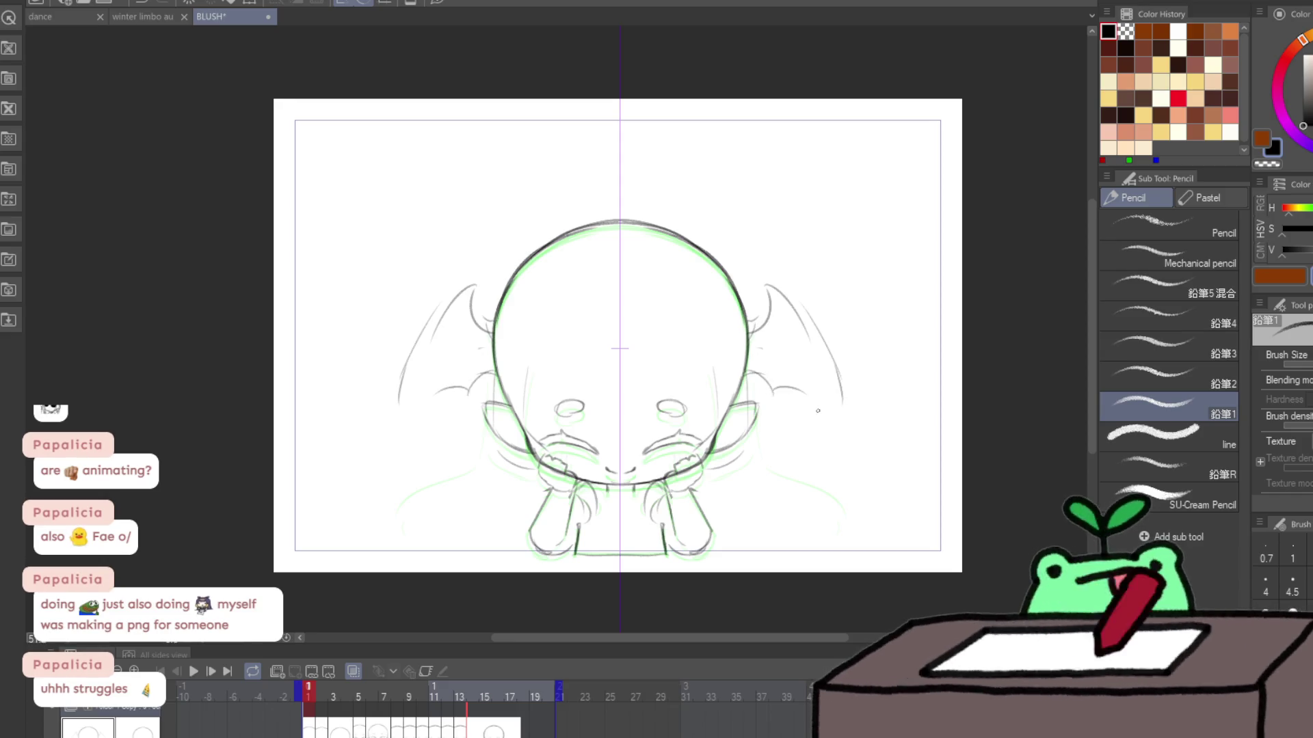
{"action": "left_click_drag", "start_coordinate": [810, 318], "coordinate": [848, 448]}
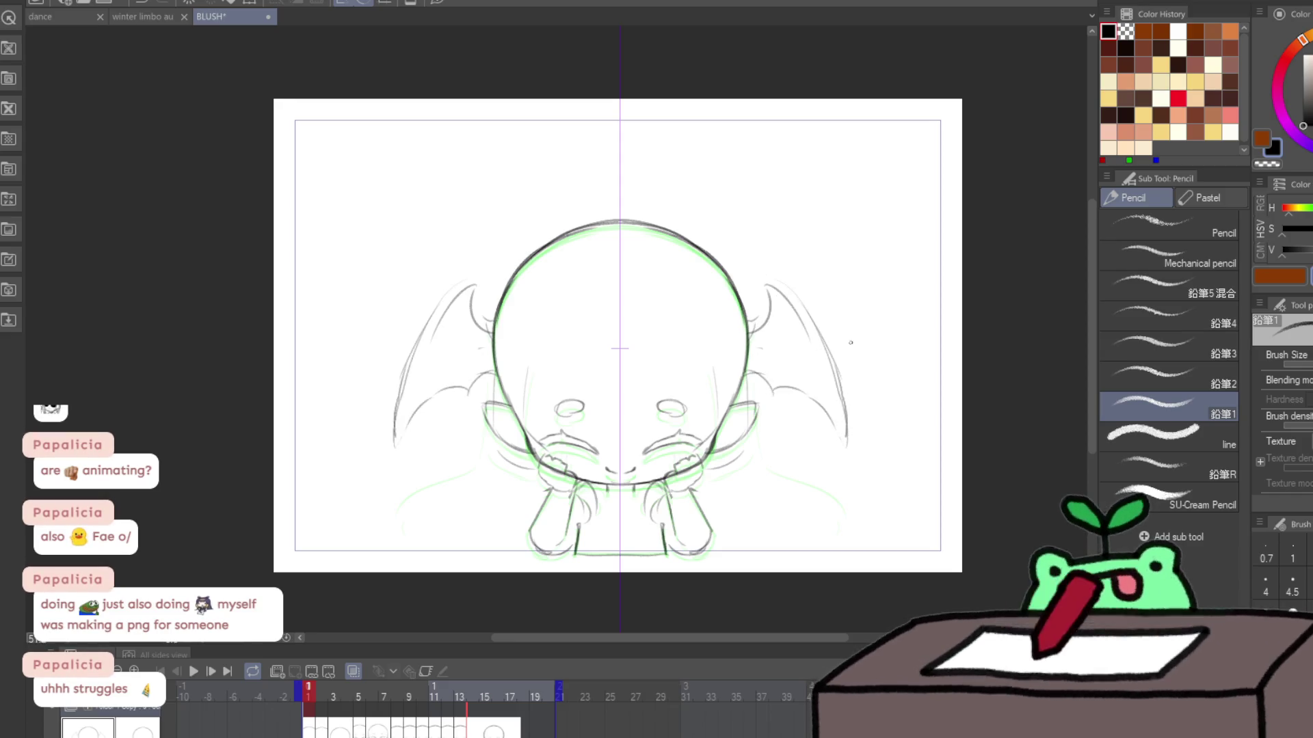
{"action": "key", "text": "ctrl+z"}
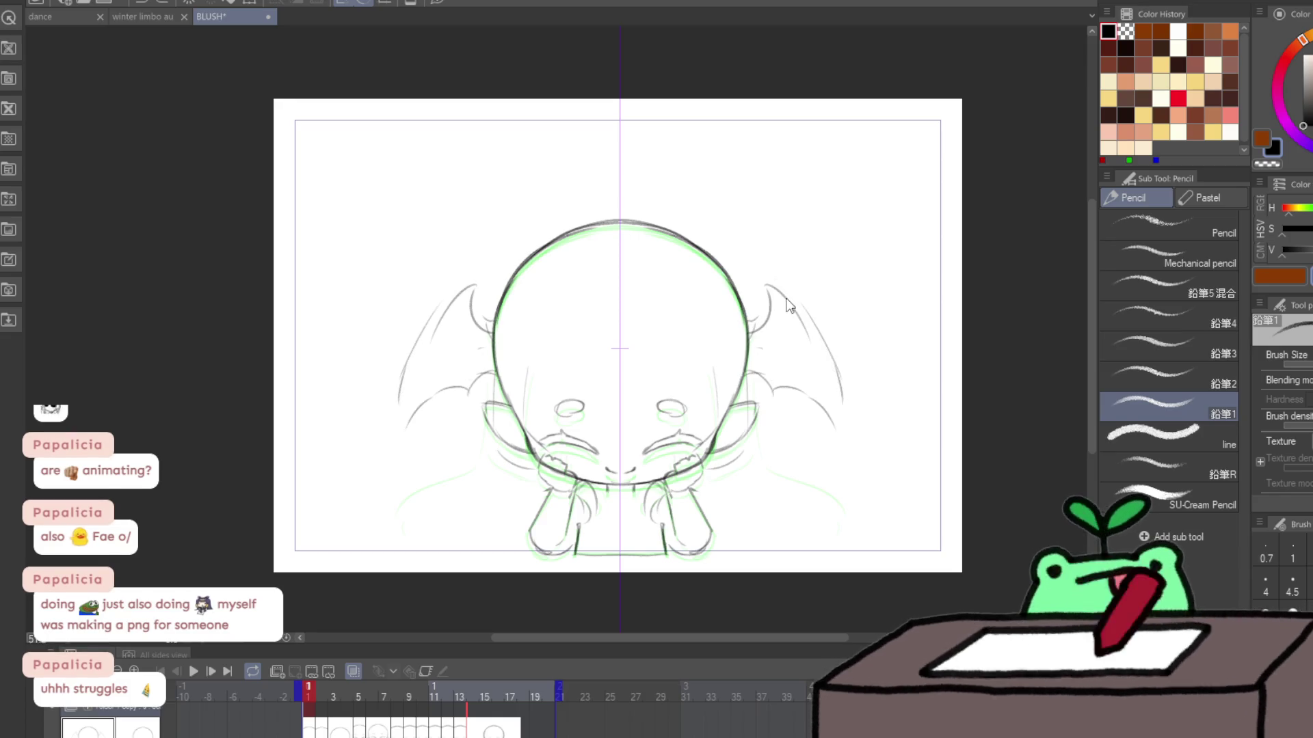
{"action": "key", "text": "ctrl+z"}
{"action": "key", "text": "ctrl+z"}
{"action": "key", "text": "ctrl+z"}
{"action": "key", "text": "ctrl+z"}
{"action": "key", "text": "ctrl+z"}
{"action": "mouse_move", "coordinate": [752, 333]}
{"action": "left_mouse_down"}
{"action": "mouse_move", "coordinate": [772, 315]}
{"action": "mouse_move", "coordinate": [800, 318]}
{"action": "mouse_move", "coordinate": [836, 349]}
{"action": "mouse_move", "coordinate": [858, 410]}
{"action": "left_mouse_up"}
{"action": "mouse_move", "coordinate": [750, 373]}
{"action": "left_mouse_down"}
{"action": "mouse_move", "coordinate": [775, 366]}
{"action": "mouse_move", "coordinate": [862, 428]}
{"action": "left_mouse_up"}
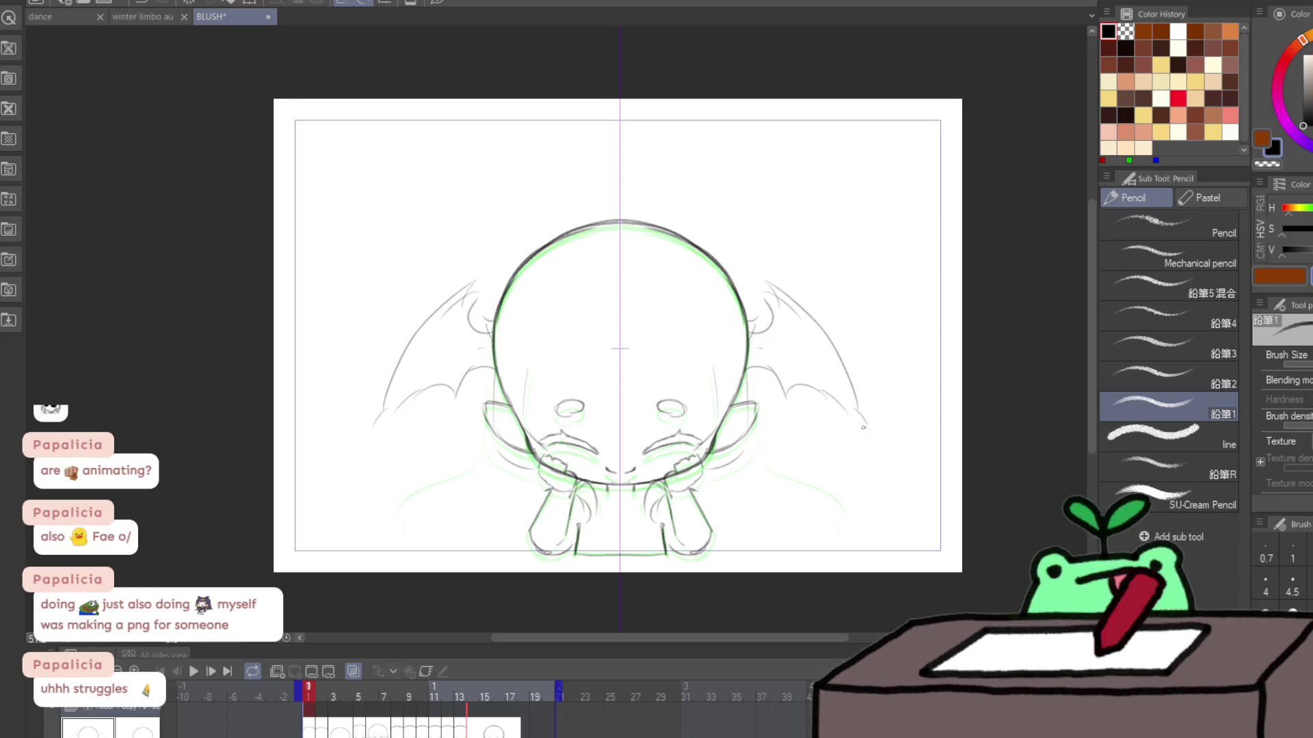
{"action": "left_click_drag", "start_coordinate": [775, 369], "coordinate": [858, 408]}
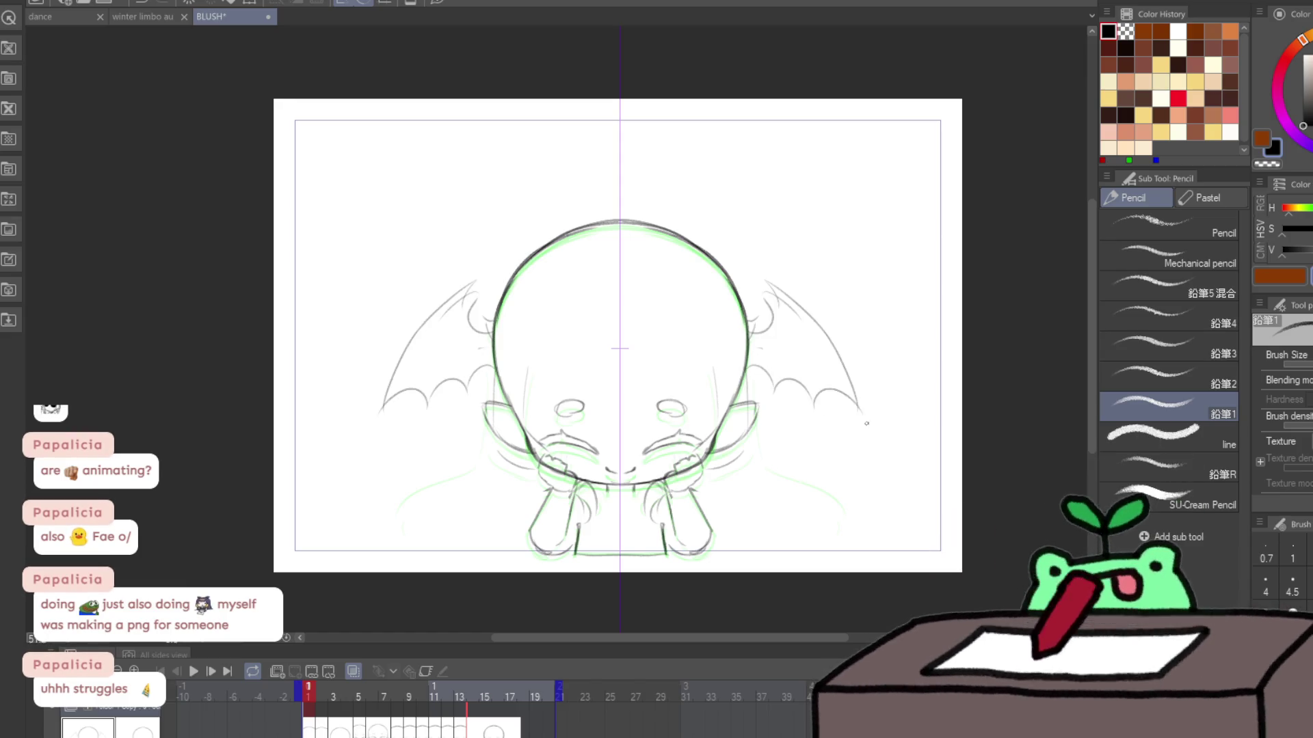
Step: Trace the wing edges on frames 2 and 3, flipping between them to compare
{"action": "key", "text": "period"}
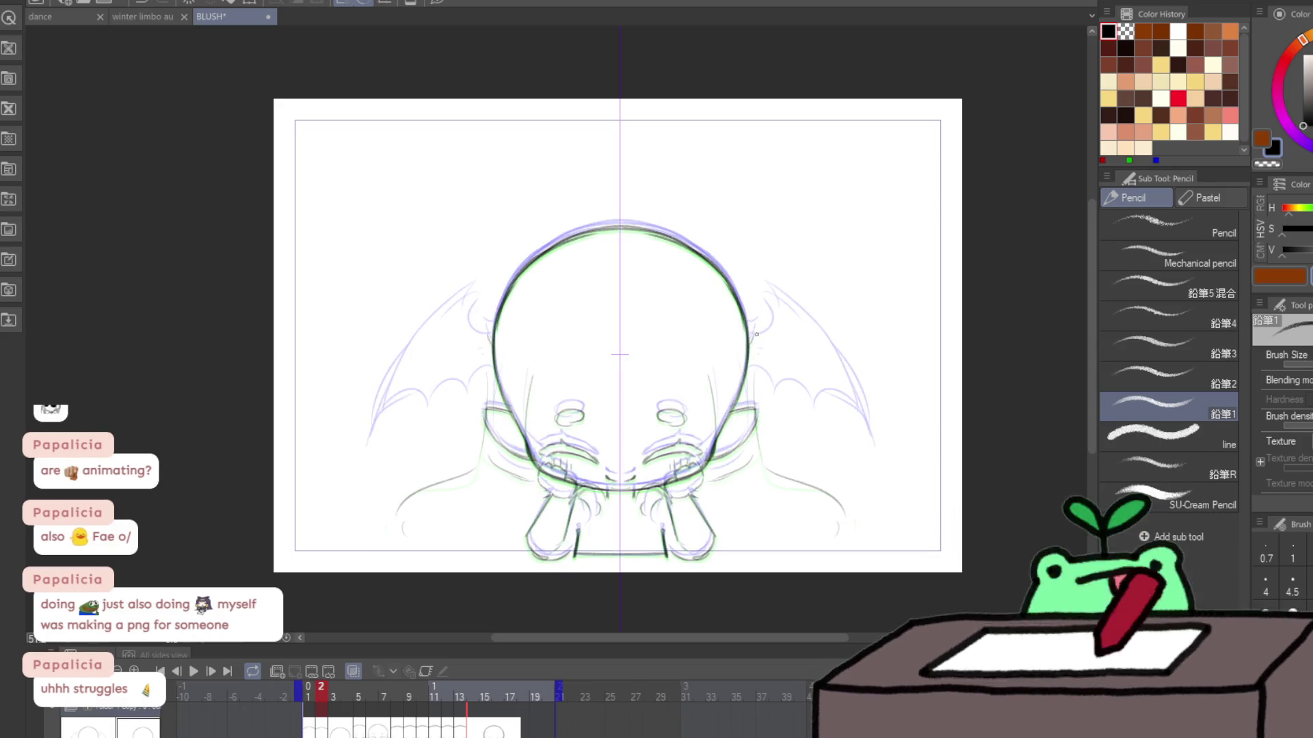
{"action": "mouse_move", "coordinate": [764, 296]}
{"action": "left_mouse_down"}
{"action": "mouse_move", "coordinate": [817, 329]}
{"action": "mouse_move", "coordinate": [886, 435]}
{"action": "left_mouse_up"}
{"action": "key", "text": "period"}
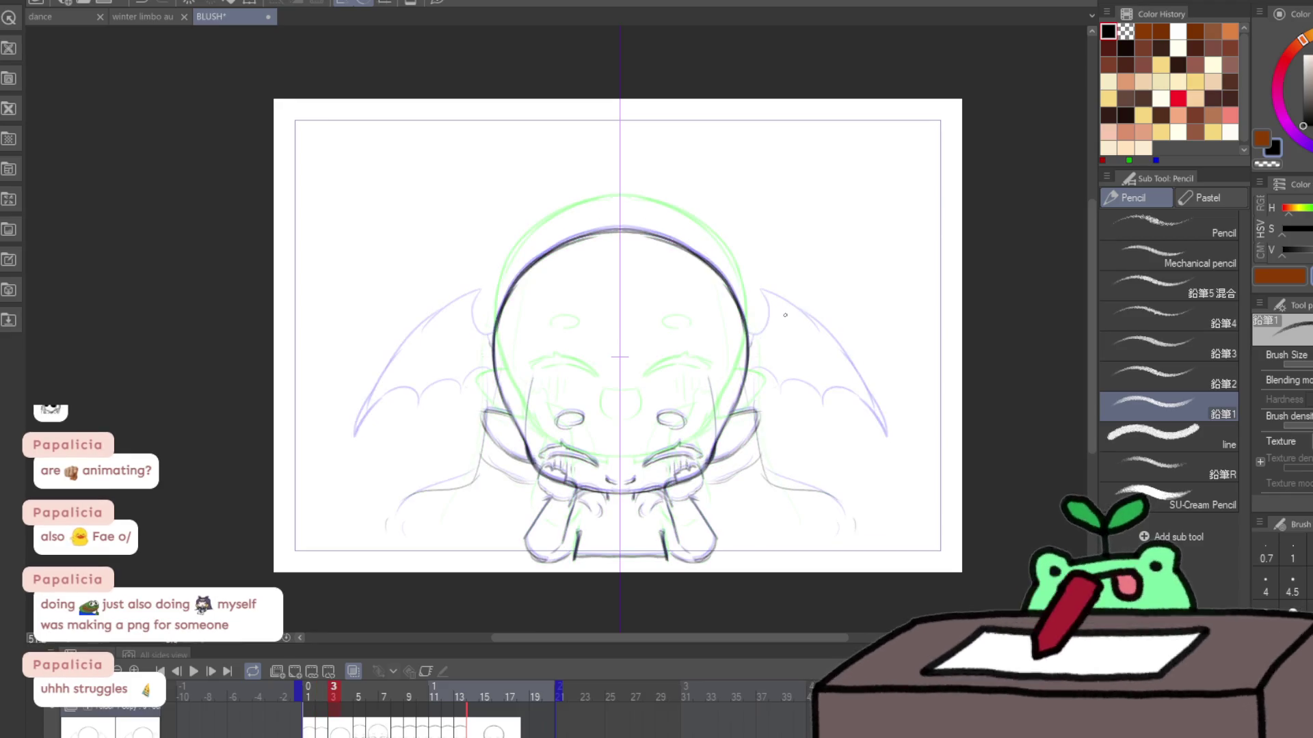
{"action": "key", "text": "comma"}
{"action": "key", "text": "period"}
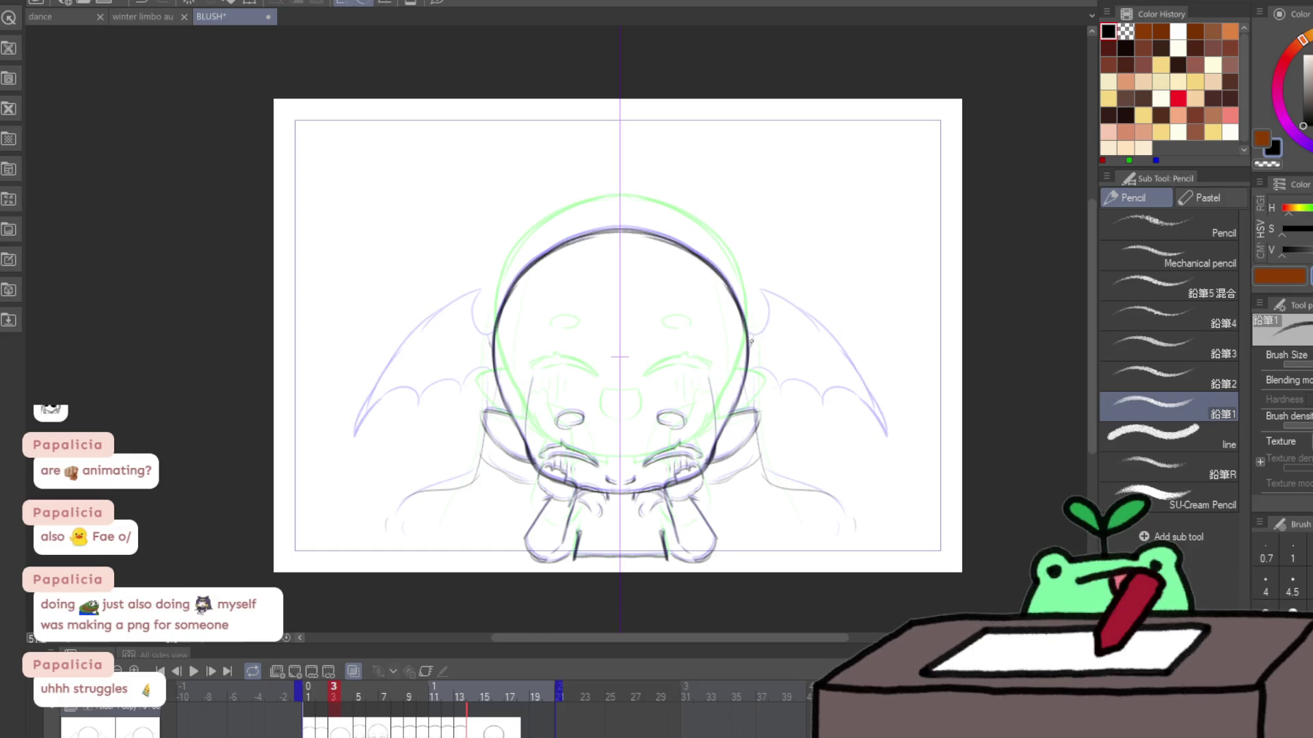
{"action": "key", "text": "comma"}
{"action": "key", "text": "period"}
{"action": "key", "text": "comma"}
{"action": "key", "text": "period"}
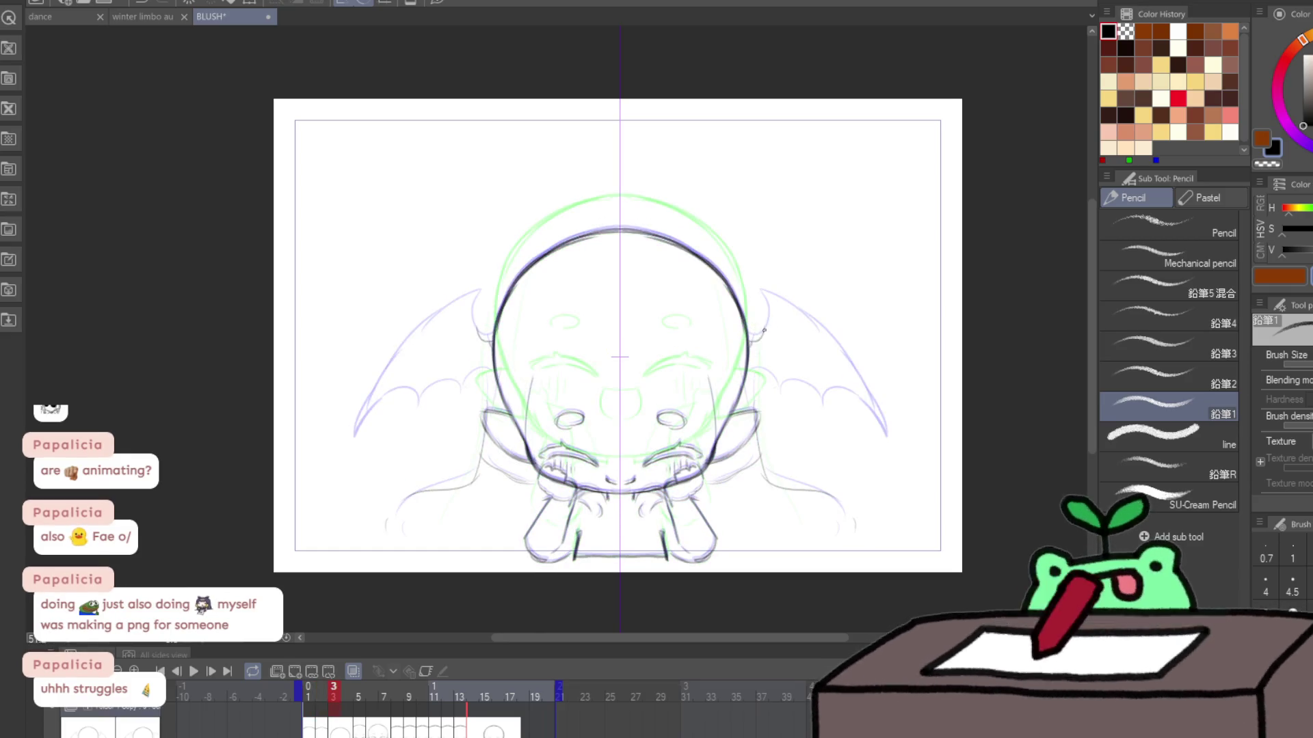
{"action": "mouse_move", "coordinate": [763, 303]}
{"action": "left_mouse_down"}
{"action": "mouse_move", "coordinate": [813, 325]}
{"action": "mouse_move", "coordinate": [872, 380]}
{"action": "mouse_move", "coordinate": [889, 431]}
{"action": "left_mouse_up"}
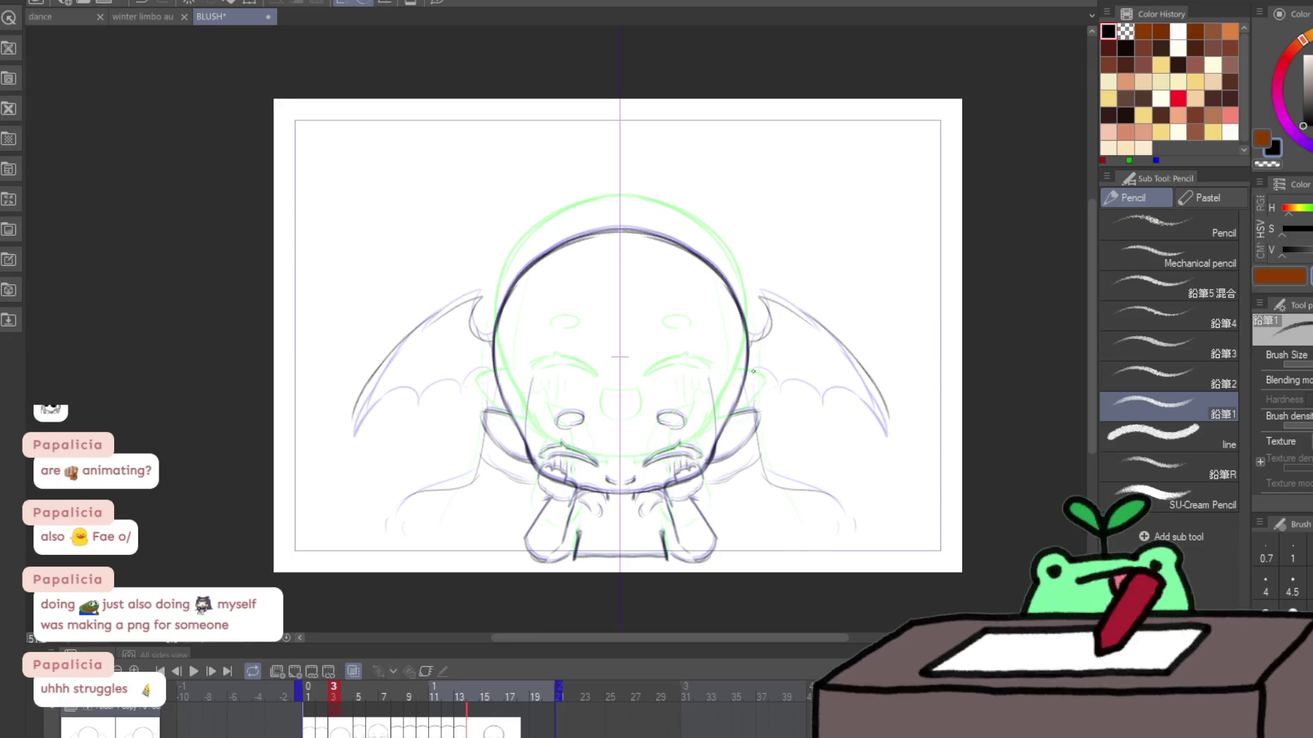
{"action": "left_click_drag", "start_coordinate": [782, 391], "coordinate": [824, 388]}
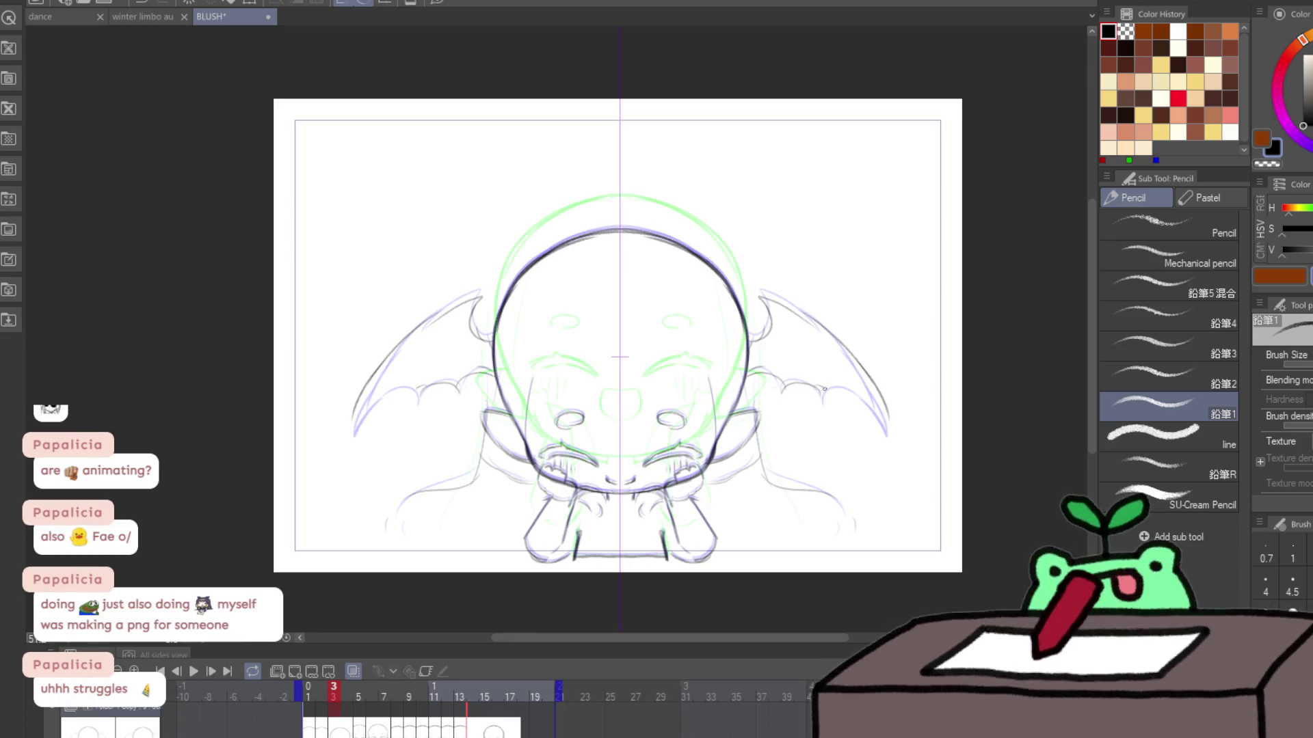
{"action": "key", "text": "Right"}
{"action": "key", "text": "Right"}
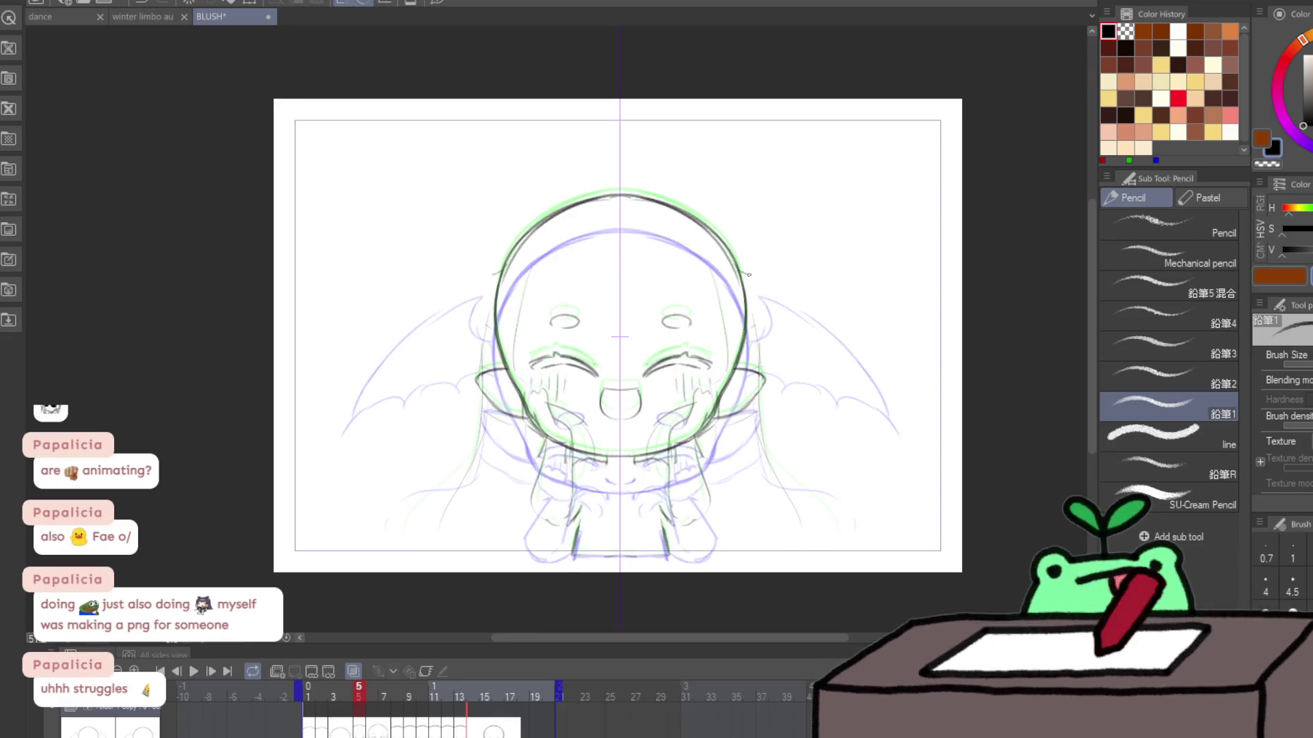
Step: Add a curl beside the head on frame 5 and outline the wing on frame 6
{"action": "mouse_move", "coordinate": [746, 281]}
{"action": "left_mouse_down"}
{"action": "mouse_move", "coordinate": [766, 258]}
{"action": "mouse_move", "coordinate": [760, 240]}
{"action": "left_mouse_up"}
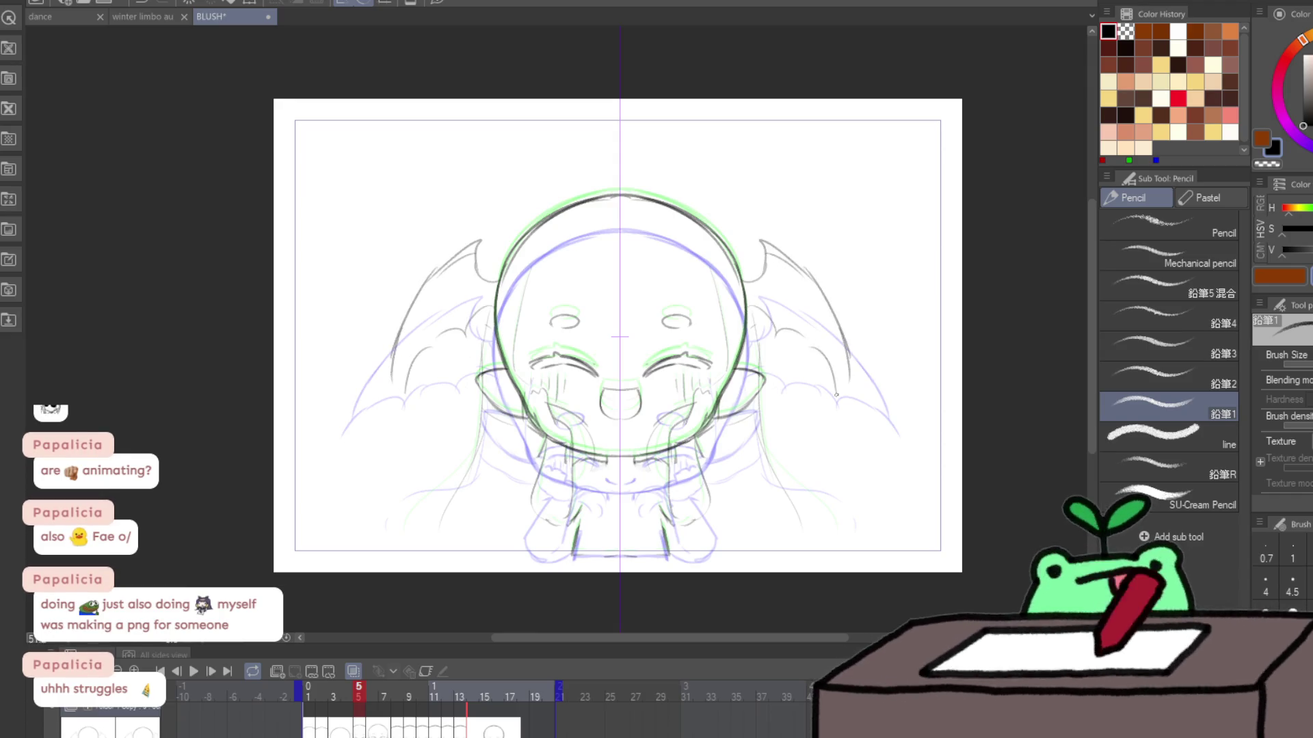
{"action": "key", "text": "Right"}
{"action": "mouse_move", "coordinate": [743, 274]}
{"action": "left_mouse_down"}
{"action": "mouse_move", "coordinate": [771, 239]}
{"action": "mouse_move", "coordinate": [848, 363]}
{"action": "left_mouse_up"}
{"action": "mouse_move", "coordinate": [777, 330]}
{"action": "left_mouse_down"}
{"action": "mouse_move", "coordinate": [806, 313]}
{"action": "mouse_move", "coordinate": [835, 416]}
{"action": "left_mouse_up"}
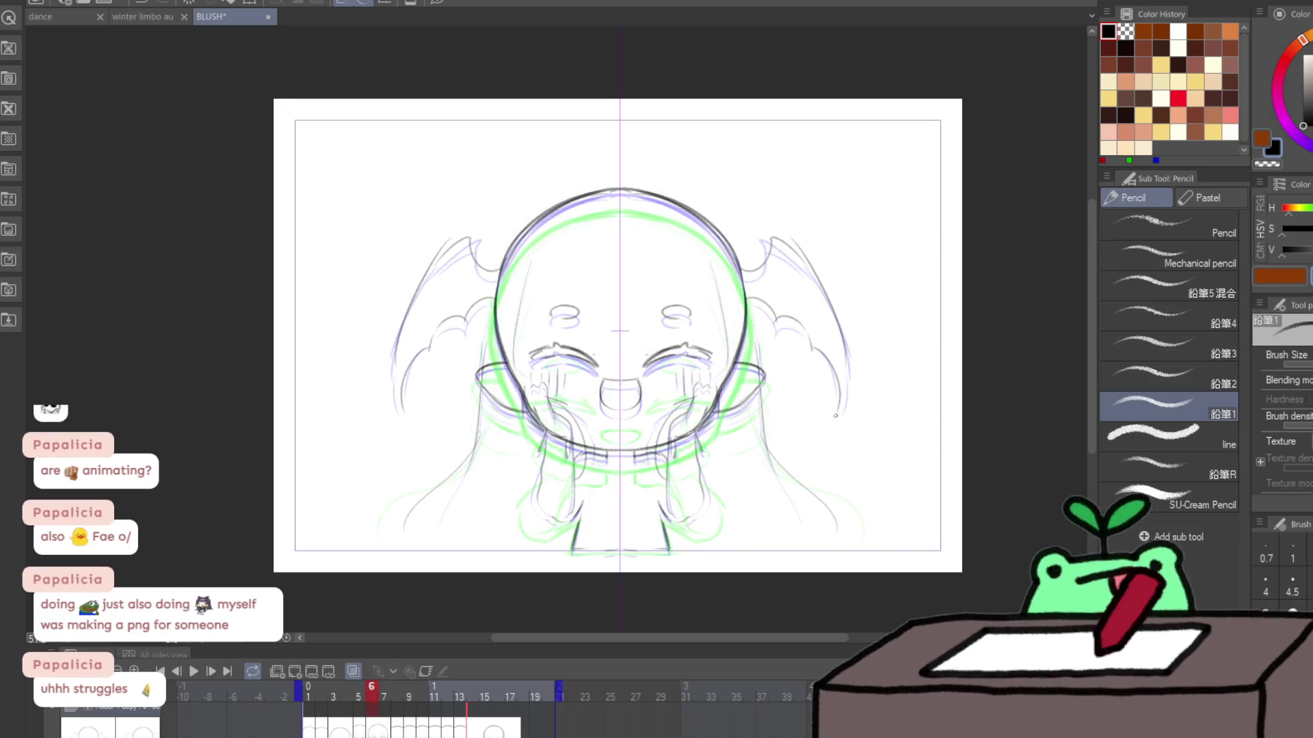
Step: Draw the wing outer edges on frames 8 and 9
{"action": "key", "text": "Right"}
{"action": "key", "text": "Right"}
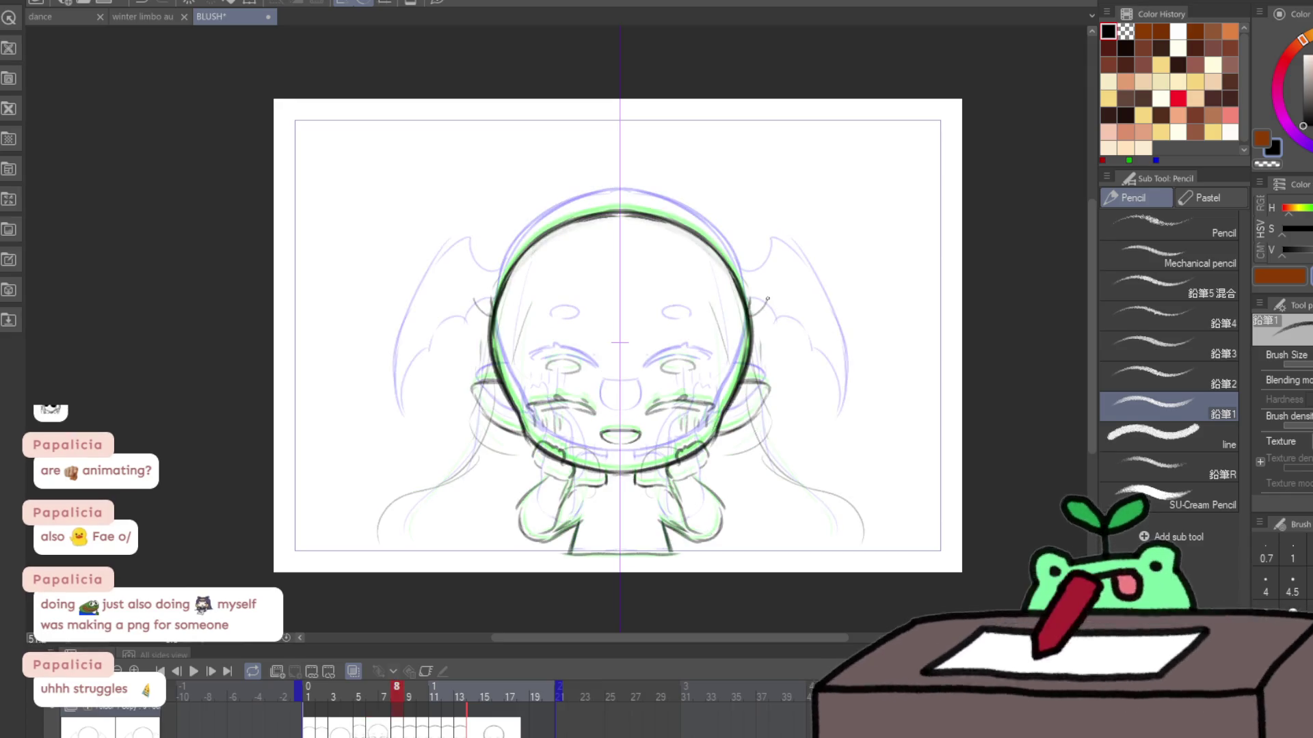
{"action": "mouse_move", "coordinate": [769, 280]}
{"action": "left_mouse_down"}
{"action": "mouse_move", "coordinate": [817, 304]}
{"action": "mouse_move", "coordinate": [835, 342]}
{"action": "mouse_move", "coordinate": [825, 375]}
{"action": "mouse_move", "coordinate": [853, 384]}
{"action": "left_mouse_up"}
{"action": "left_click_drag", "start_coordinate": [813, 308], "coordinate": [869, 427]}
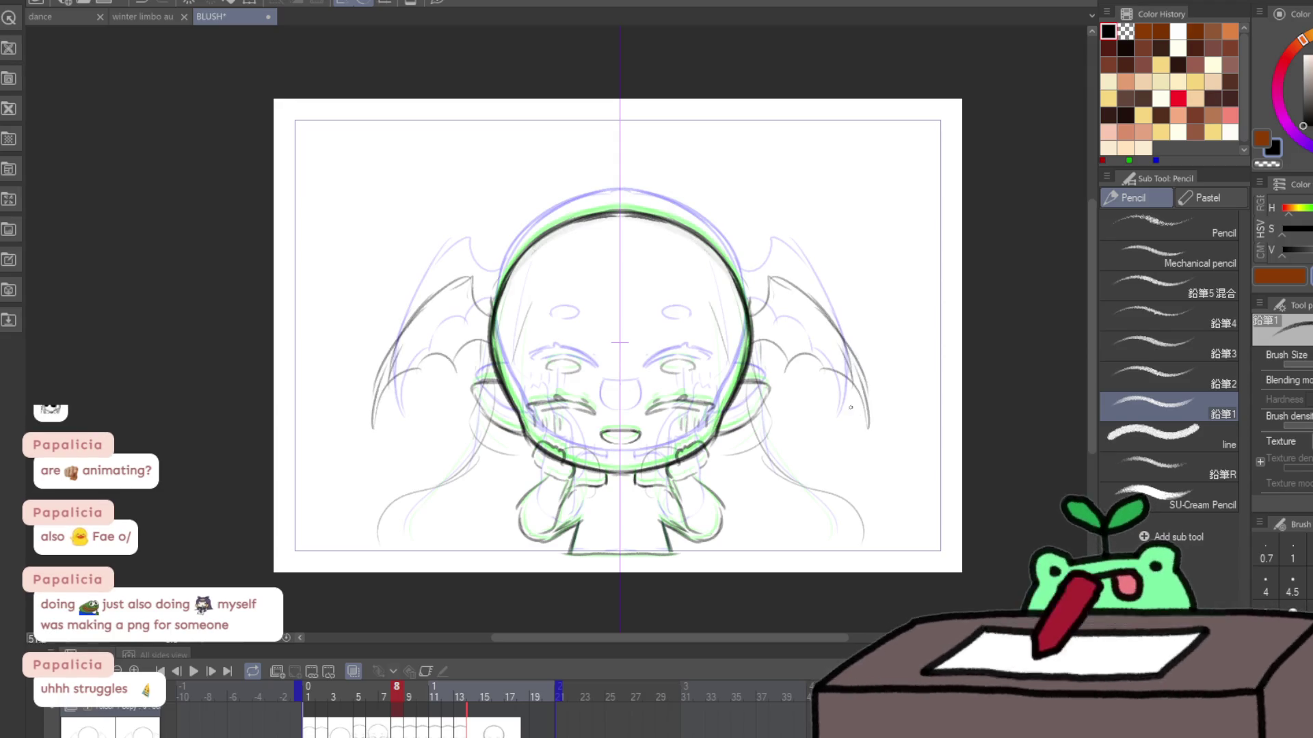
{"action": "key", "text": "Right"}
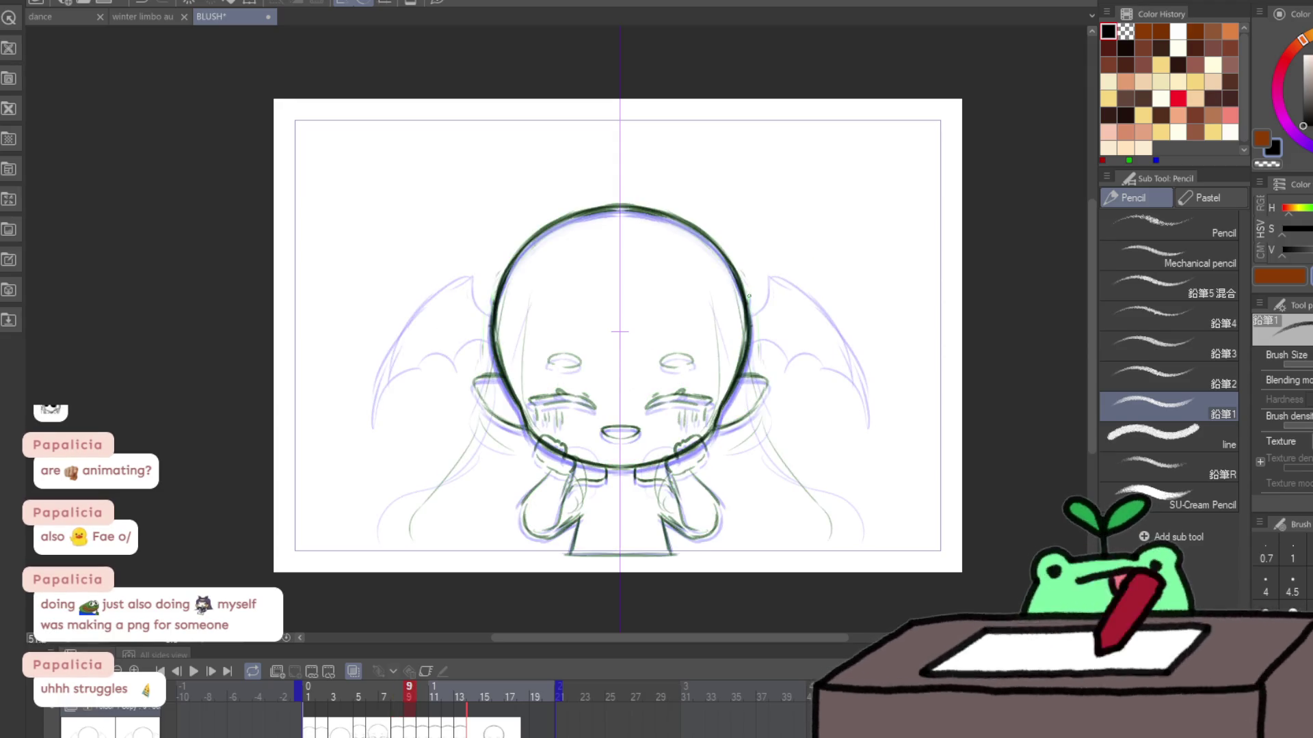
{"action": "mouse_move", "coordinate": [757, 251]}
{"action": "left_mouse_down"}
{"action": "mouse_move", "coordinate": [848, 294]}
{"action": "mouse_move", "coordinate": [880, 418]}
{"action": "left_mouse_up"}
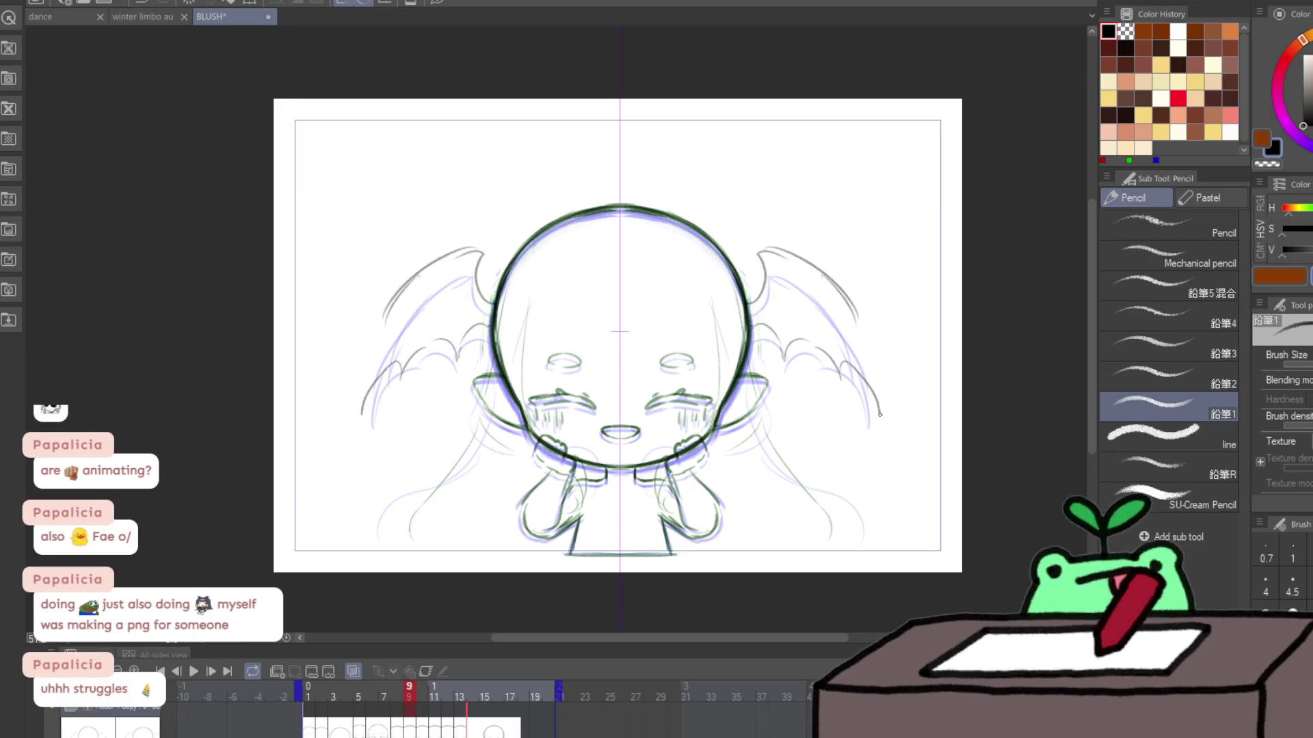
{"action": "left_click_drag", "start_coordinate": [865, 340], "coordinate": [882, 424]}
Step: Draw the wing inner arc on frame 10 and the wing top and tip on frame 11
{"action": "key", "text": "Right"}
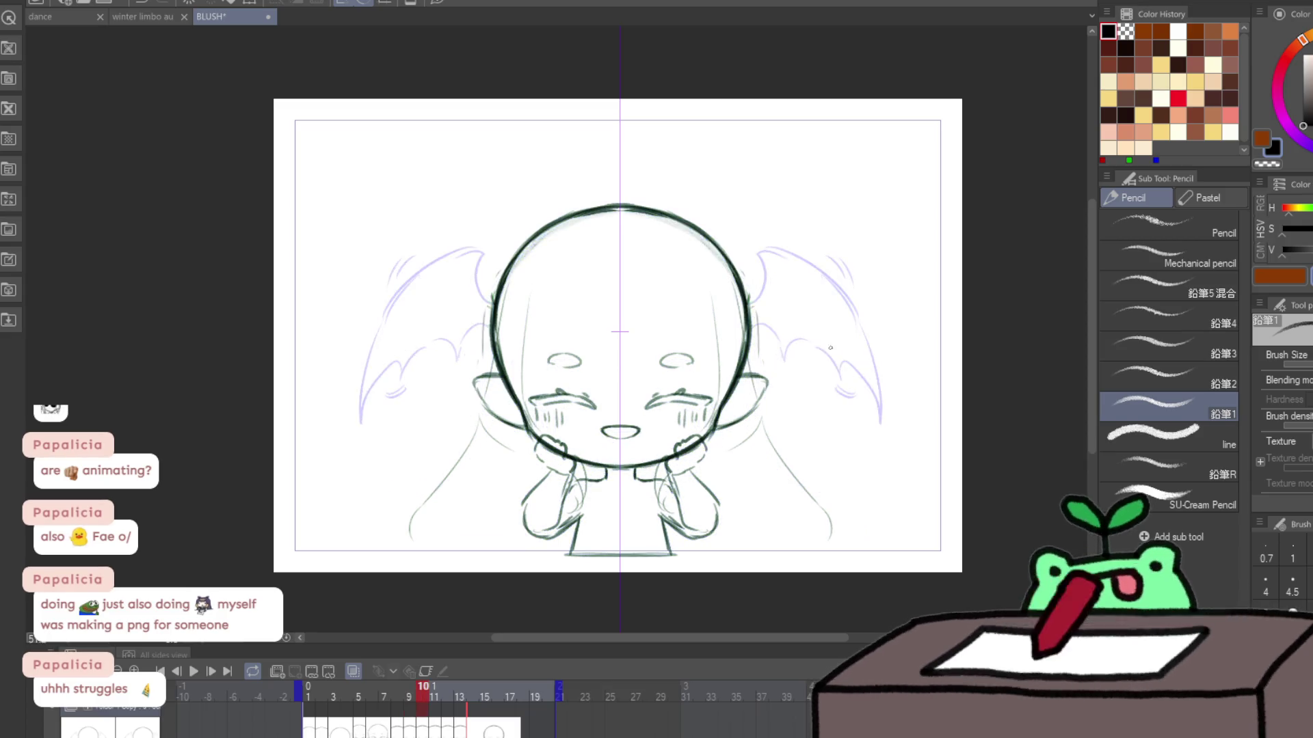
{"action": "key", "text": "Right"}
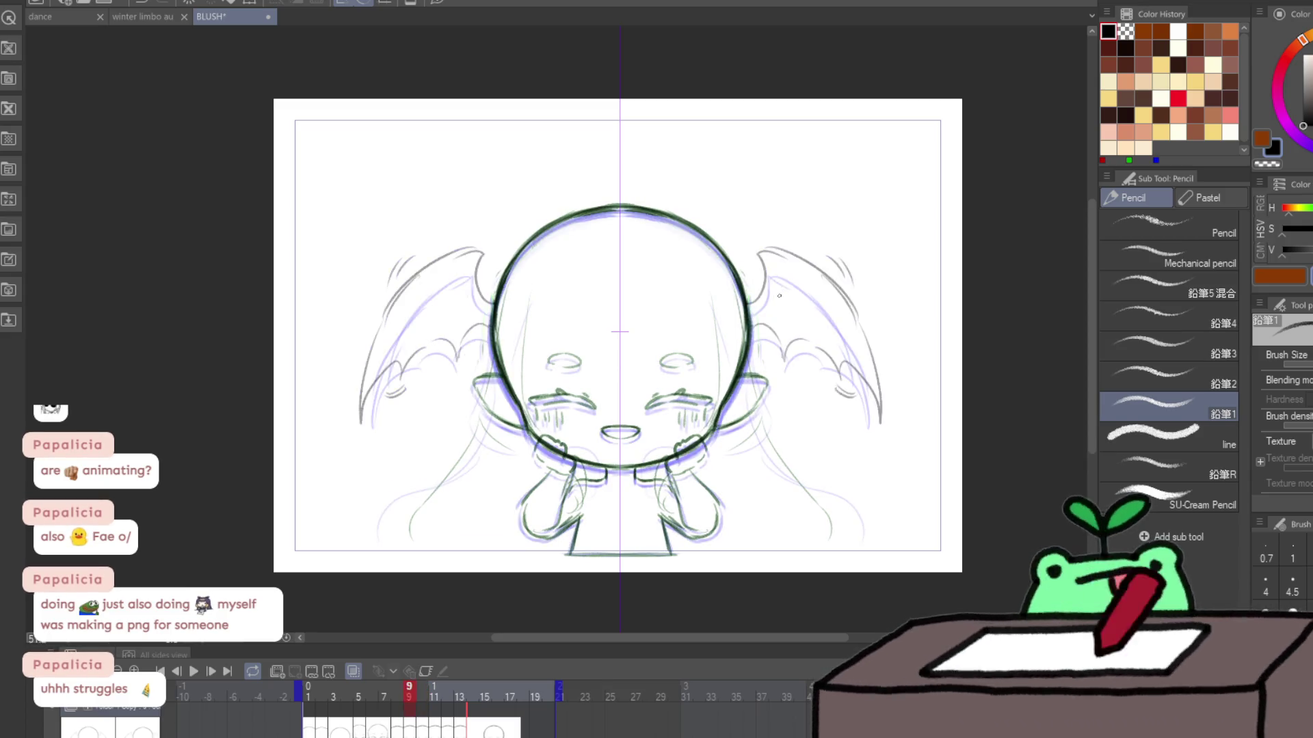
{"action": "key", "text": "Left"}
{"action": "mouse_move", "coordinate": [752, 314]}
{"action": "left_mouse_down"}
{"action": "mouse_move", "coordinate": [780, 309]}
{"action": "mouse_move", "coordinate": [836, 348]}
{"action": "mouse_move", "coordinate": [807, 376]}
{"action": "mouse_move", "coordinate": [801, 441]}
{"action": "mouse_move", "coordinate": [821, 451]}
{"action": "left_mouse_up"}
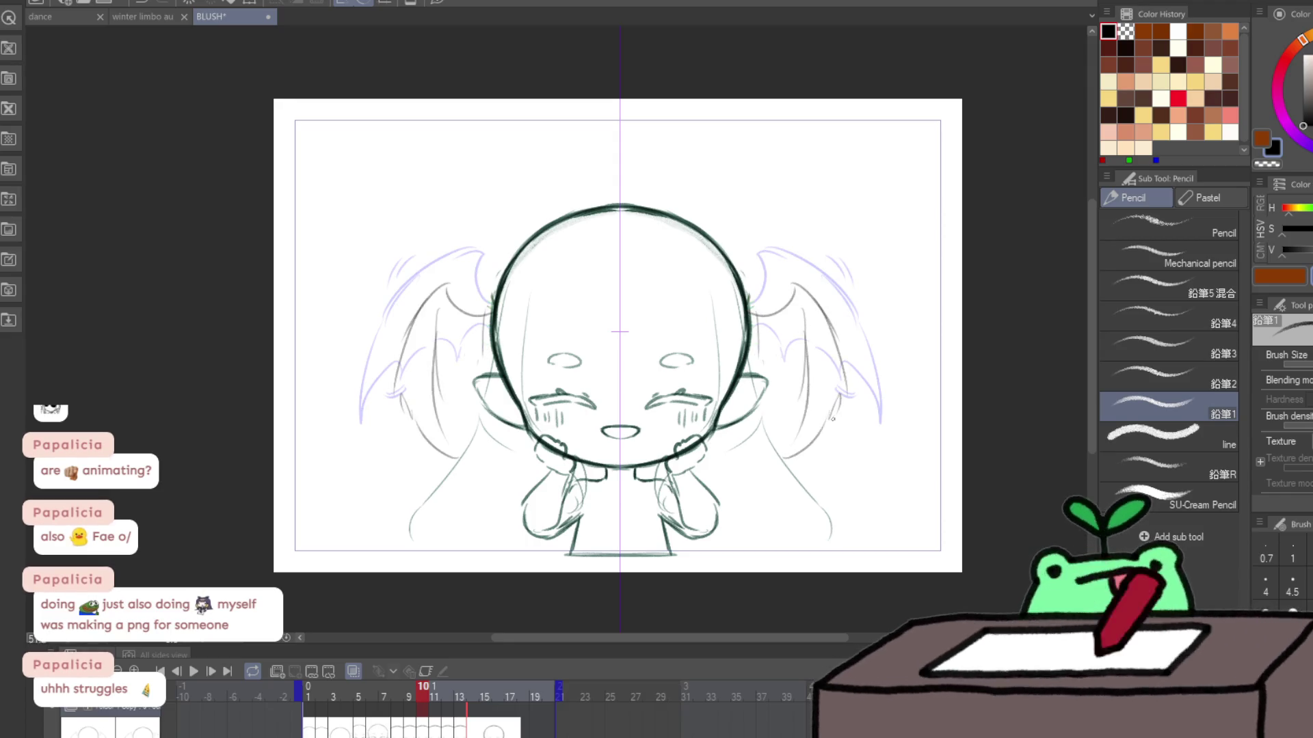
{"action": "left_click_drag", "start_coordinate": [808, 363], "coordinate": [833, 461]}
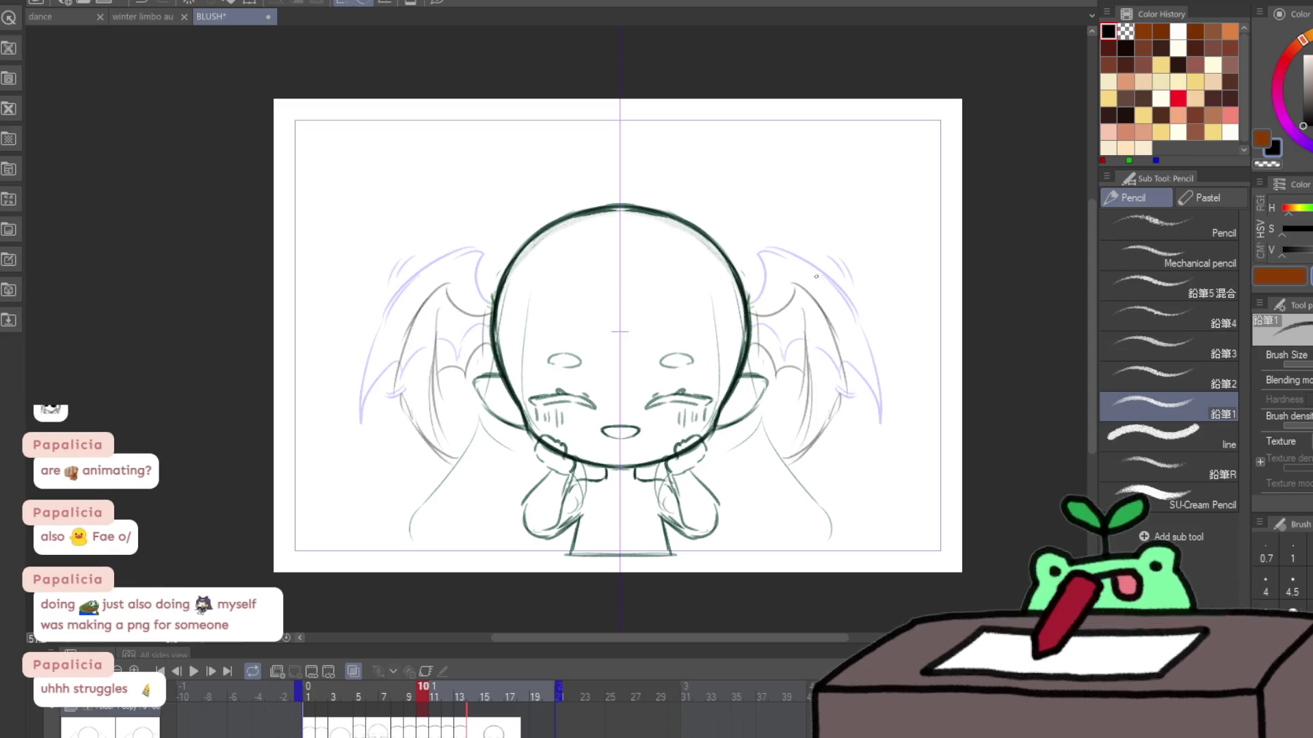
{"action": "key", "text": "Right"}
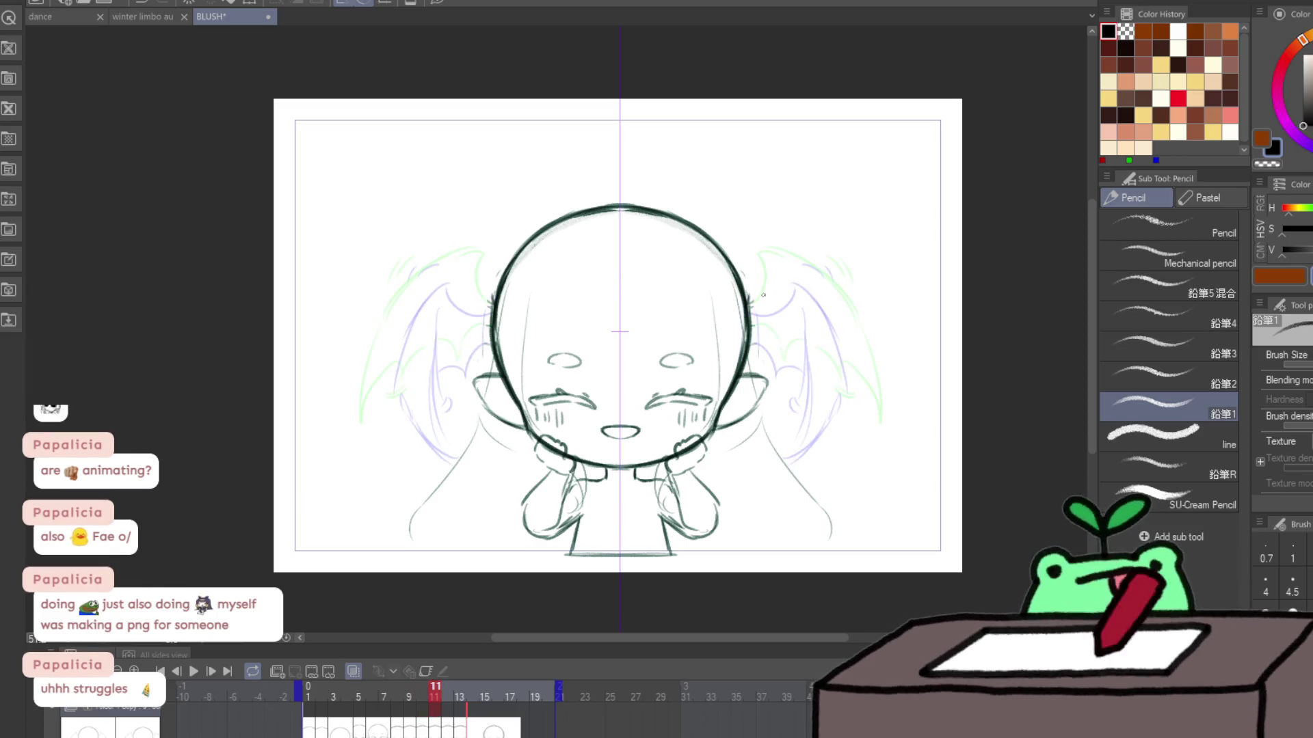
{"action": "mouse_move", "coordinate": [755, 300]}
{"action": "left_mouse_down"}
{"action": "mouse_move", "coordinate": [821, 270]}
{"action": "mouse_move", "coordinate": [879, 350]}
{"action": "mouse_move", "coordinate": [784, 352]}
{"action": "left_mouse_up"}
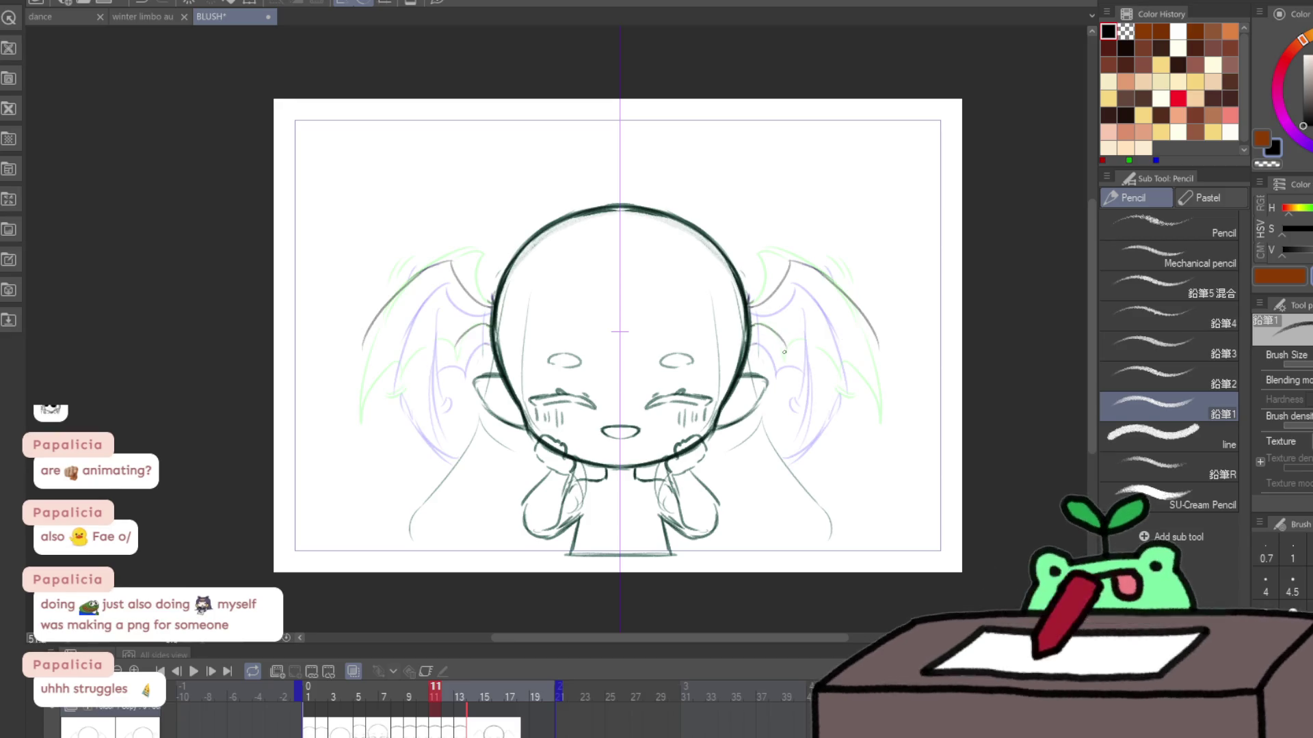
{"action": "left_click_drag", "start_coordinate": [894, 410], "coordinate": [886, 437]}
{"action": "left_click_drag", "start_coordinate": [860, 322], "coordinate": [892, 404]}
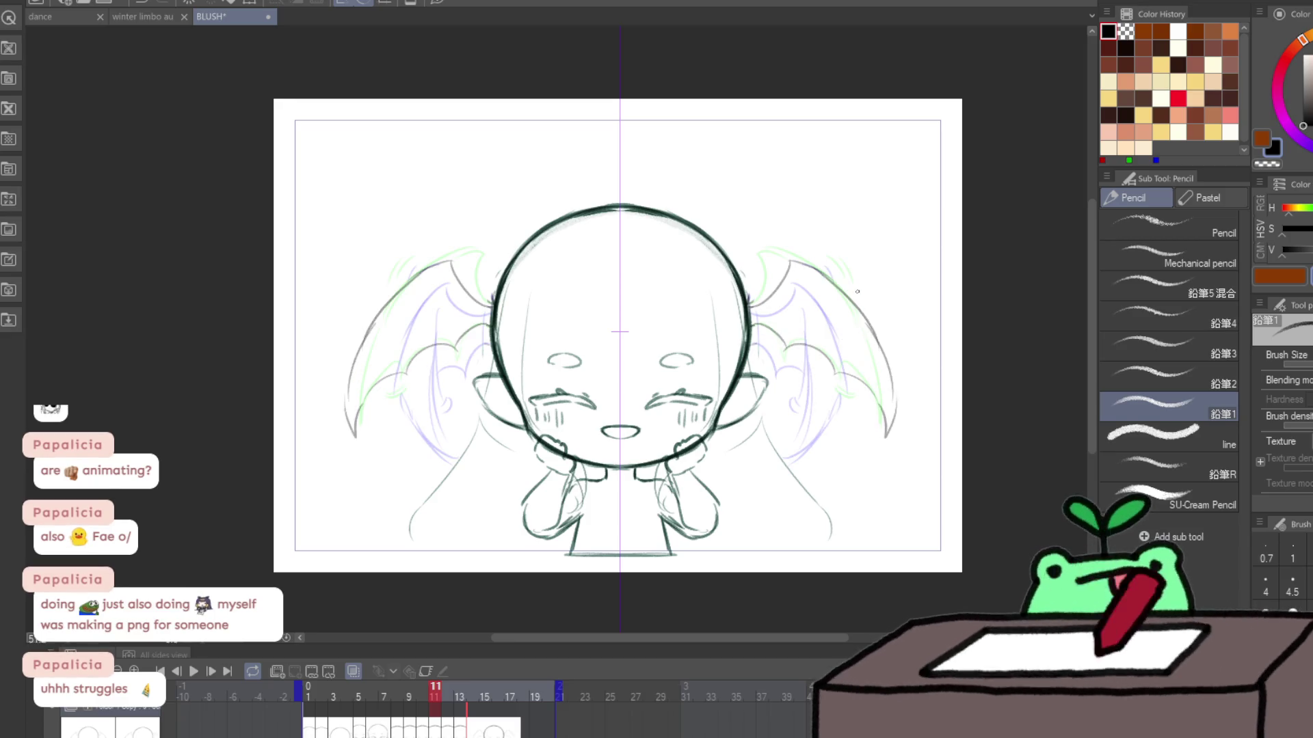
Step: Play the flap cycle and flip between frames 9 and 10 to compare
{"action": "key", "text": "Left"}
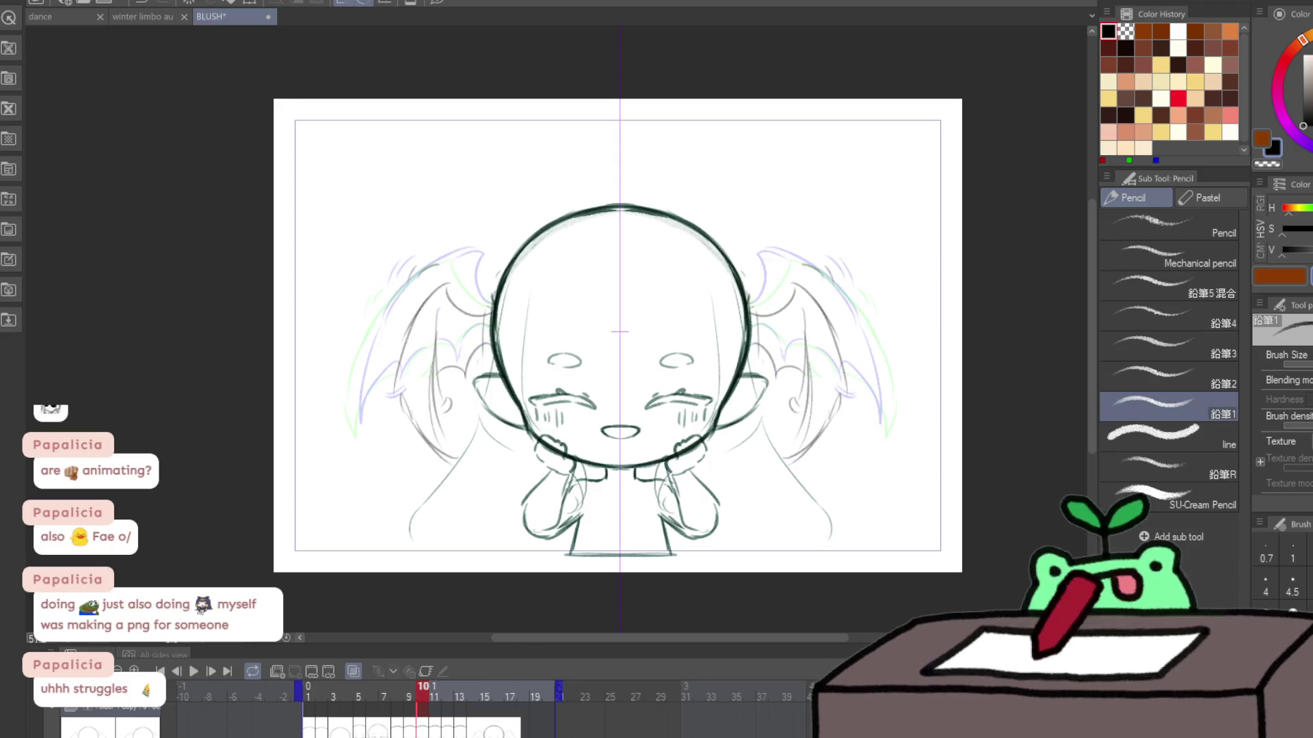
{"action": "left_click", "coordinate": [194, 670]}
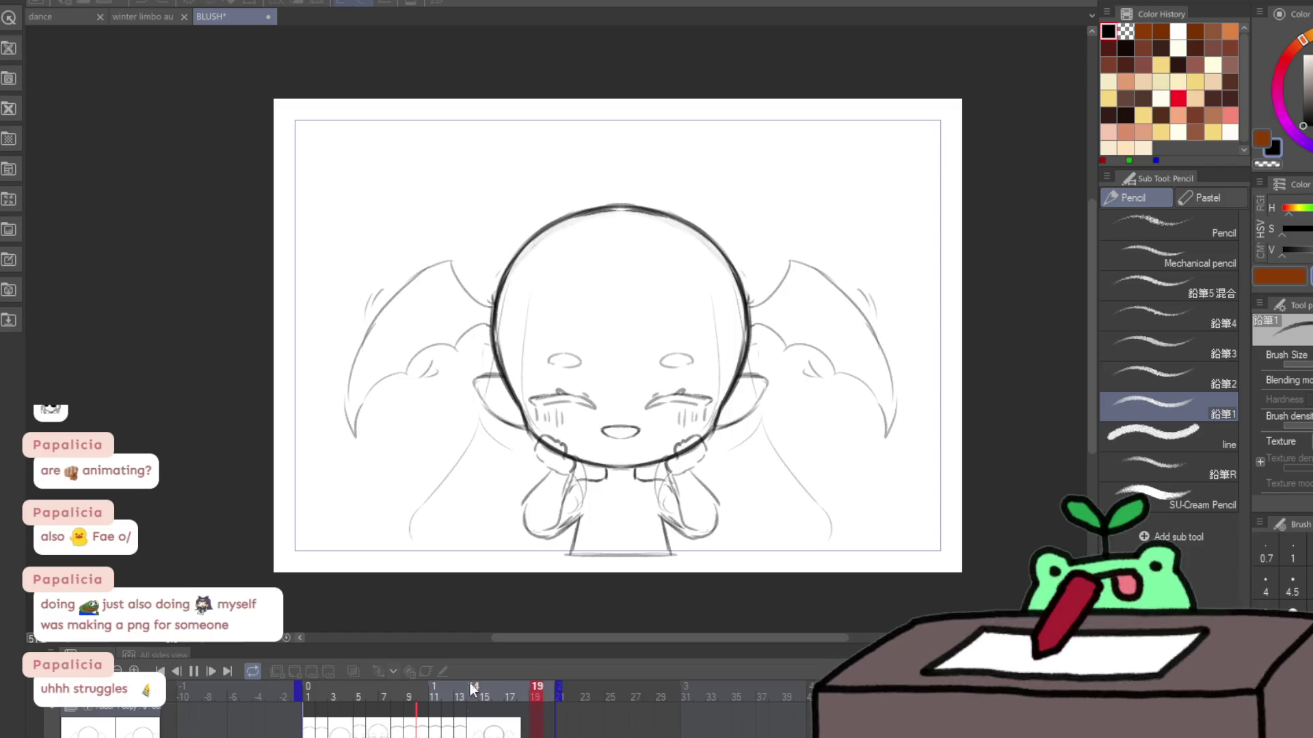
{"action": "key", "text": "space"}
{"action": "key", "text": "Right"}
{"action": "key", "text": "Left"}
{"action": "key", "text": "Right"}
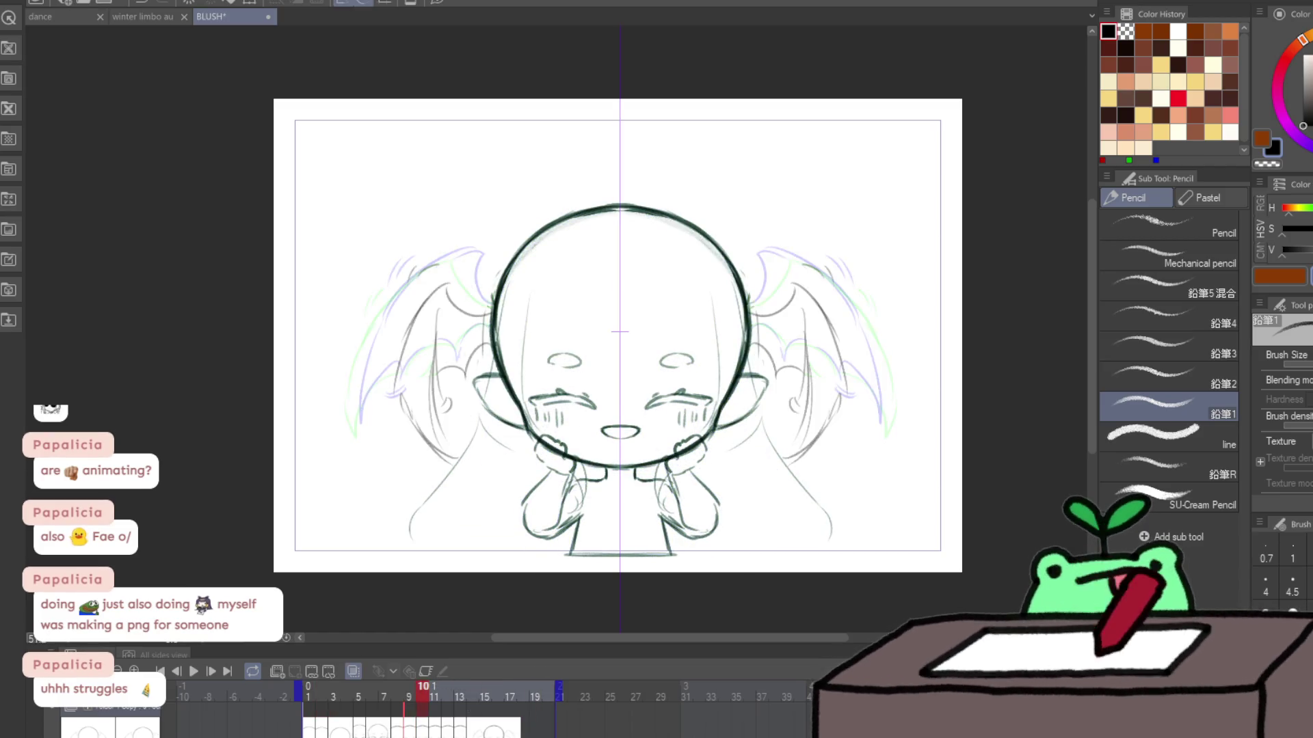
Step: Redraw the wing outline on frame 11 in pencil
{"action": "key", "text": "j"}
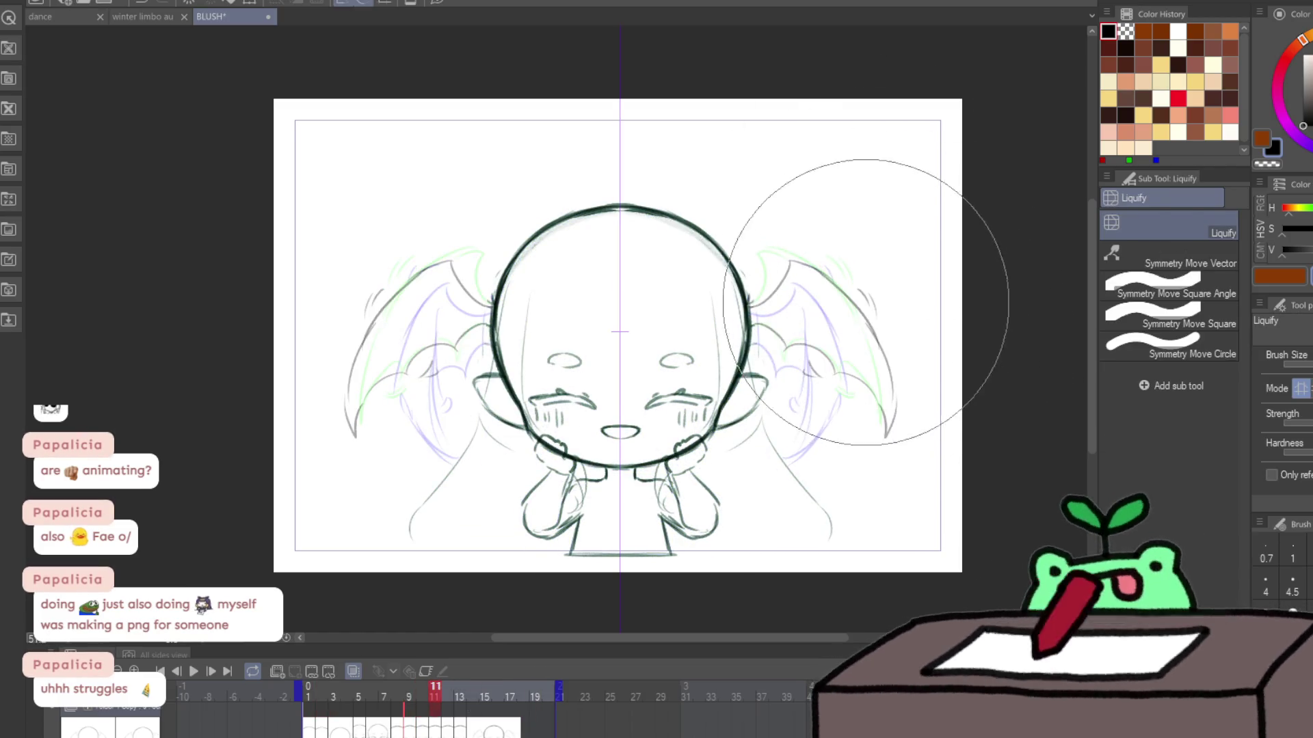
{"action": "key", "text": "e"}
{"action": "key", "text": "Right"}
{"action": "key", "text": "p"}
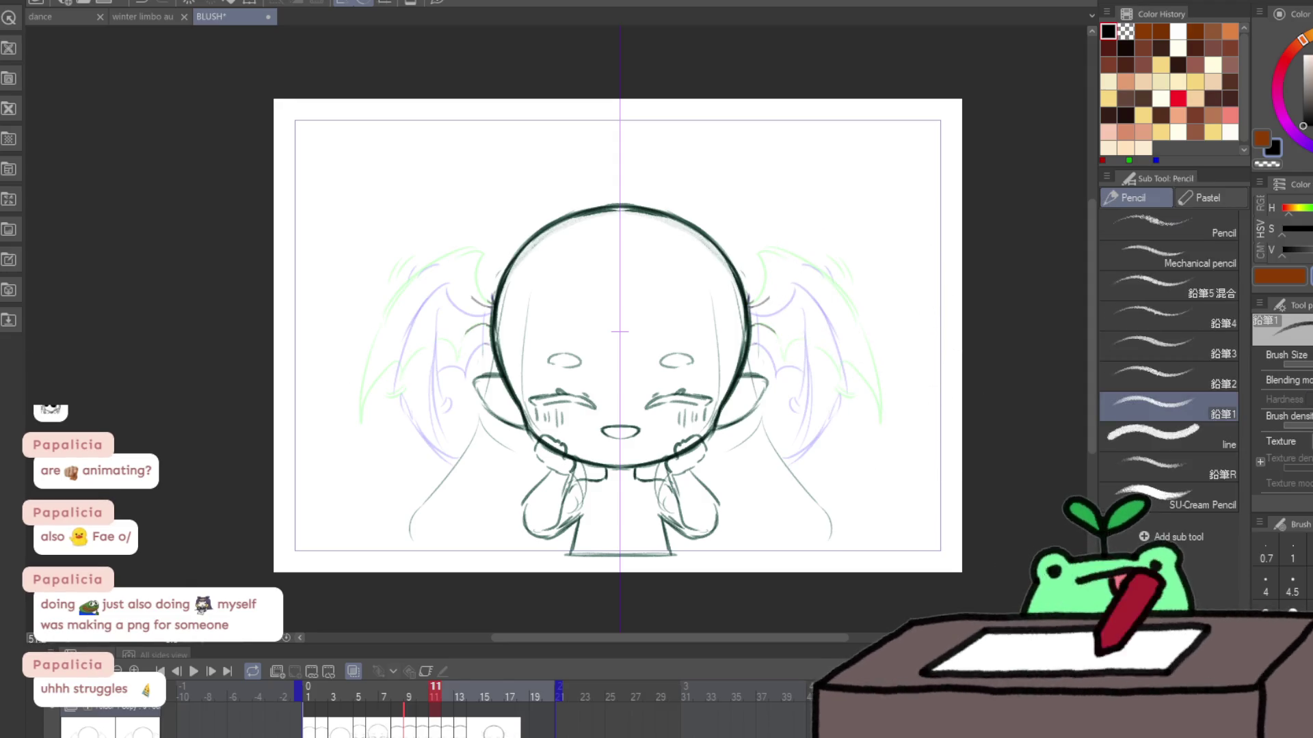
{"action": "mouse_move", "coordinate": [762, 301]}
{"action": "left_mouse_down"}
{"action": "mouse_move", "coordinate": [824, 291]}
{"action": "mouse_move", "coordinate": [865, 420]}
{"action": "mouse_move", "coordinate": [855, 462]}
{"action": "left_mouse_up"}
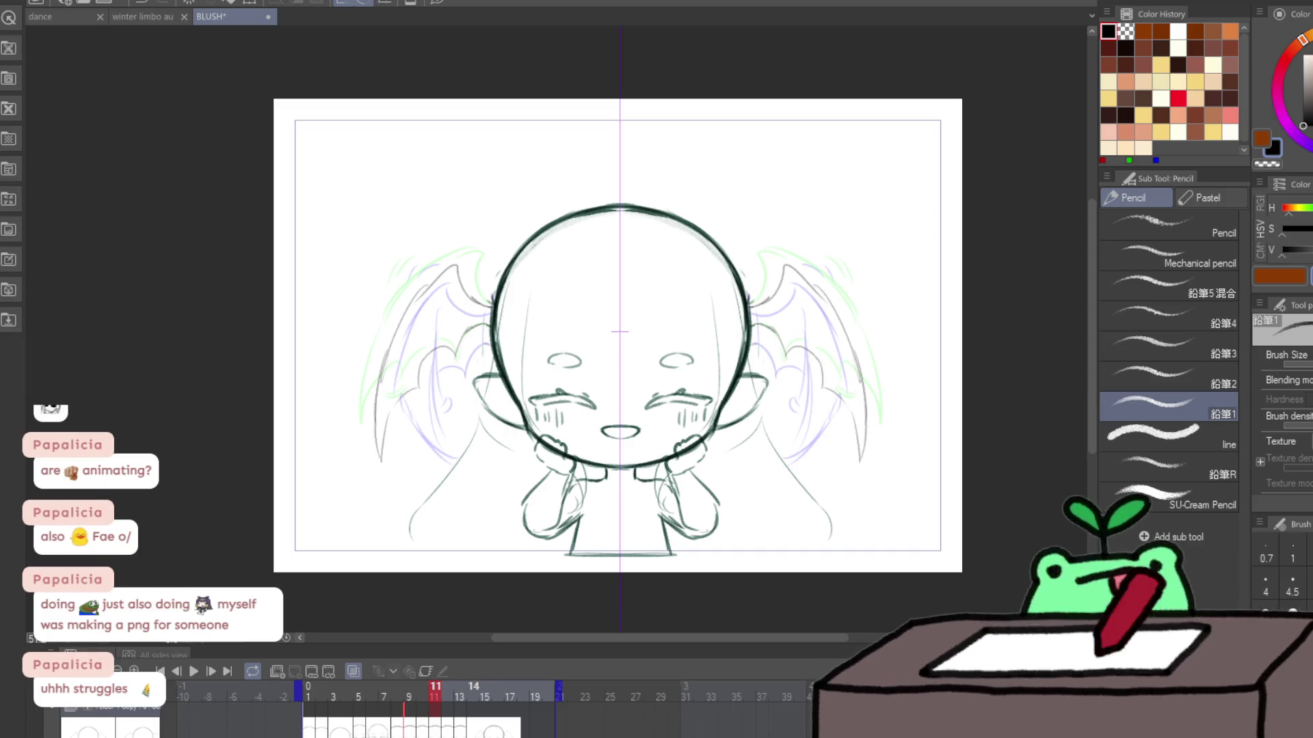
Step: Replay the animation from frame 9 to review the flap, then stop
{"action": "key", "text": "ctrl+Left"}
{"action": "left_click", "coordinate": [196, 669]}
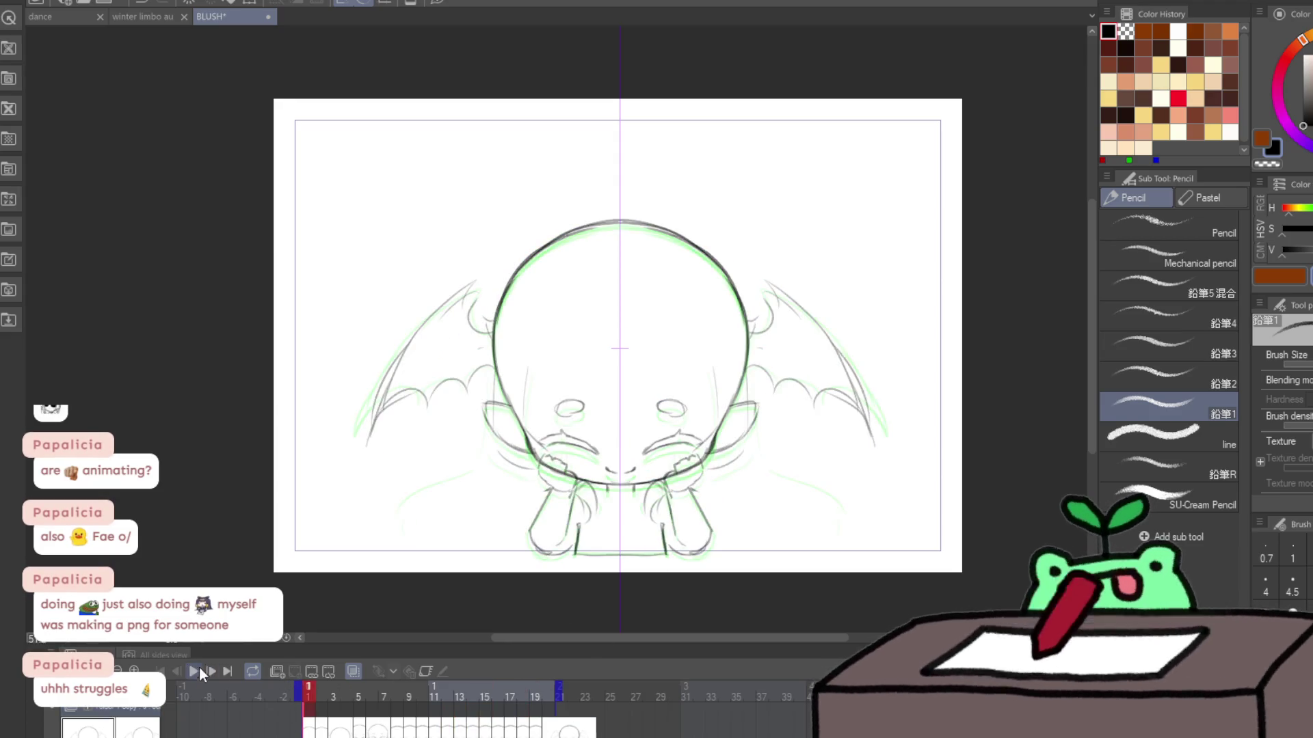
{"action": "left_click", "coordinate": [197, 668]}
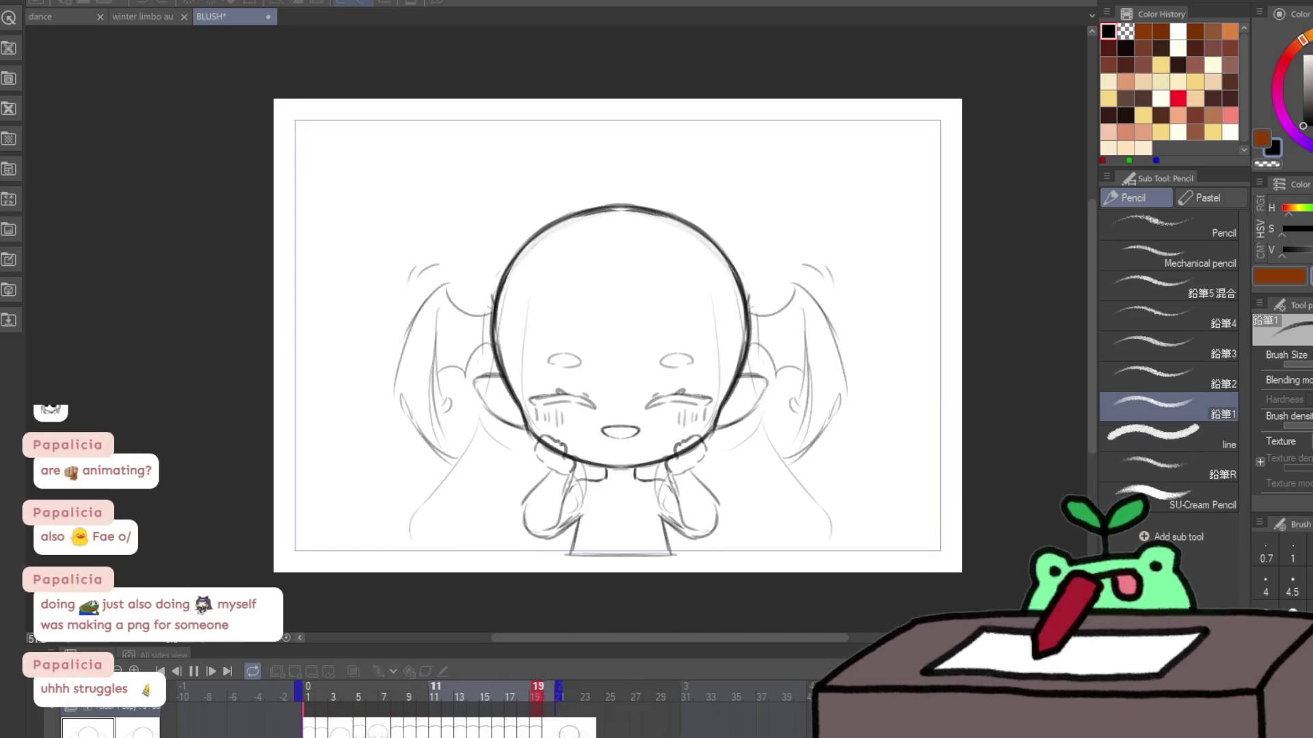
{"action": "key", "text": "Return"}
{"action": "key", "text": "Left"}
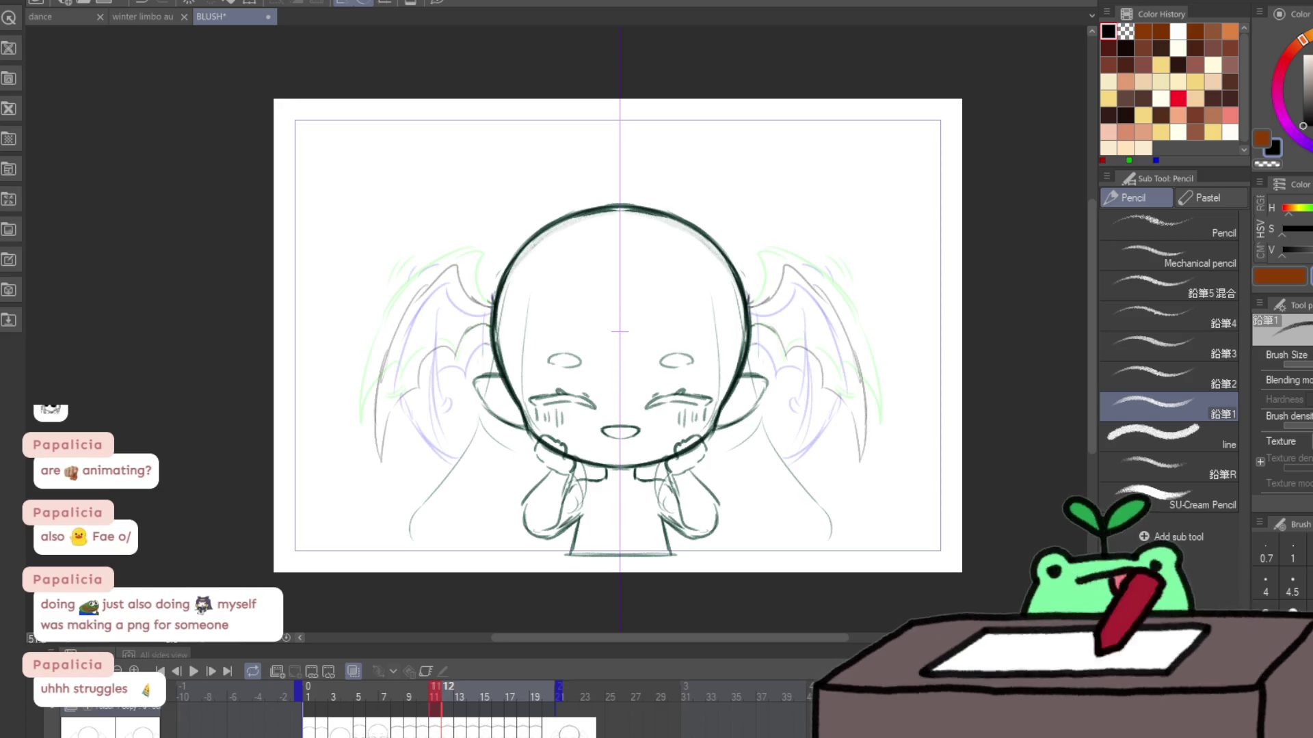
Step: Check the wings on frames 13 and 17, replay the flap, and save the file
{"action": "key", "text": "Right"}
{"action": "key", "text": "Right"}
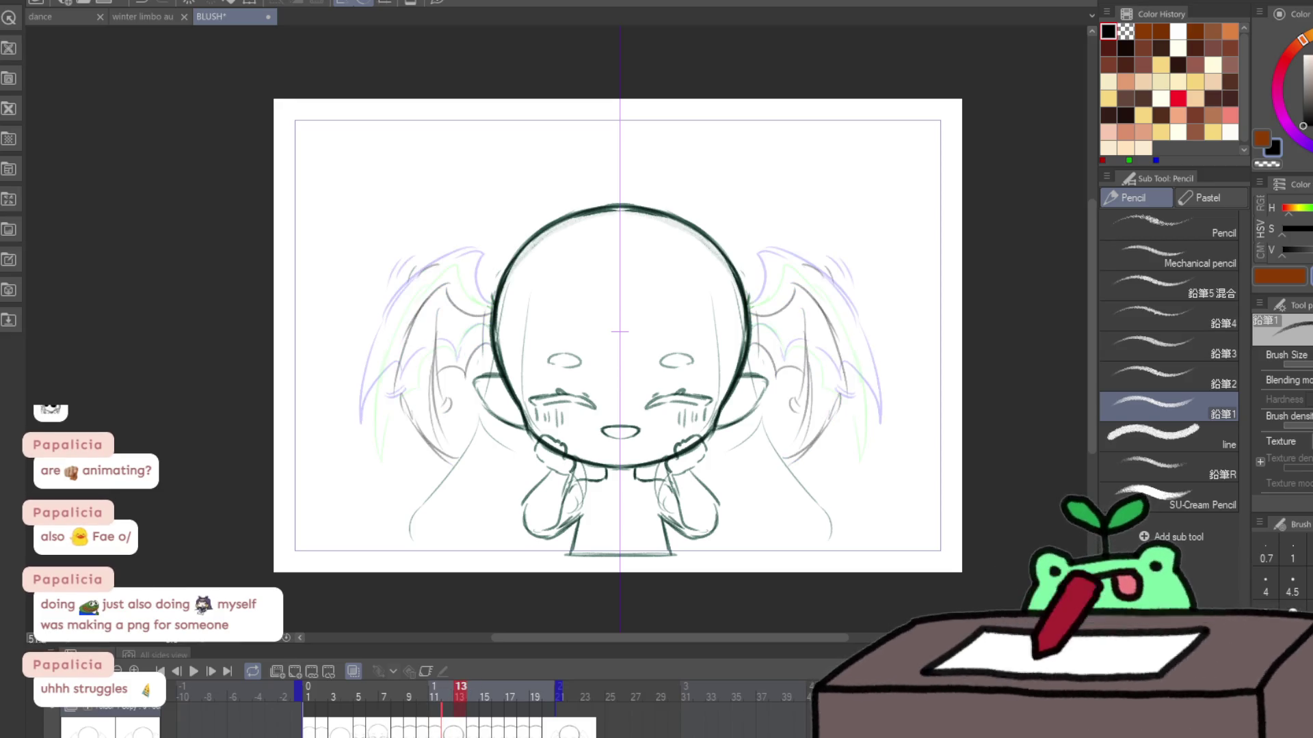
{"action": "key", "text": "Left"}
{"action": "key", "text": "Left"}
{"action": "key", "text": "Left"}
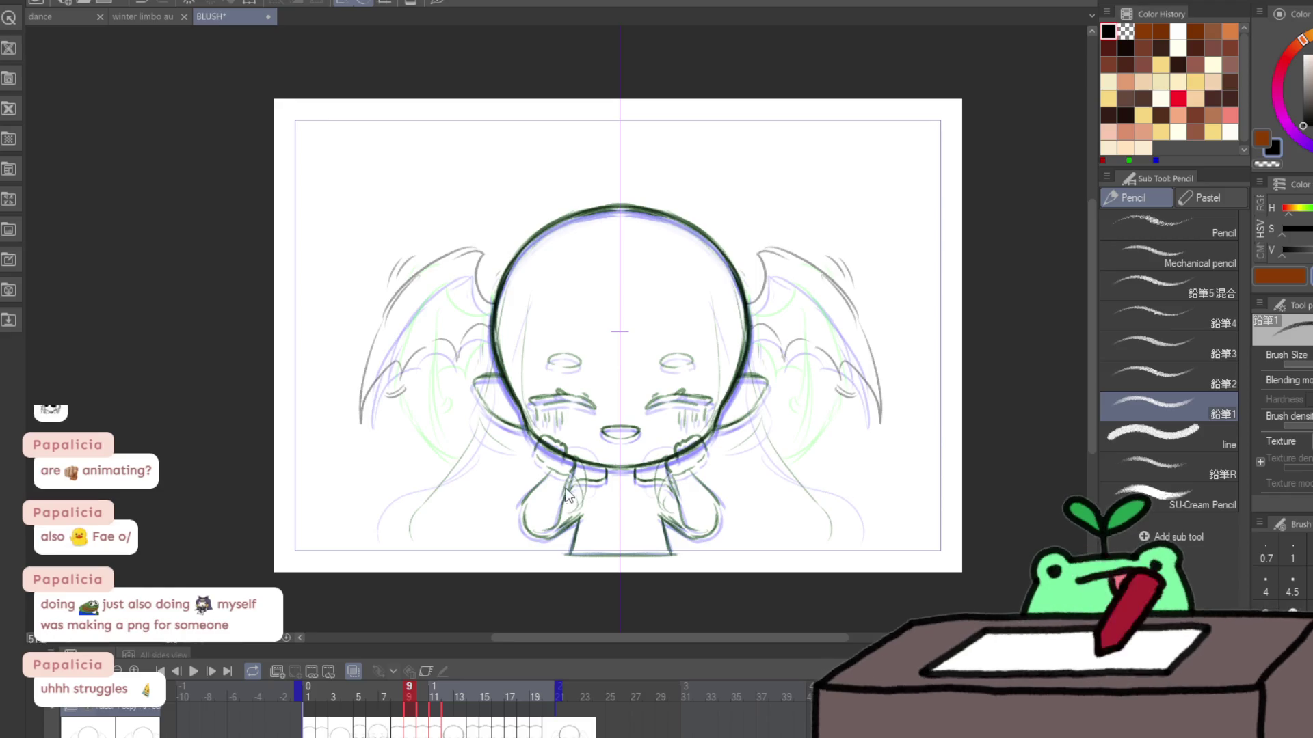
{"action": "key", "text": "Right"}
{"action": "key", "text": "Right"}
{"action": "key", "text": "Right"}
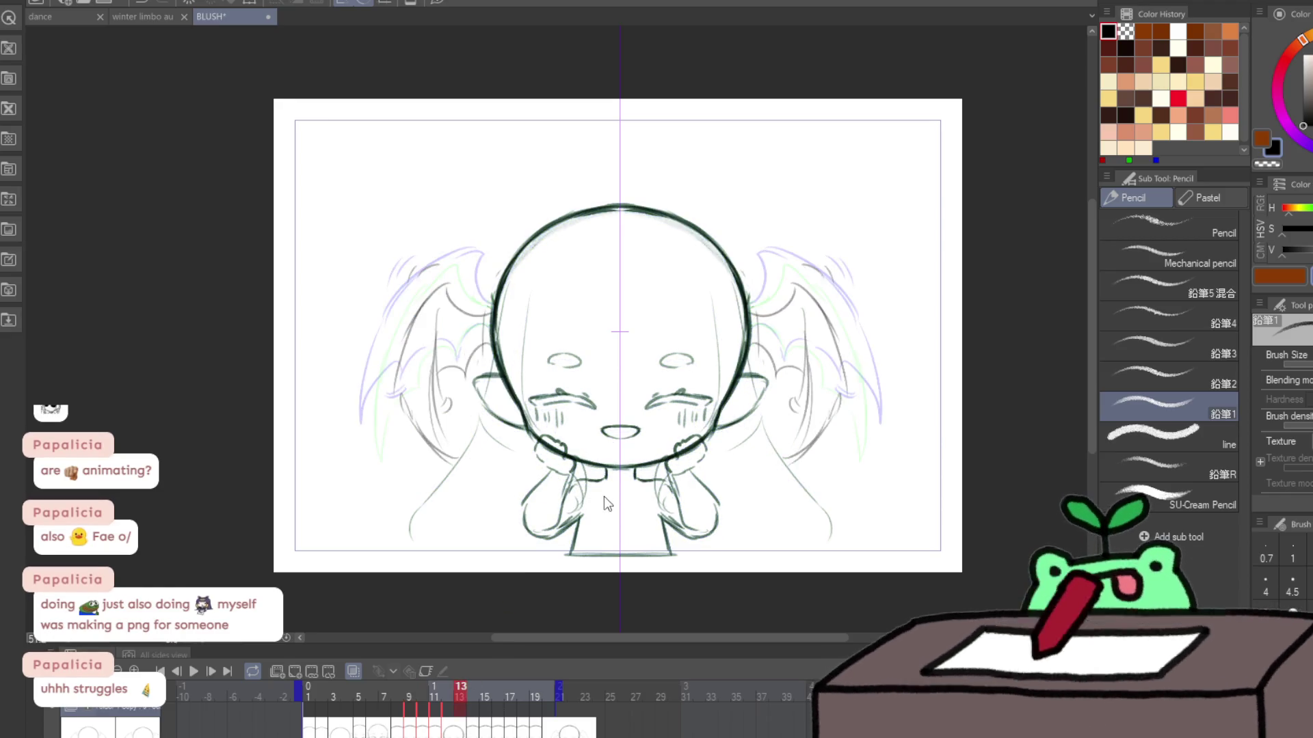
{"action": "key", "text": "Right"}
{"action": "key", "text": "Right"}
{"action": "key", "text": "Right"}
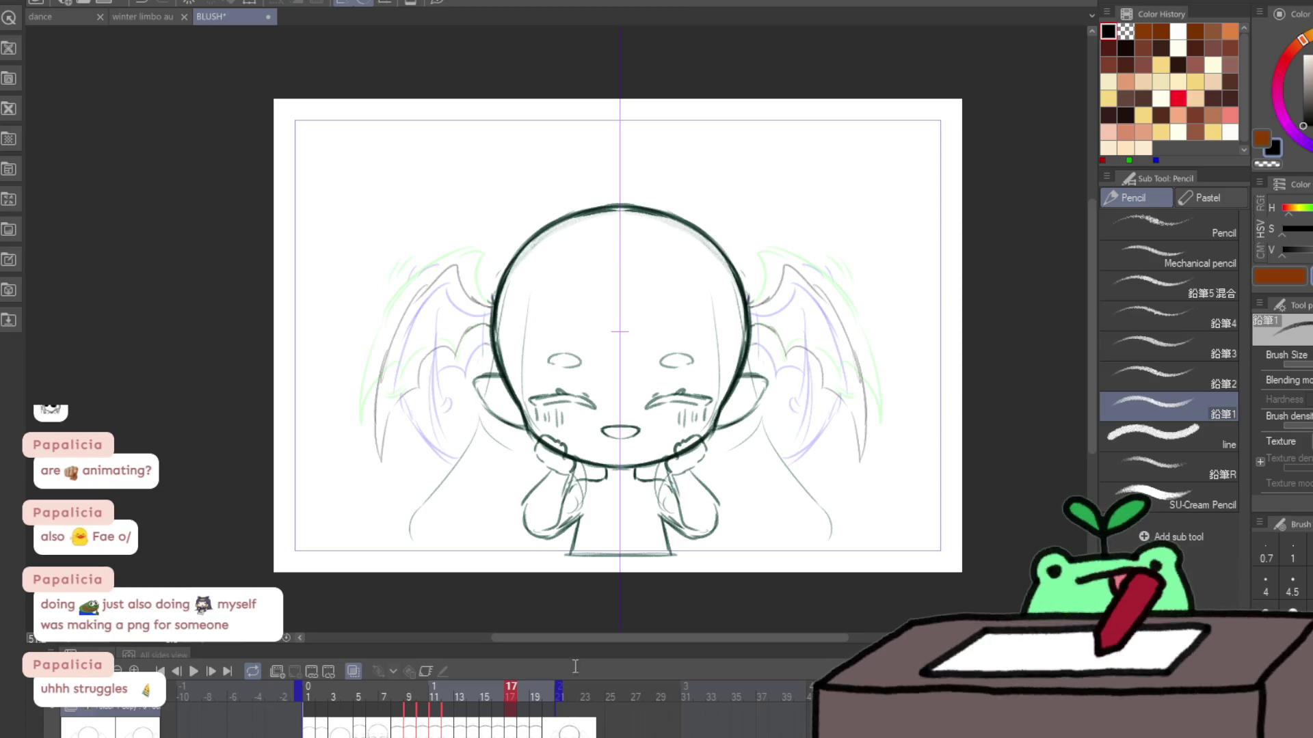
{"action": "left_click", "coordinate": [194, 671]}
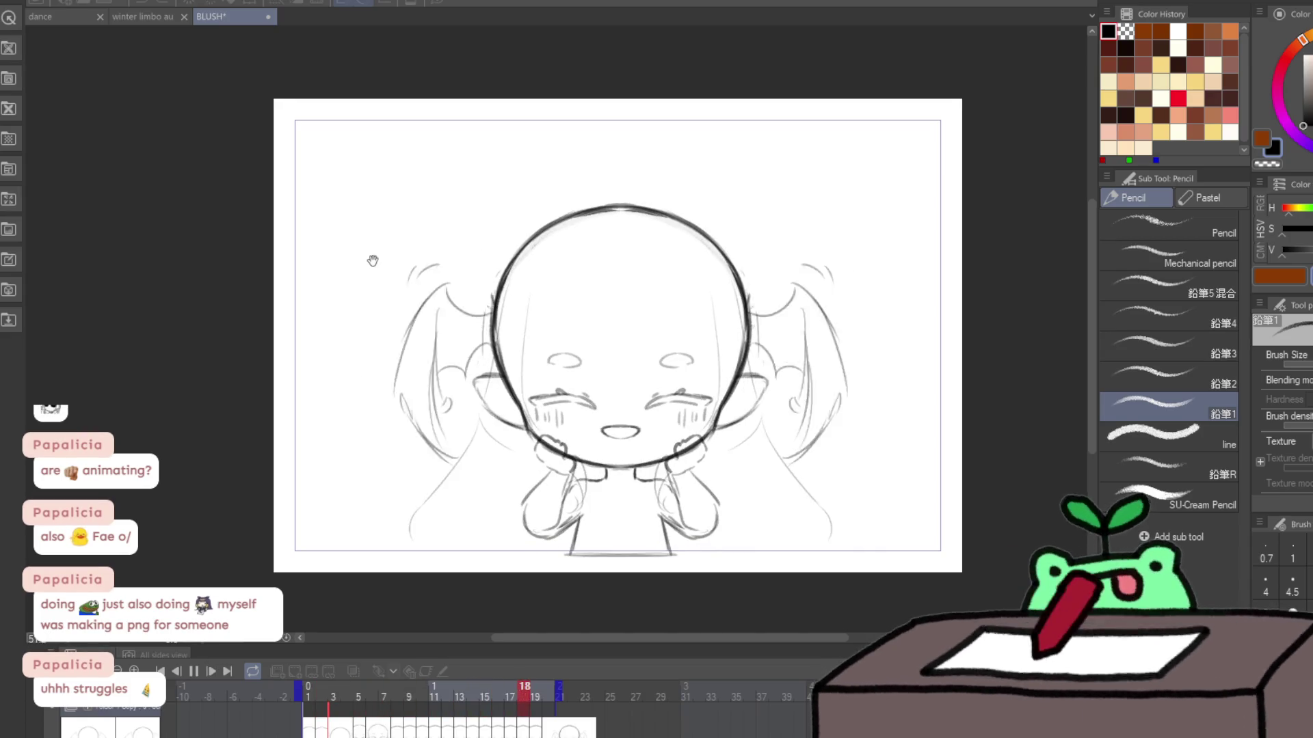
{"action": "key", "text": "ctrl+s"}
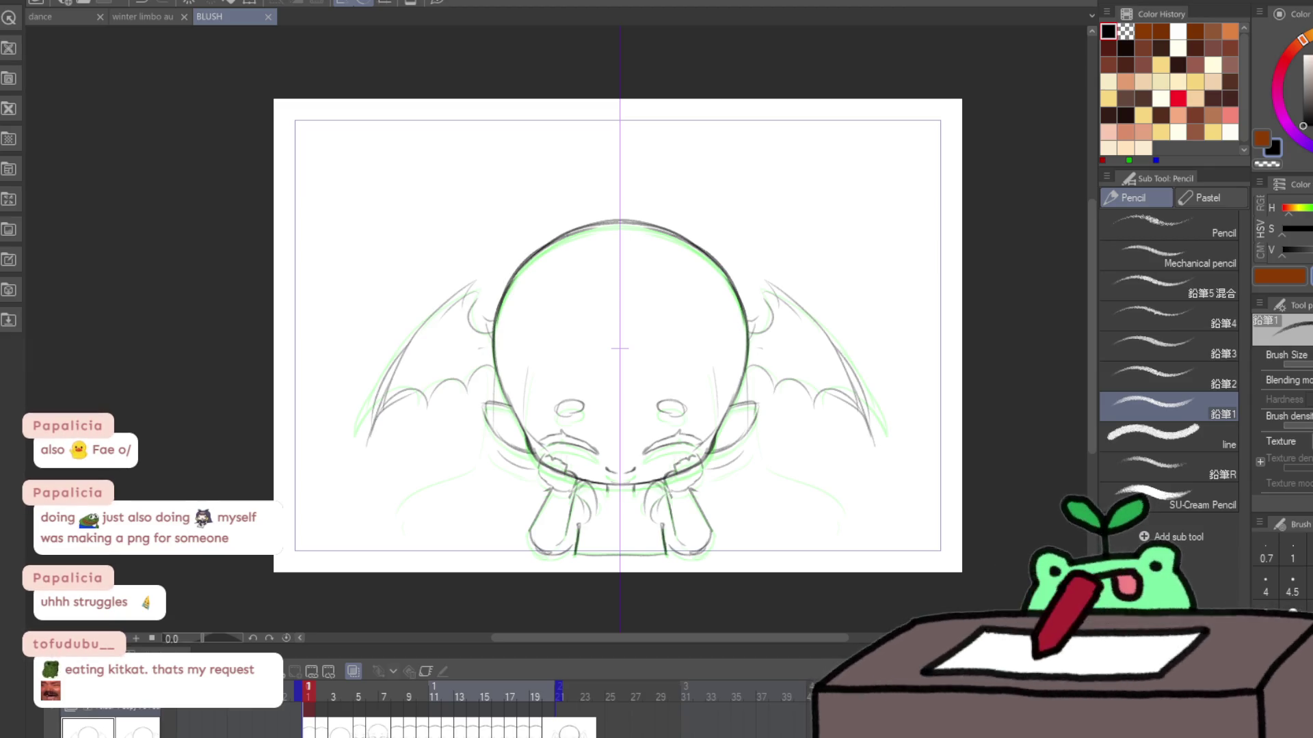
Step: Briefly play the animation, then erase the dark outer wing lines on frame 9
{"action": "key", "text": "space"}
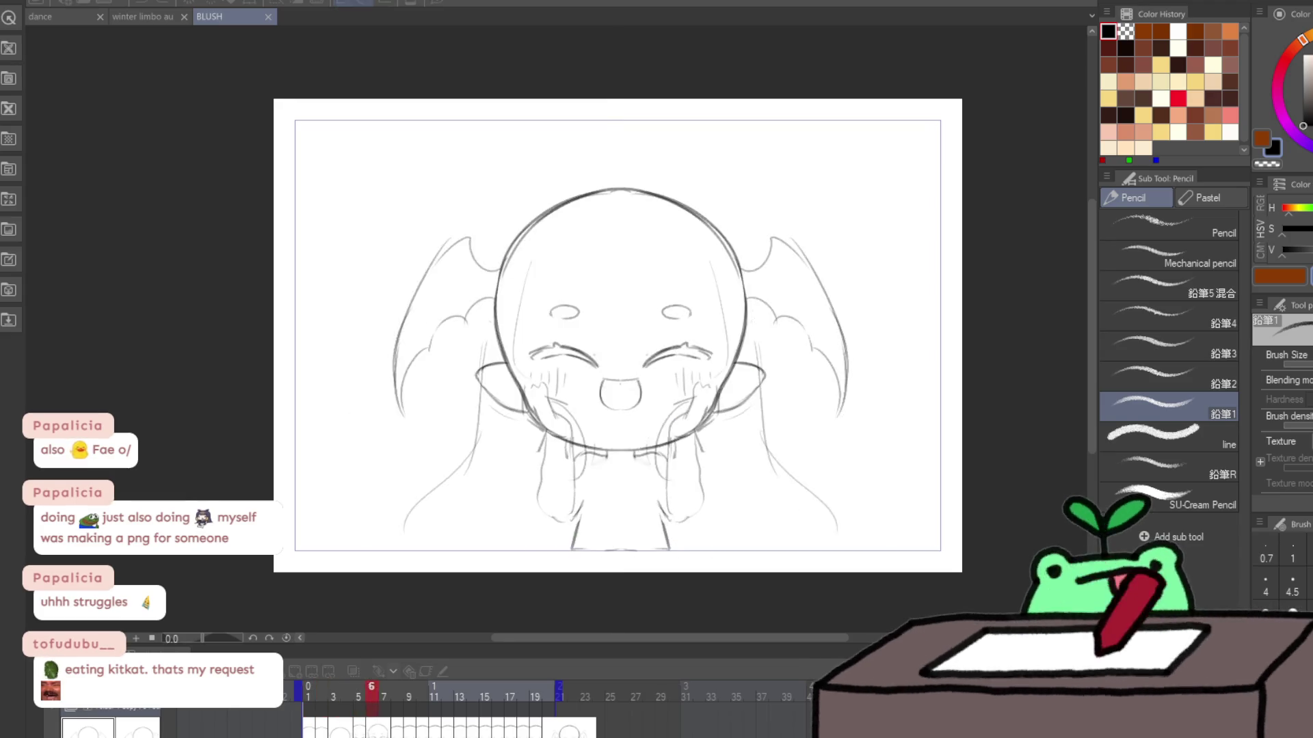
{"action": "key", "text": "space"}
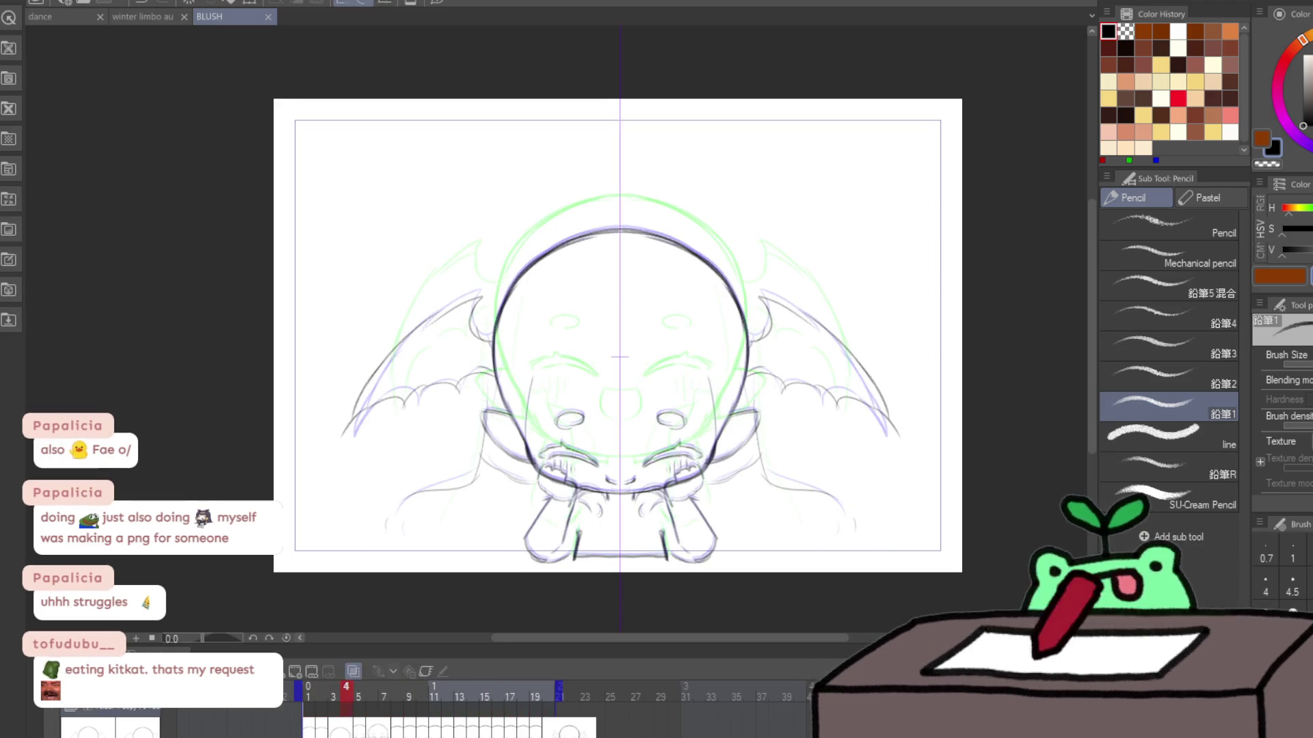
{"action": "key", "text": "Right"}
{"action": "key", "text": "Right"}
{"action": "key", "text": "Right"}
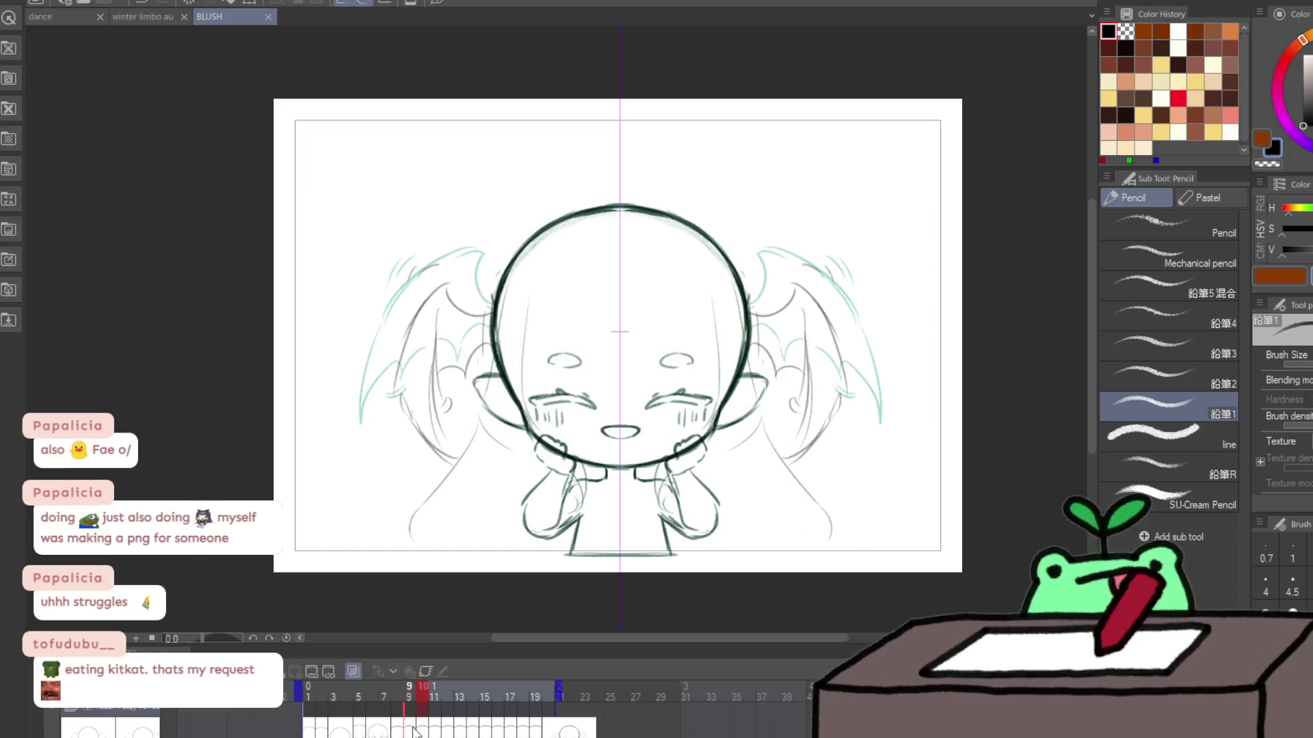
{"action": "key", "text": "e"}
{"action": "mouse_move", "coordinate": [799, 242]}
{"action": "left_mouse_down"}
{"action": "mouse_move", "coordinate": [835, 221]}
{"action": "mouse_move", "coordinate": [895, 390]}
{"action": "left_mouse_up"}
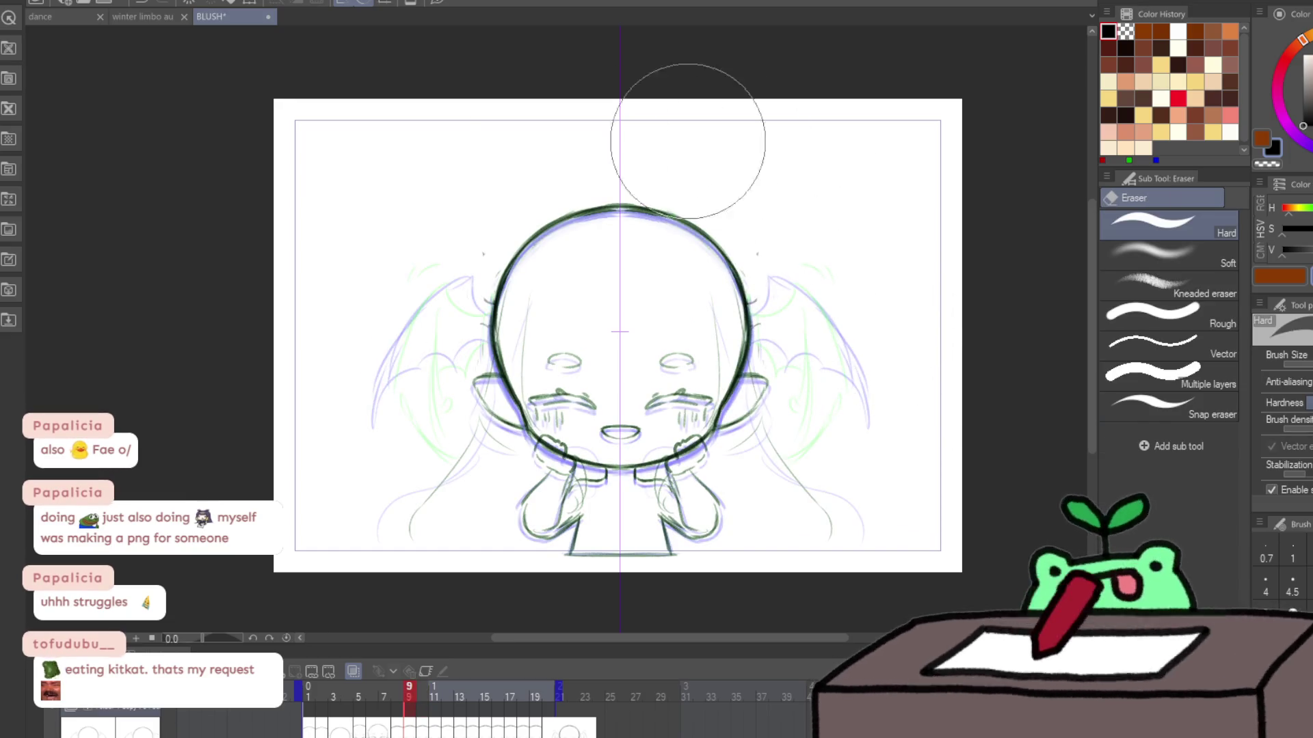
{"action": "key", "text": "p"}
Step: Redraw frame 9's wing top edge, inner curve and outer edges on both sides
{"action": "mouse_move", "coordinate": [771, 295]}
{"action": "left_mouse_down"}
{"action": "mouse_move", "coordinate": [800, 277]}
{"action": "mouse_move", "coordinate": [837, 328]}
{"action": "left_mouse_up"}
{"action": "left_click_drag", "start_coordinate": [752, 339], "coordinate": [824, 373]}
{"action": "mouse_move", "coordinate": [865, 432]}
{"action": "left_mouse_down"}
{"action": "mouse_move", "coordinate": [817, 287]}
{"action": "mouse_move", "coordinate": [786, 268]}
{"action": "left_mouse_up"}
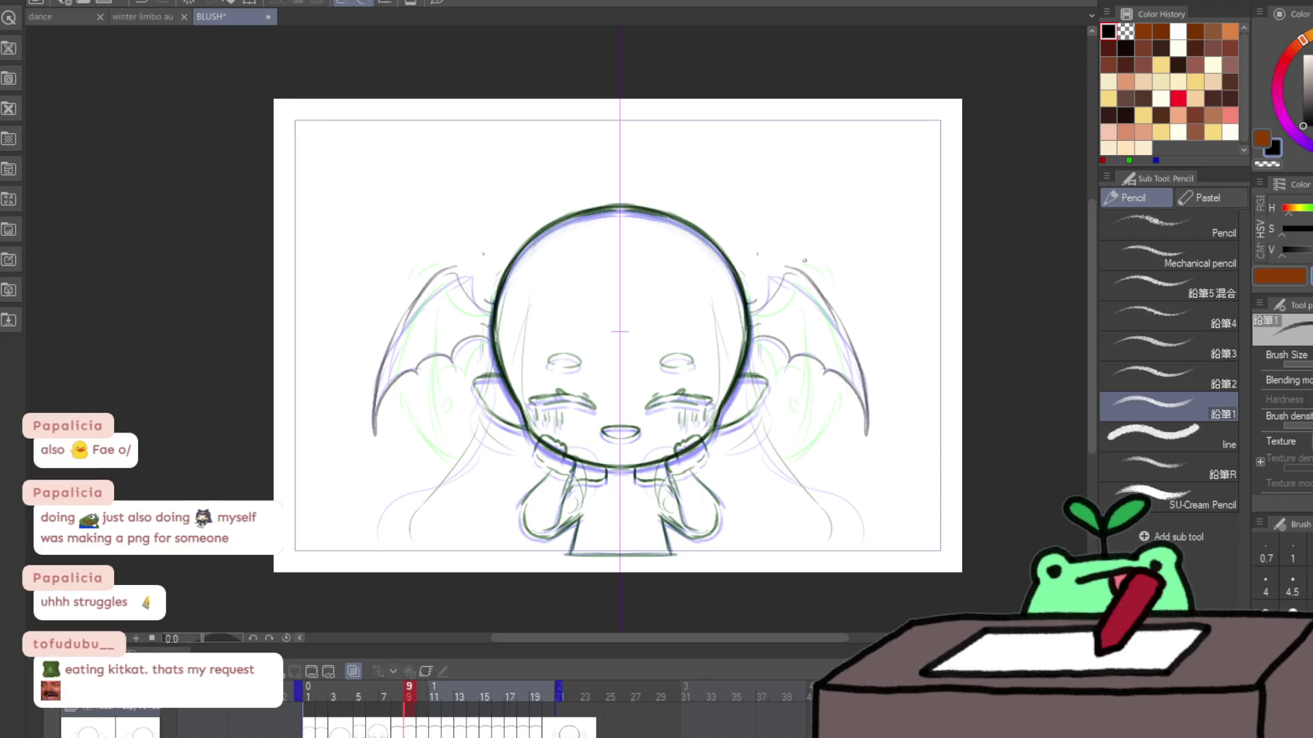
{"action": "key", "text": "ctrl+Left"}
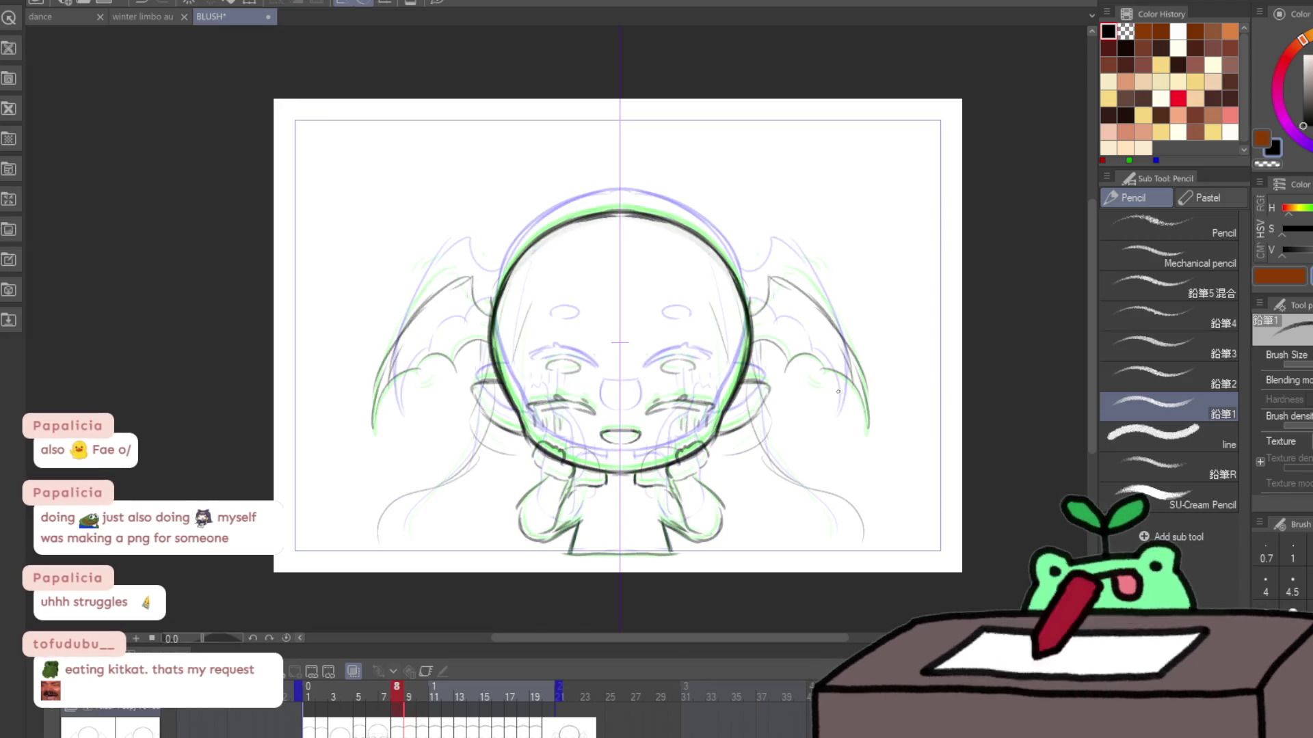
{"action": "key", "text": "ctrl+Right"}
{"action": "key", "text": "ctrl+Right"}
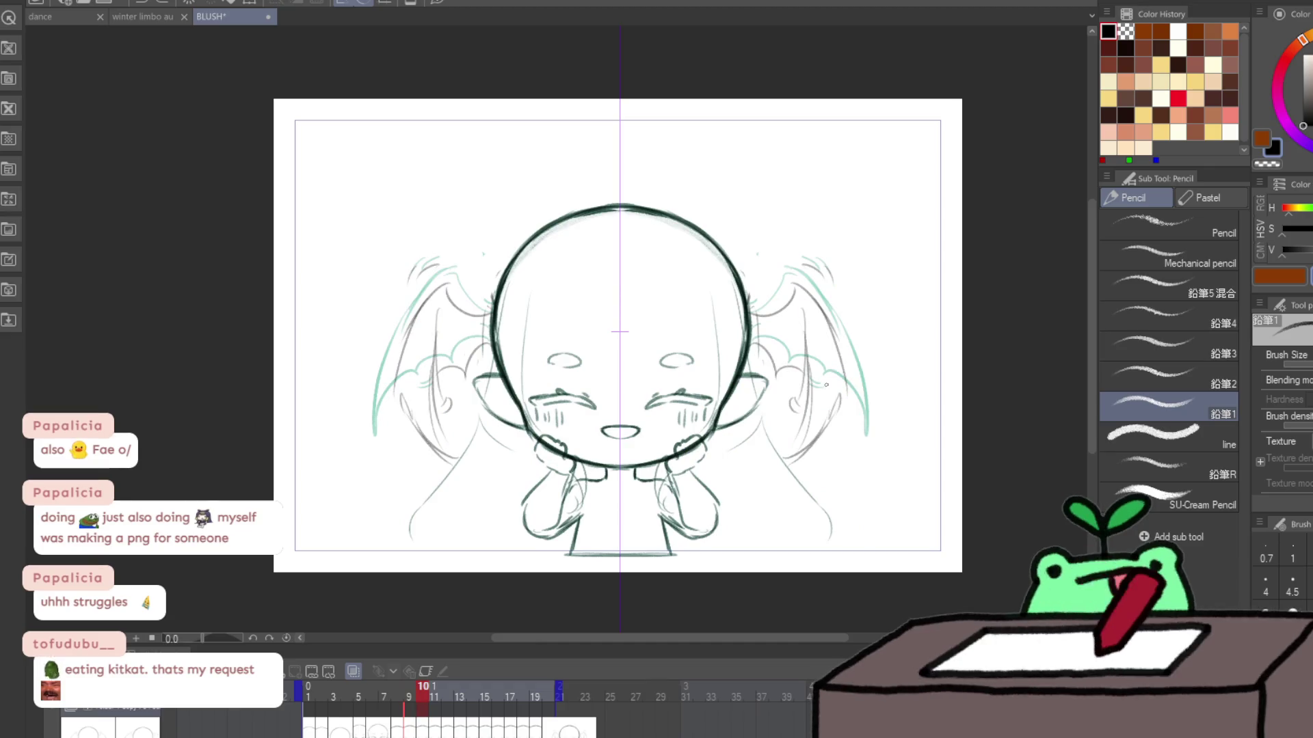
Step: Touch up frame 10's lower wing tip and play the animation from frame 1
{"action": "left_click_drag", "start_coordinate": [840, 436], "coordinate": [854, 431]}
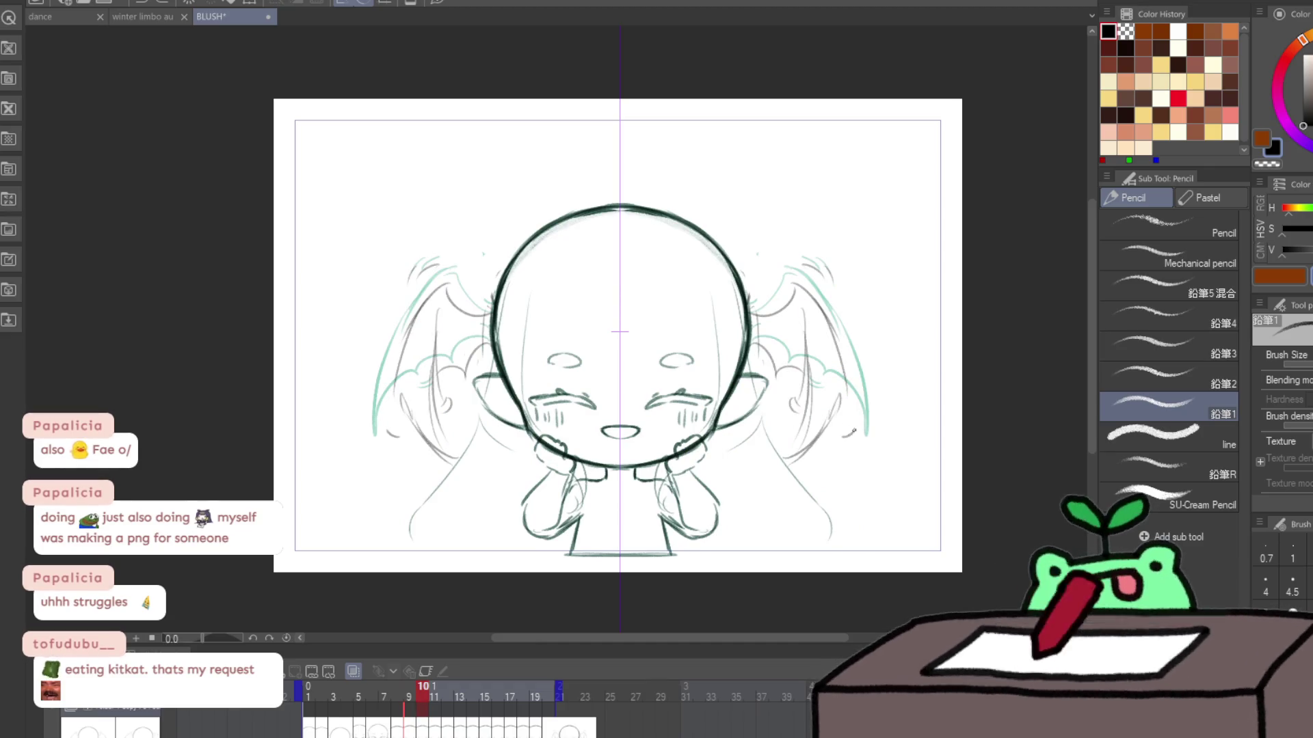
{"action": "key", "text": "Home"}
{"action": "key", "text": "Return"}
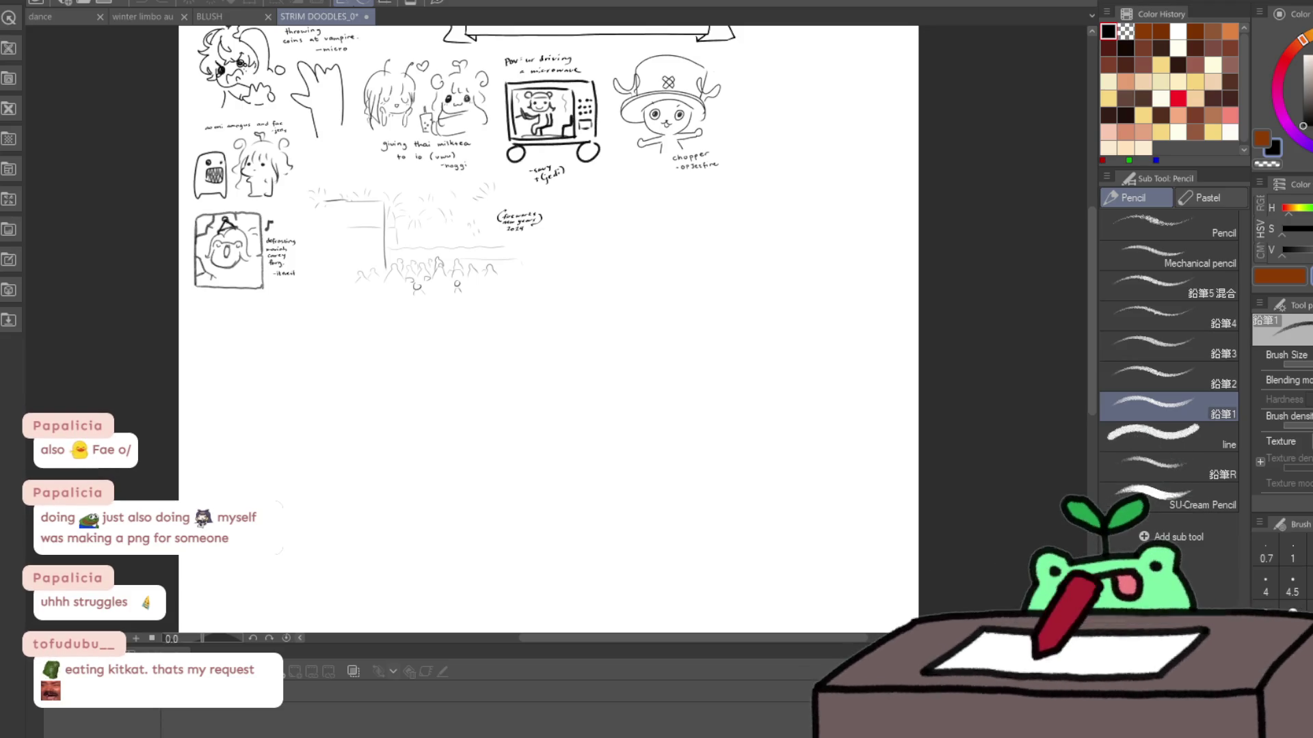
Step: Zoom and pan to the Chopper doodle, its banner, and the blank space beside it
{"action": "scroll", "coordinate": [212, 229], "scroll_direction": "up", "scroll_amount": 4}
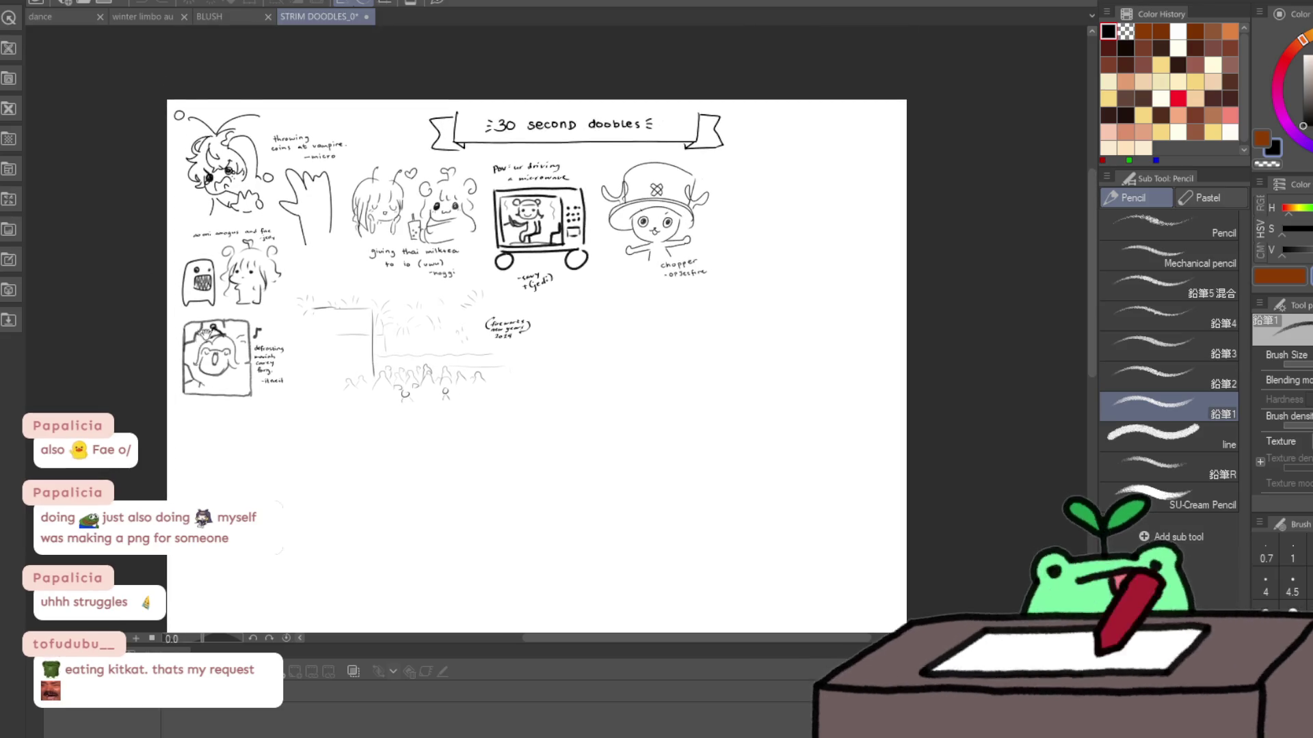
{"action": "left_click_drag", "start_coordinate": [628, 191], "coordinate": [358, 220]}
{"action": "mouse_move", "coordinate": [808, 281]}
{"action": "left_mouse_down"}
{"action": "mouse_move", "coordinate": [692, 261]}
{"action": "mouse_move", "coordinate": [634, 290]}
{"action": "left_mouse_up"}
{"action": "scroll", "coordinate": [831, 205], "scroll_direction": "up", "scroll_amount": 1}
{"action": "scroll", "coordinate": [831, 205], "scroll_direction": "up", "scroll_amount": 2}
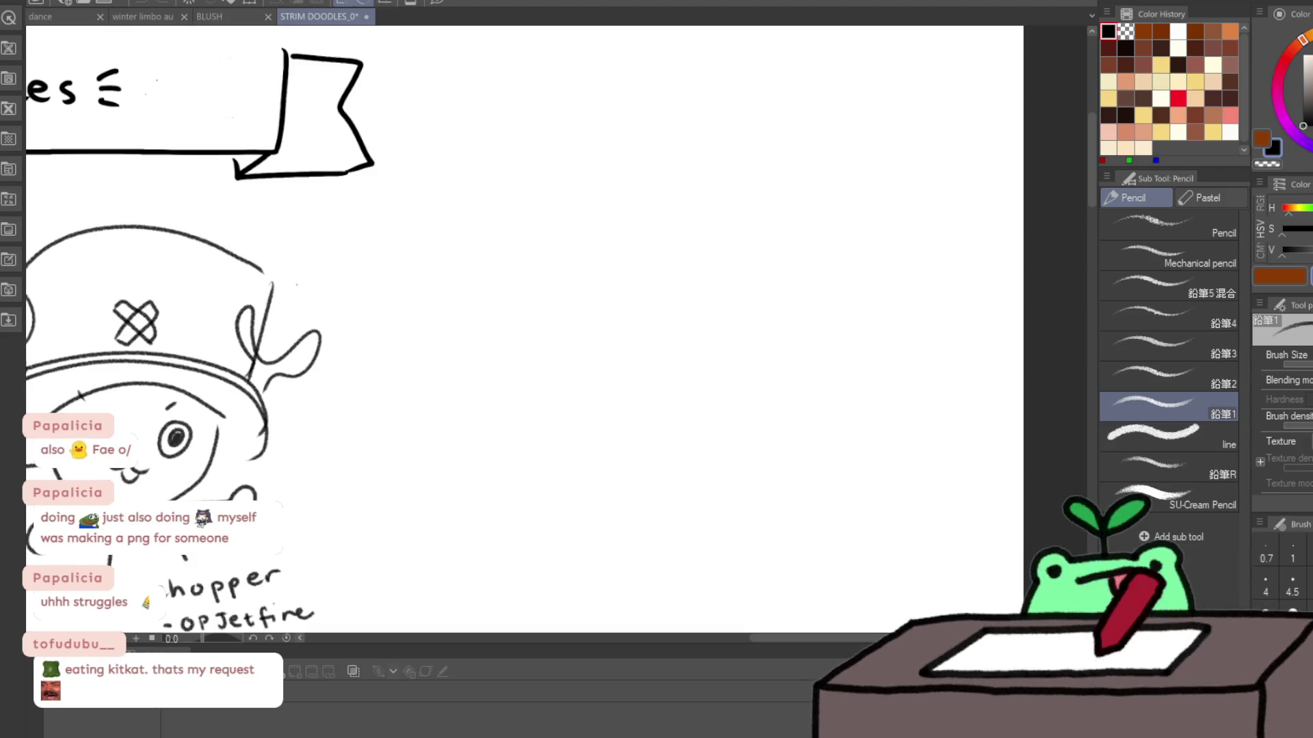
Step: Briefly delete the Chopper doodle, then undo so it stays on the sheet
{"action": "key", "text": "Delete"}
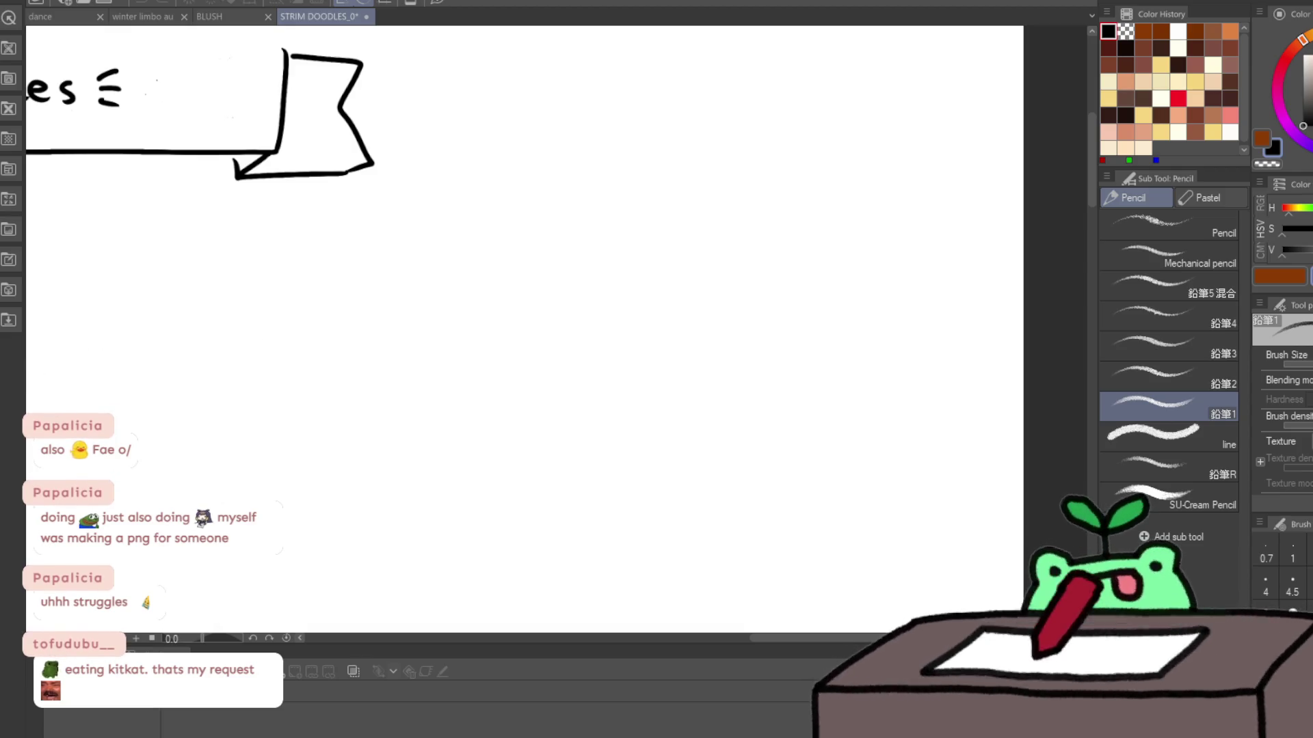
{"action": "key", "text": "ctrl+z"}
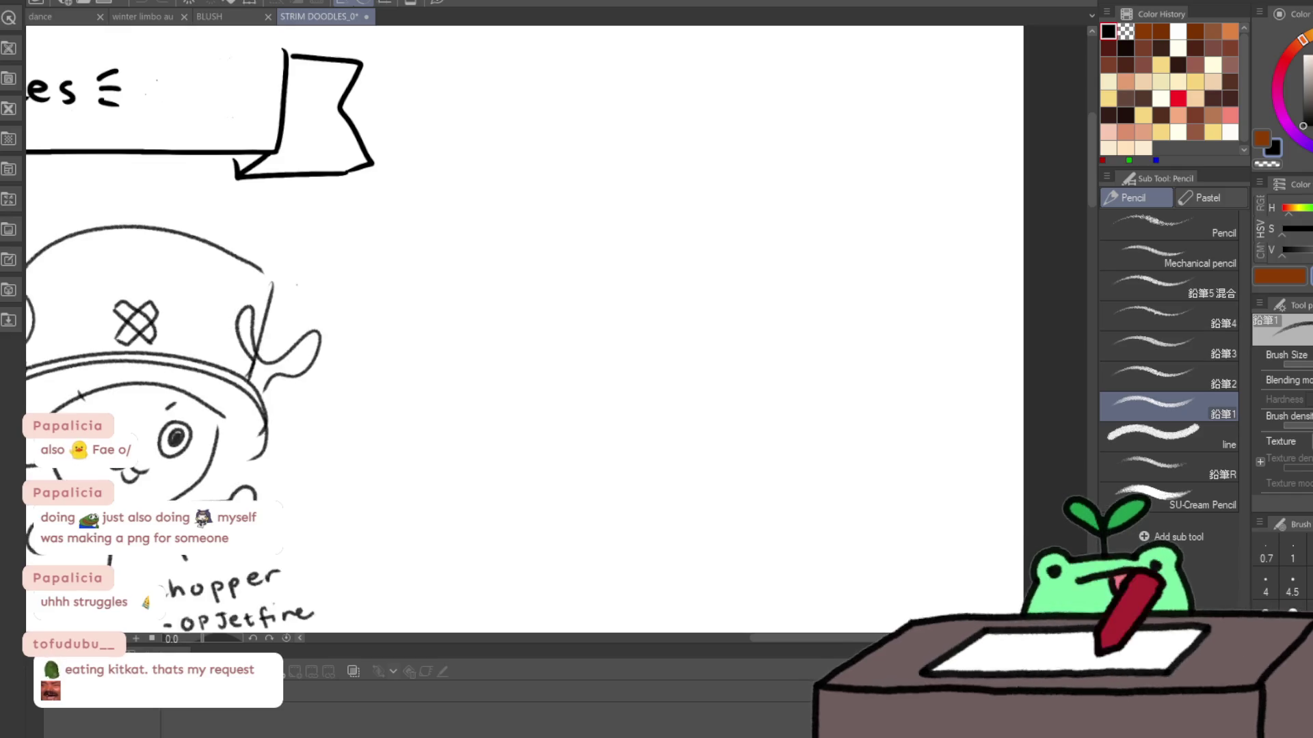
{"action": "key", "text": "ctrl+y"}
{"action": "key", "text": "ctrl+z"}
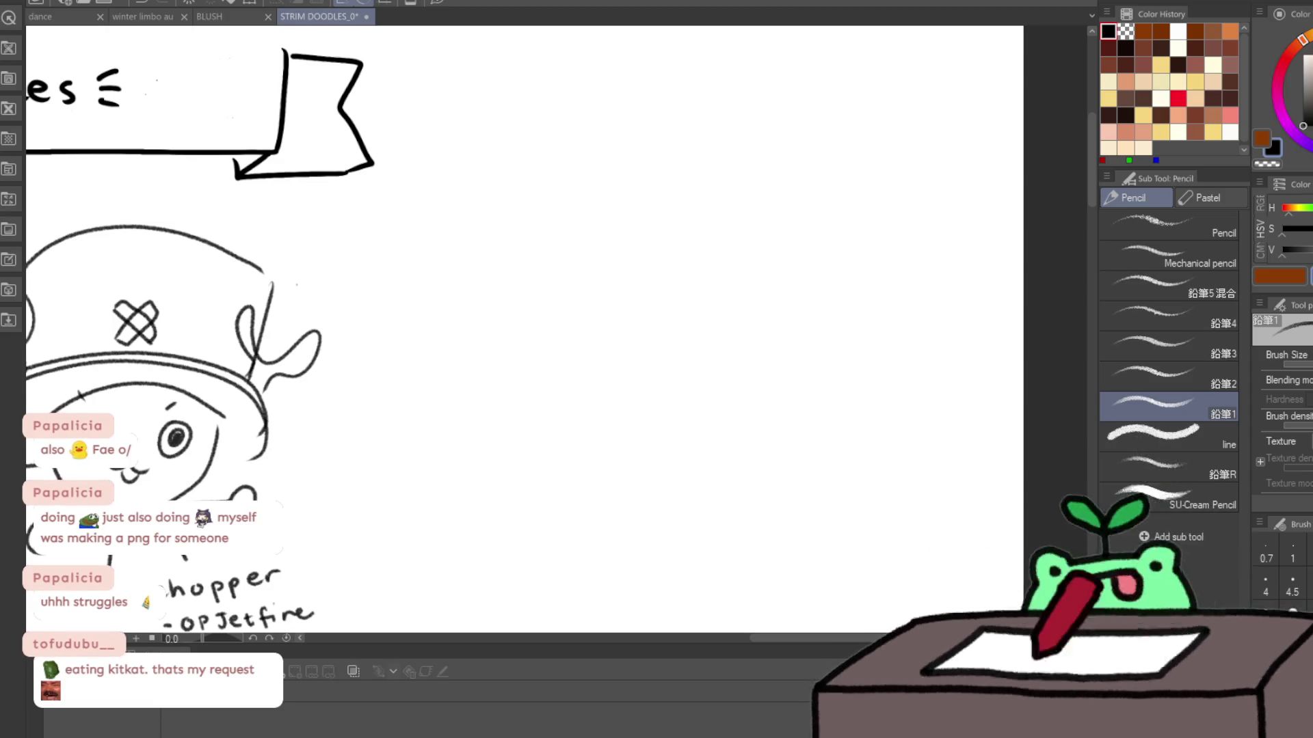
Step: Switch to the line pencil and try two test strokes, undoing both
{"action": "left_click", "coordinate": [1163, 434]}
{"action": "mouse_move", "coordinate": [554, 372]}
{"action": "left_mouse_down"}
{"action": "mouse_move", "coordinate": [589, 363]}
{"action": "mouse_move", "coordinate": [659, 390]}
{"action": "mouse_move", "coordinate": [653, 465]}
{"action": "left_mouse_up"}
{"action": "key", "text": "ctrl+z"}
{"action": "scroll", "coordinate": [1285, 410], "scroll_direction": "down", "scroll_amount": 1}
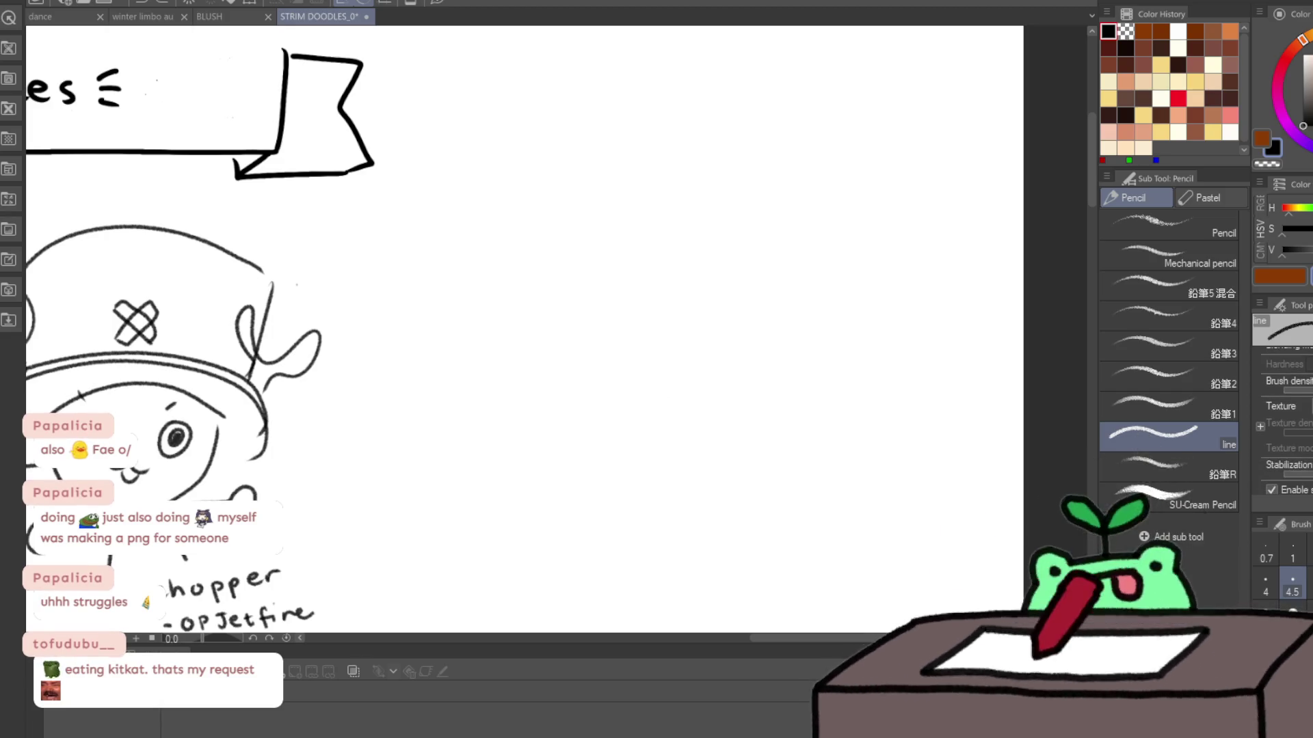
{"action": "mouse_move", "coordinate": [752, 323]}
{"action": "left_mouse_down"}
{"action": "mouse_move", "coordinate": [805, 460]}
{"action": "mouse_move", "coordinate": [875, 471]}
{"action": "left_mouse_up"}
{"action": "key", "text": "ctrl+z"}
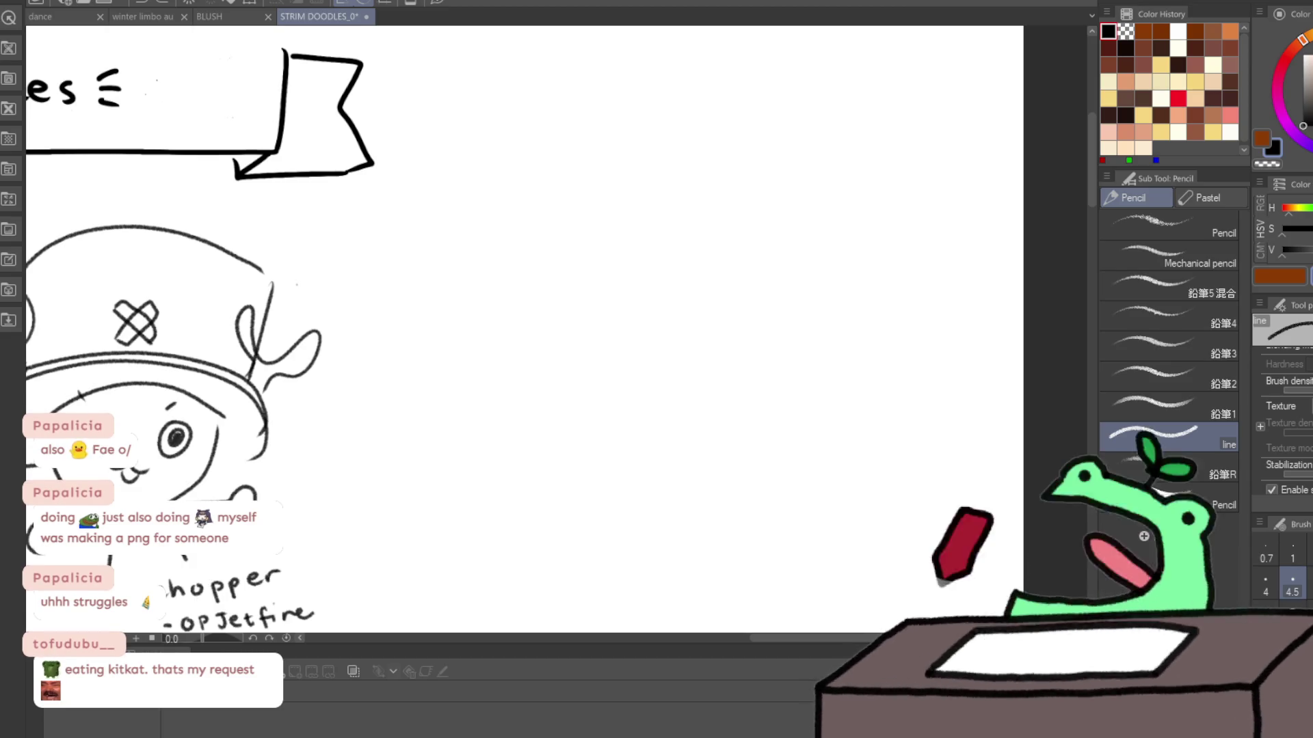
Step: Draw the frog's head with eye bumps, a KitKat stick in its mouth, and a two-leaf sprout
{"action": "mouse_move", "coordinate": [639, 256]}
{"action": "left_mouse_down"}
{"action": "mouse_move", "coordinate": [694, 218]}
{"action": "mouse_move", "coordinate": [797, 220]}
{"action": "mouse_move", "coordinate": [829, 200]}
{"action": "left_mouse_up"}
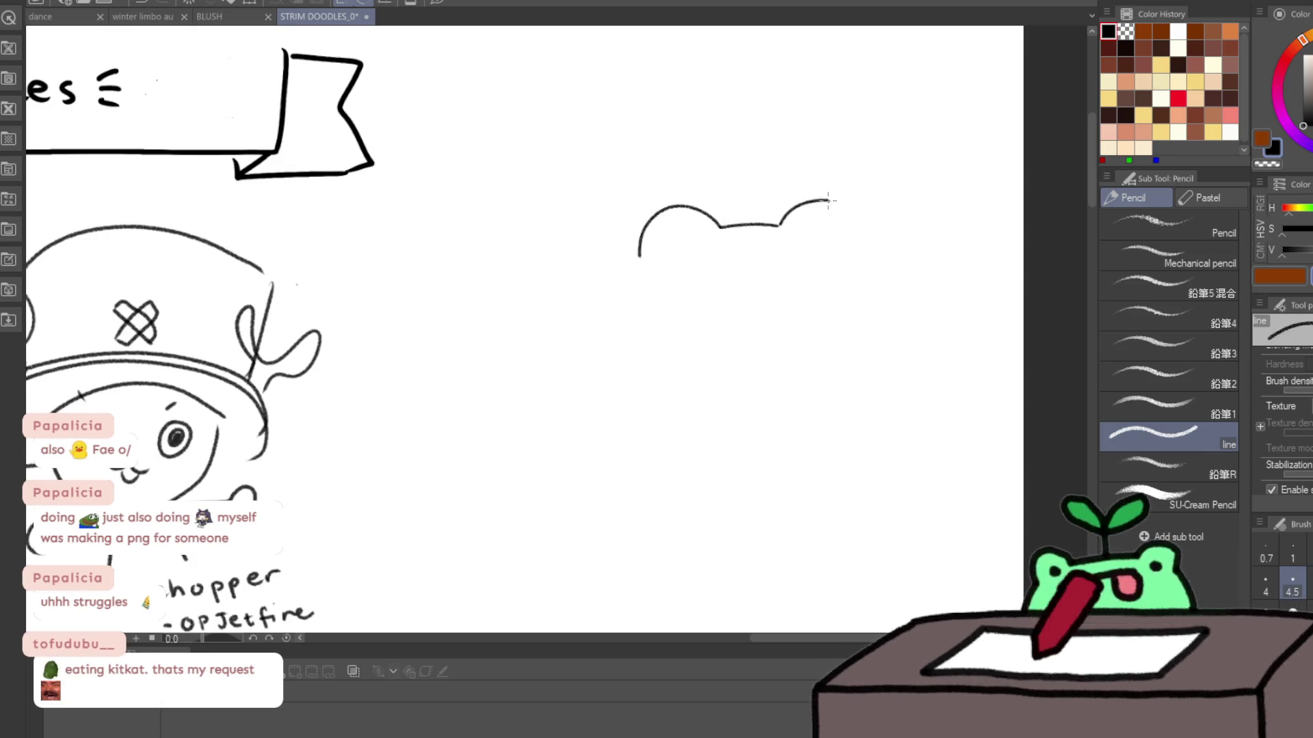
{"action": "left_click_drag", "start_coordinate": [676, 238], "coordinate": [786, 254]}
{"action": "left_click_drag", "start_coordinate": [705, 271], "coordinate": [704, 290]}
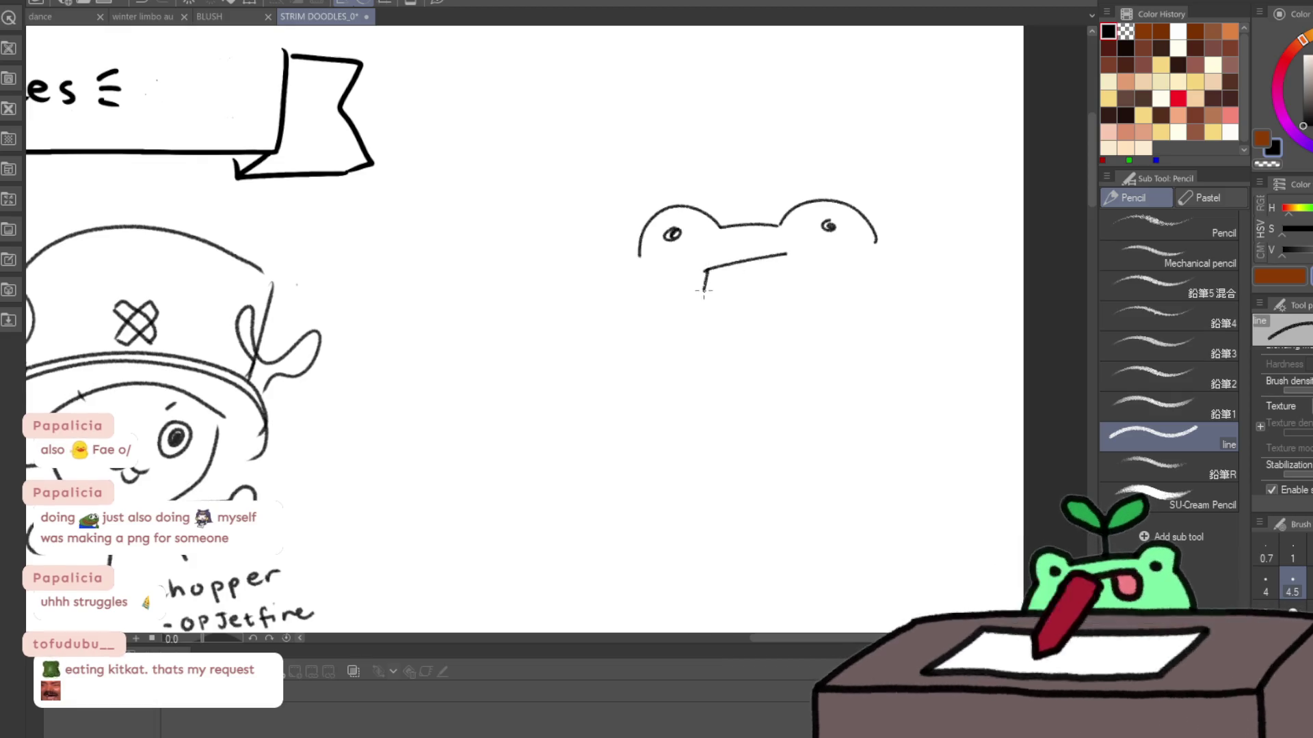
{"action": "mouse_move", "coordinate": [706, 357]}
{"action": "left_mouse_down"}
{"action": "mouse_move", "coordinate": [729, 270]}
{"action": "mouse_move", "coordinate": [726, 357]}
{"action": "mouse_move", "coordinate": [745, 280]}
{"action": "mouse_move", "coordinate": [738, 356]}
{"action": "mouse_move", "coordinate": [772, 270]}
{"action": "mouse_move", "coordinate": [769, 356]}
{"action": "mouse_move", "coordinate": [793, 267]}
{"action": "left_mouse_up"}
{"action": "mouse_move", "coordinate": [761, 200]}
{"action": "left_mouse_down"}
{"action": "mouse_move", "coordinate": [755, 186]}
{"action": "mouse_move", "coordinate": [767, 193]}
{"action": "left_mouse_up"}
Step: Outline the frog's round body and draw a lined KitKat bar on each side
{"action": "mouse_move", "coordinate": [638, 265]}
{"action": "left_mouse_down"}
{"action": "mouse_move", "coordinate": [646, 403]}
{"action": "mouse_move", "coordinate": [866, 393]}
{"action": "left_mouse_up"}
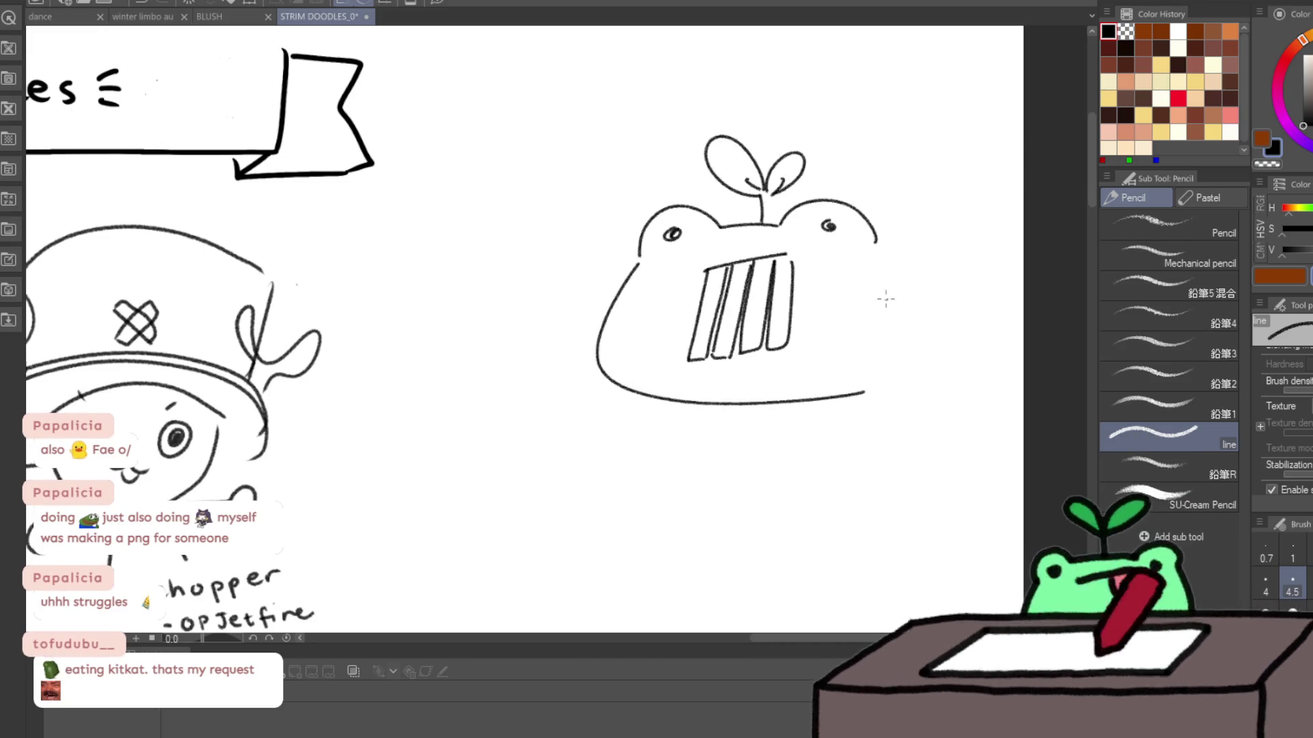
{"action": "left_click_drag", "start_coordinate": [887, 241], "coordinate": [902, 363]}
{"action": "mouse_move", "coordinate": [550, 384]}
{"action": "left_mouse_down"}
{"action": "mouse_move", "coordinate": [519, 417]}
{"action": "mouse_move", "coordinate": [643, 404]}
{"action": "mouse_move", "coordinate": [629, 434]}
{"action": "left_mouse_up"}
{"action": "left_click_drag", "start_coordinate": [526, 429], "coordinate": [615, 441]}
{"action": "left_click_drag", "start_coordinate": [540, 400], "coordinate": [623, 409]}
{"action": "left_click_drag", "start_coordinate": [537, 412], "coordinate": [619, 417]}
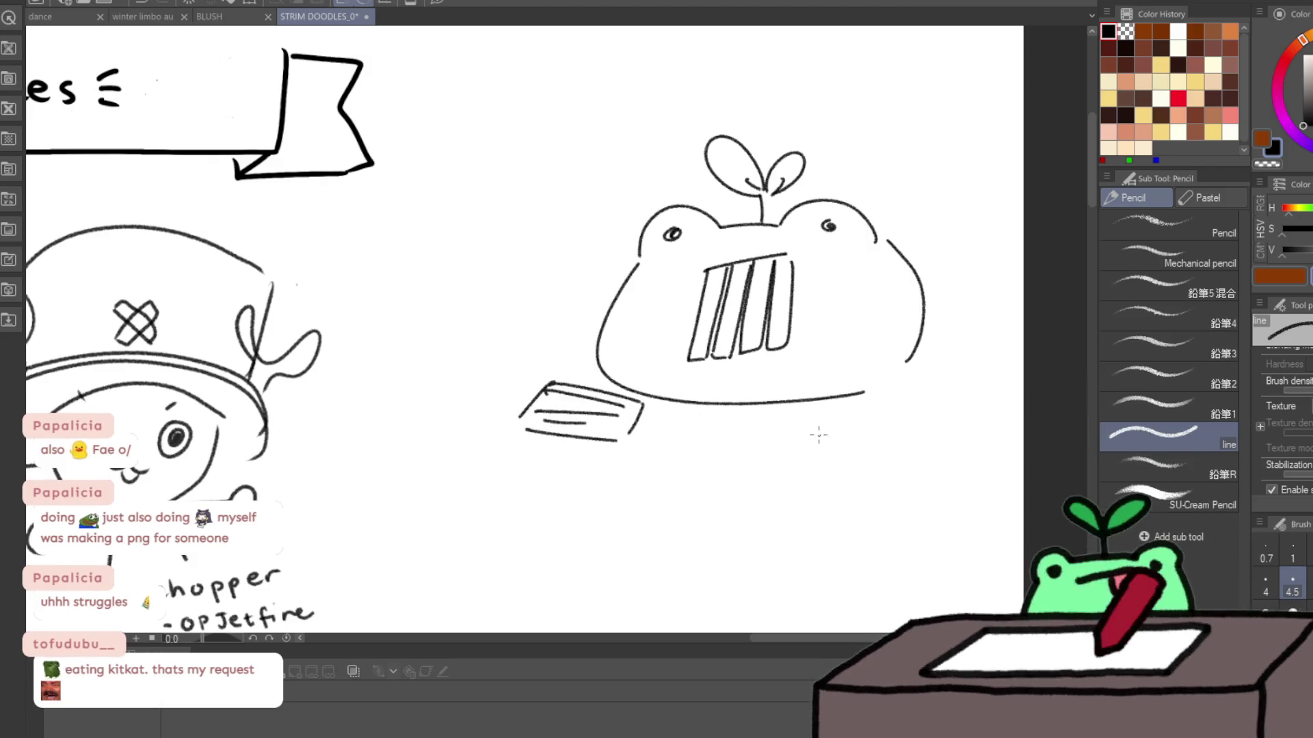
{"action": "left_click_drag", "start_coordinate": [798, 440], "coordinate": [887, 412]}
{"action": "left_click_drag", "start_coordinate": [807, 451], "coordinate": [854, 441]}
{"action": "mouse_move", "coordinate": [802, 451]}
{"action": "left_mouse_down"}
{"action": "mouse_move", "coordinate": [819, 469]}
{"action": "mouse_move", "coordinate": [872, 449]}
{"action": "mouse_move", "coordinate": [901, 463]}
{"action": "left_mouse_up"}
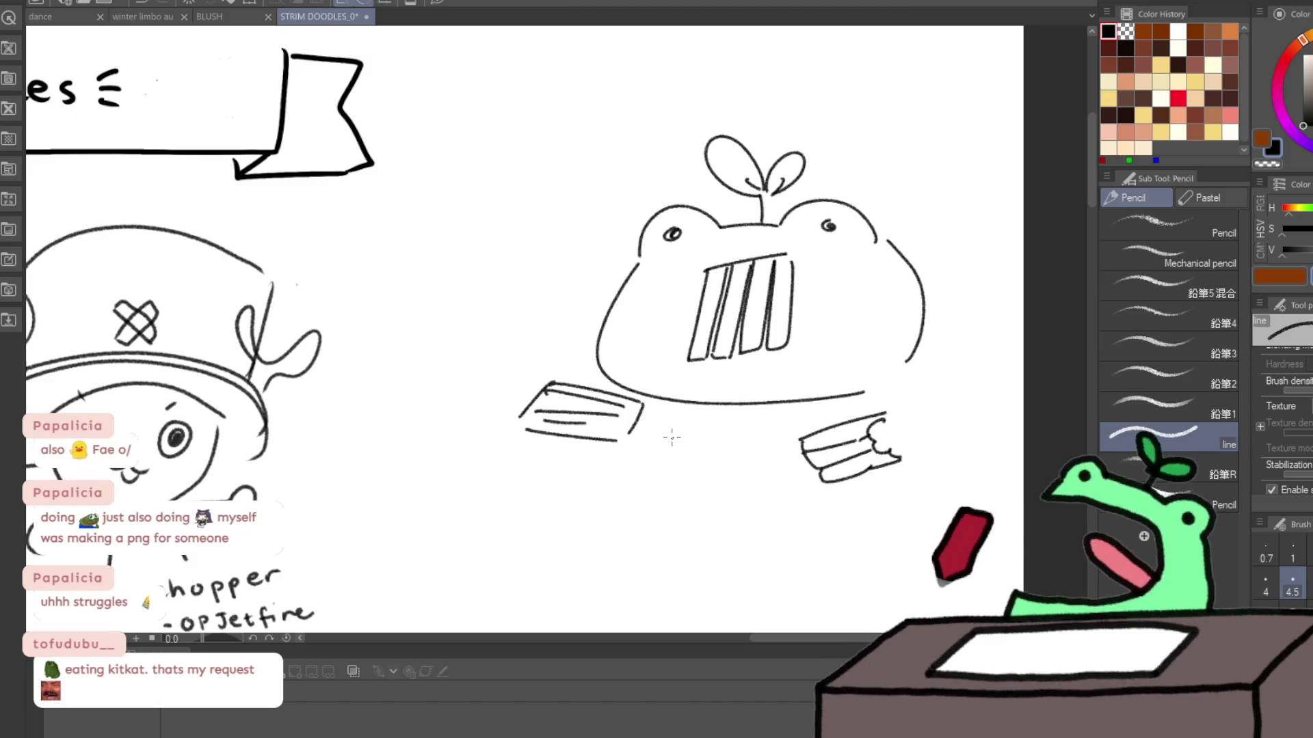
Step: Add a third KitKat bar between the others and letter 'kit' on the sticks
{"action": "left_click_drag", "start_coordinate": [648, 464], "coordinate": [689, 453]}
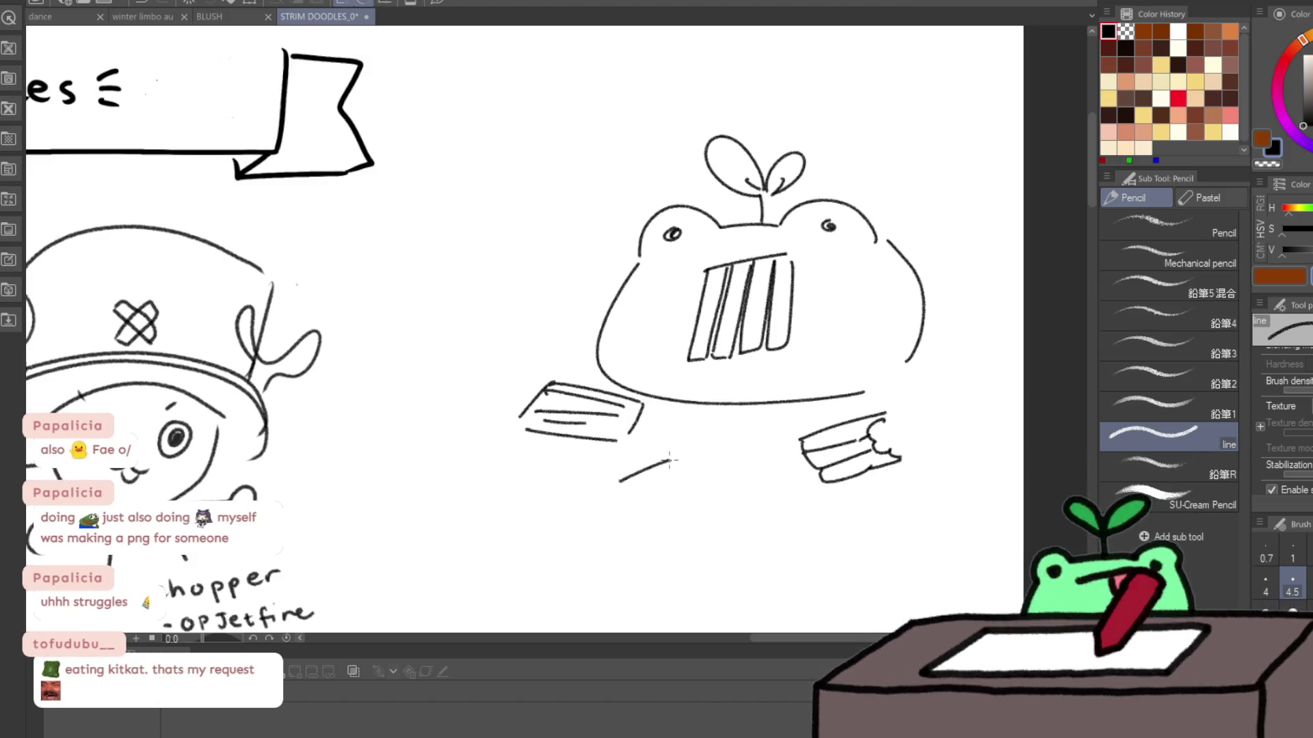
{"action": "left_click_drag", "start_coordinate": [621, 486], "coordinate": [719, 462]}
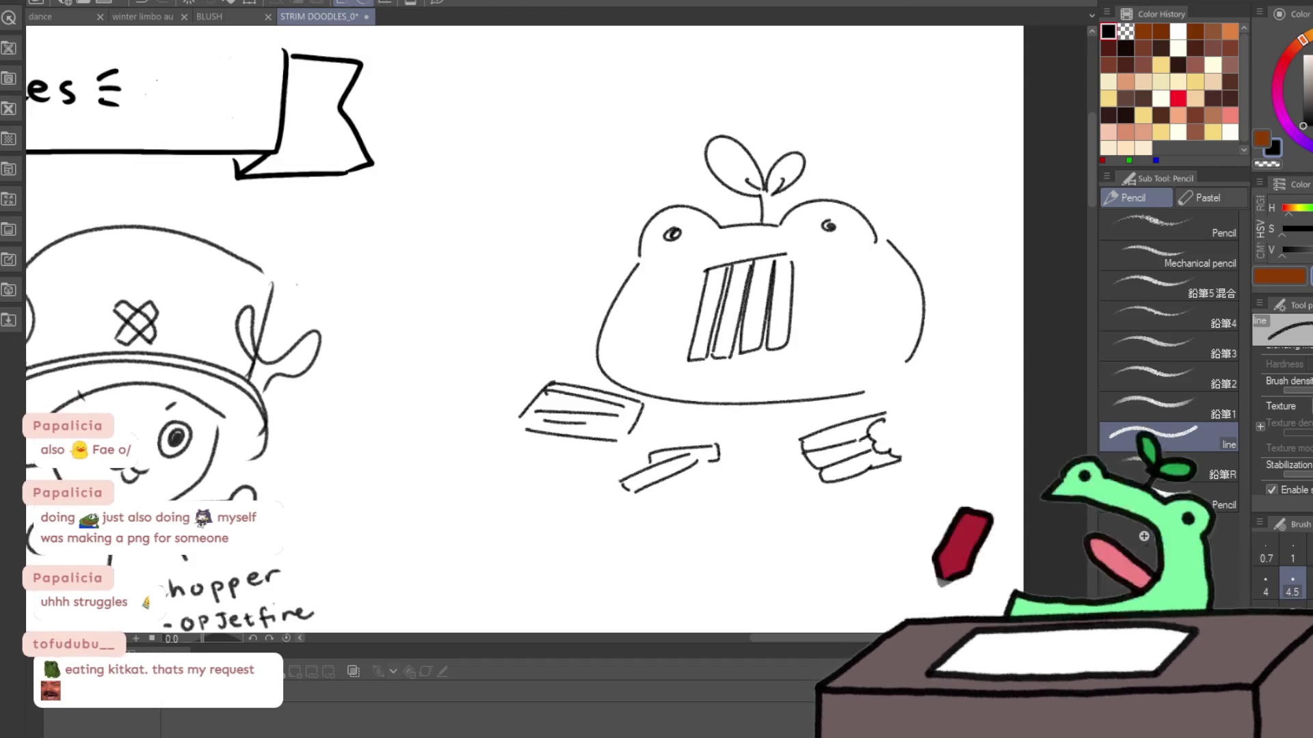
{"action": "left_click_drag", "start_coordinate": [711, 290], "coordinate": [764, 265]}
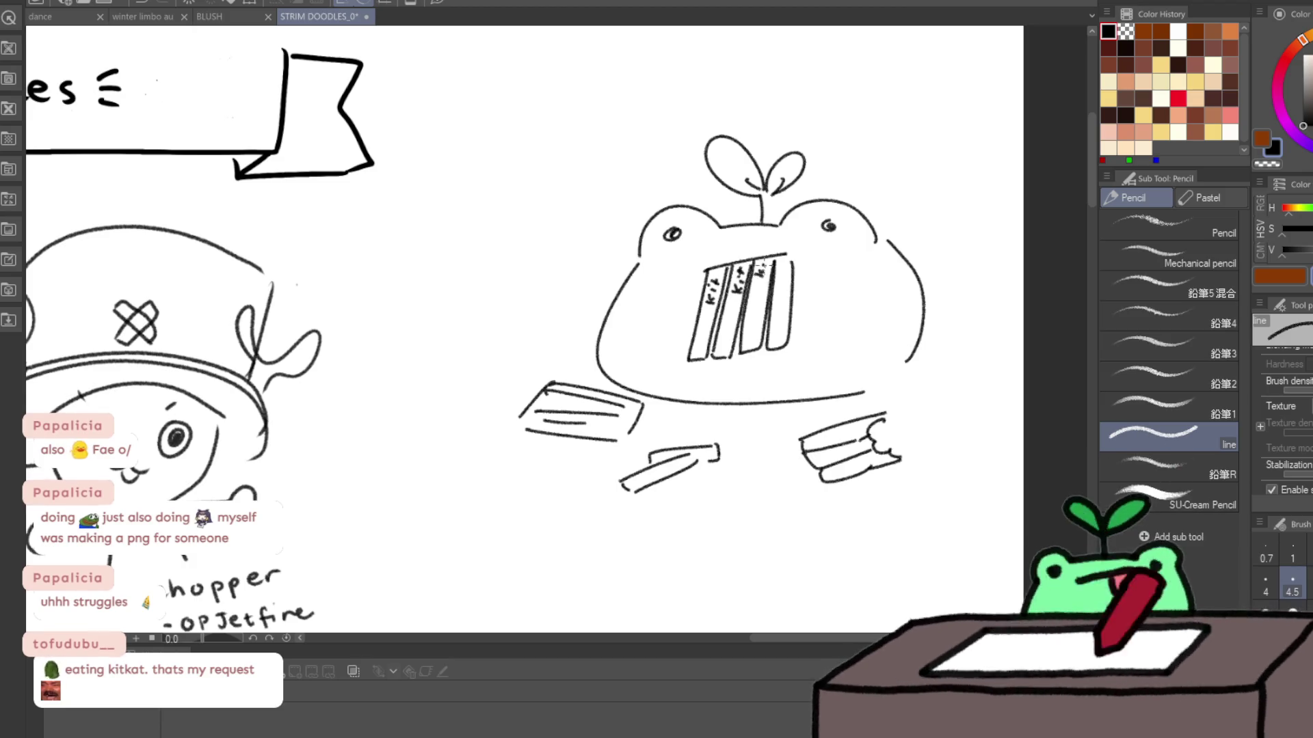
{"action": "key", "text": "ctrl+space"}
{"action": "mouse_move", "coordinate": [926, 351]}
{"action": "left_mouse_down"}
{"action": "mouse_move", "coordinate": [937, 382]}
{"action": "mouse_move", "coordinate": [985, 360]}
{"action": "mouse_move", "coordinate": [966, 205]}
{"action": "left_mouse_up"}
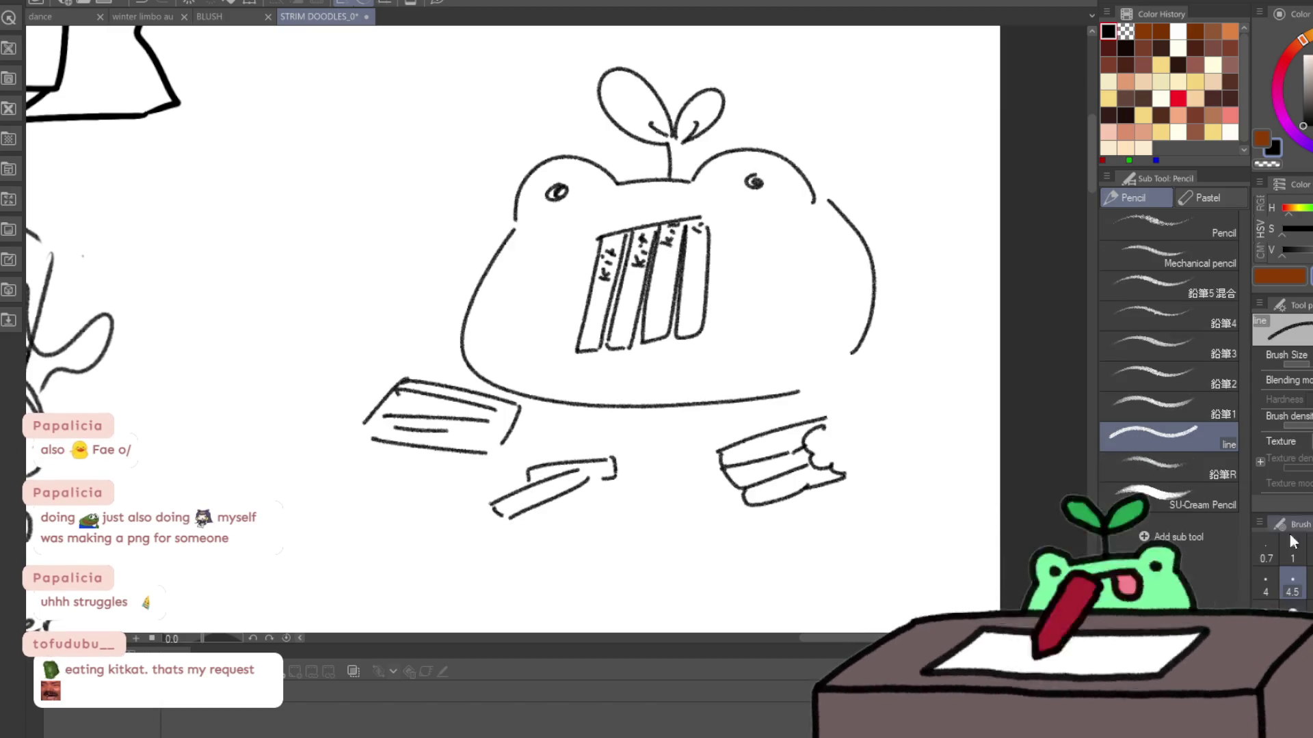
Step: Handwrite 'forg eating' as the caption's first line beside the sprout
{"action": "mouse_move", "coordinate": [796, 96]}
{"action": "left_mouse_down"}
{"action": "mouse_move", "coordinate": [786, 119]}
{"action": "mouse_move", "coordinate": [796, 103]}
{"action": "mouse_move", "coordinate": [818, 106]}
{"action": "left_mouse_up"}
{"action": "mouse_move", "coordinate": [823, 111]}
{"action": "left_mouse_down"}
{"action": "mouse_move", "coordinate": [820, 125]}
{"action": "mouse_move", "coordinate": [889, 113]}
{"action": "left_mouse_up"}
{"action": "left_click_drag", "start_coordinate": [881, 104], "coordinate": [931, 126]}
{"action": "mouse_move", "coordinate": [836, 135]}
{"action": "left_mouse_down"}
{"action": "mouse_move", "coordinate": [838, 156]}
{"action": "mouse_move", "coordinate": [855, 155]}
{"action": "left_mouse_up"}
Step: Write 'kitkats' on the second caption line and sign it with the requester's credit
{"action": "mouse_move", "coordinate": [863, 131]}
{"action": "left_mouse_down"}
{"action": "mouse_move", "coordinate": [863, 154]}
{"action": "mouse_move", "coordinate": [870, 139]}
{"action": "mouse_move", "coordinate": [877, 156]}
{"action": "left_mouse_up"}
{"action": "left_click_drag", "start_coordinate": [888, 137], "coordinate": [889, 151]}
{"action": "left_click_drag", "start_coordinate": [895, 140], "coordinate": [904, 148]}
{"action": "left_click_drag", "start_coordinate": [897, 136], "coordinate": [916, 146]}
{"action": "left_click_drag", "start_coordinate": [889, 179], "coordinate": [904, 183]}
{"action": "mouse_move", "coordinate": [911, 169]}
{"action": "left_mouse_down"}
{"action": "mouse_move", "coordinate": [912, 190]}
{"action": "mouse_move", "coordinate": [919, 170]}
{"action": "left_mouse_up"}
{"action": "mouse_move", "coordinate": [926, 175]}
{"action": "left_mouse_down"}
{"action": "mouse_move", "coordinate": [931, 197]}
{"action": "mouse_move", "coordinate": [953, 179]}
{"action": "left_mouse_up"}
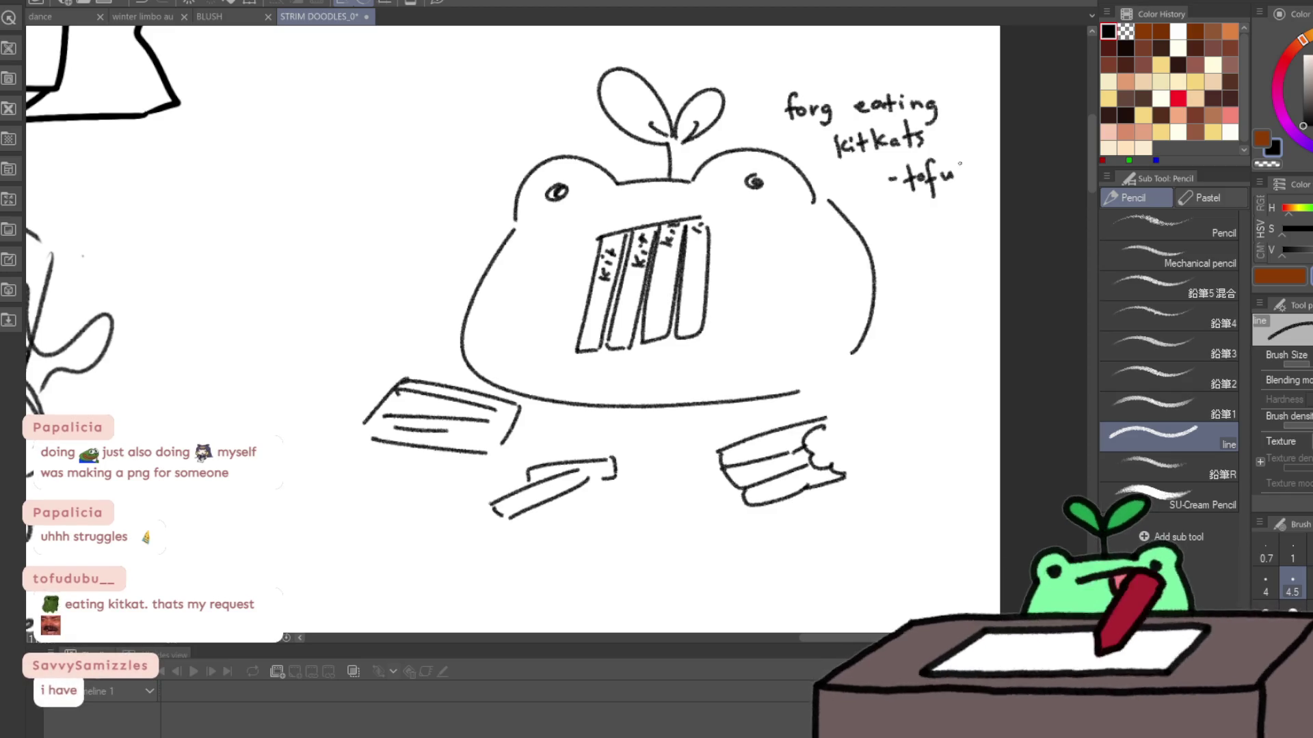
{"action": "scroll", "coordinate": [960, 164], "scroll_direction": "down", "scroll_amount": 3}
{"action": "scroll", "coordinate": [802, 360], "scroll_direction": "up", "scroll_amount": 1}
{"action": "key", "text": "ctrl+t"}
Step: Move the frog doodle up-left beside the banner, commit it, and save the sheet
{"action": "left_click_drag", "start_coordinate": [804, 360], "coordinate": [691, 293]}
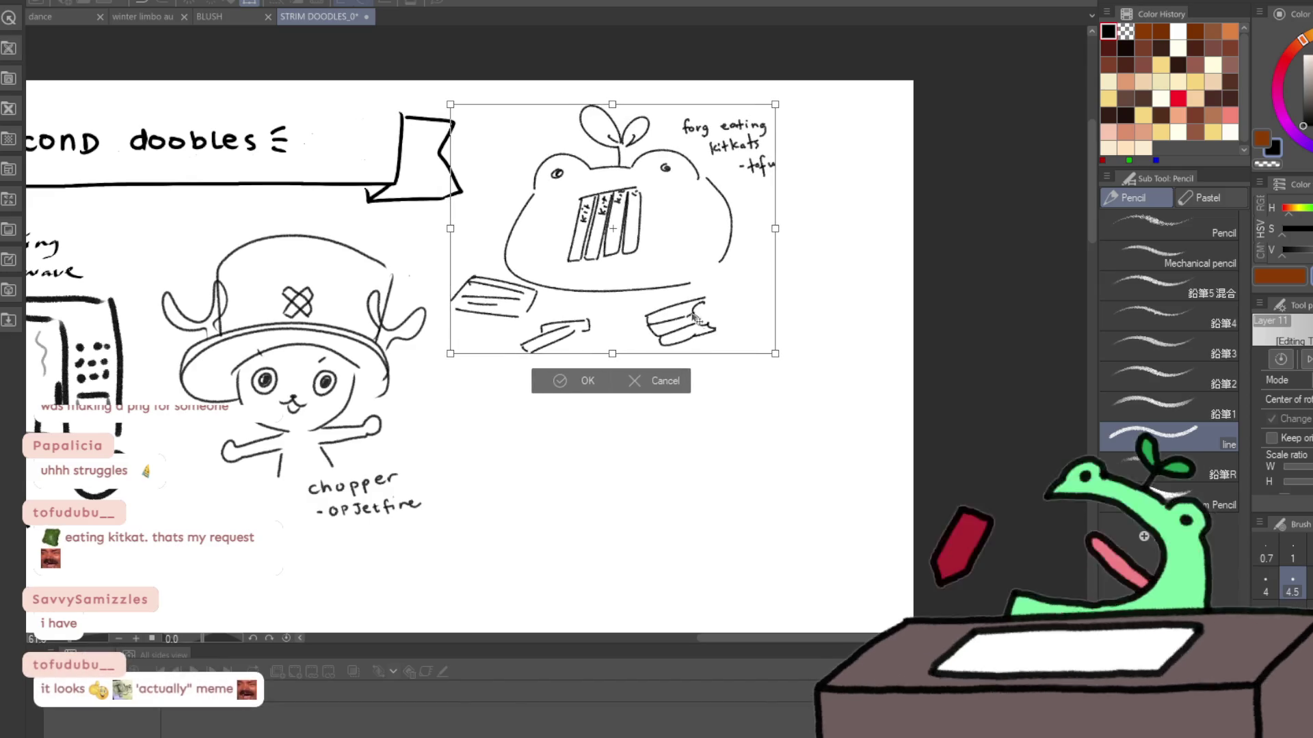
{"action": "key", "text": "Return"}
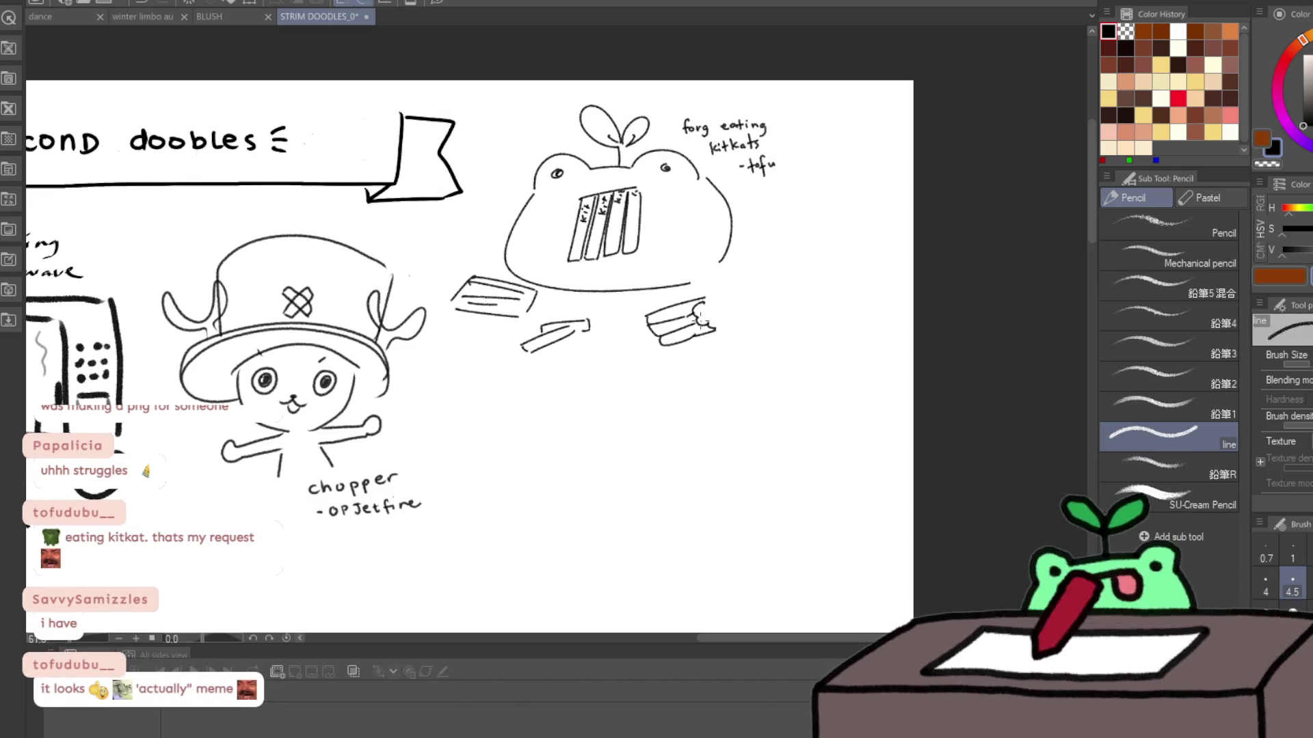
{"action": "scroll", "coordinate": [699, 320], "scroll_direction": "down", "scroll_amount": 1}
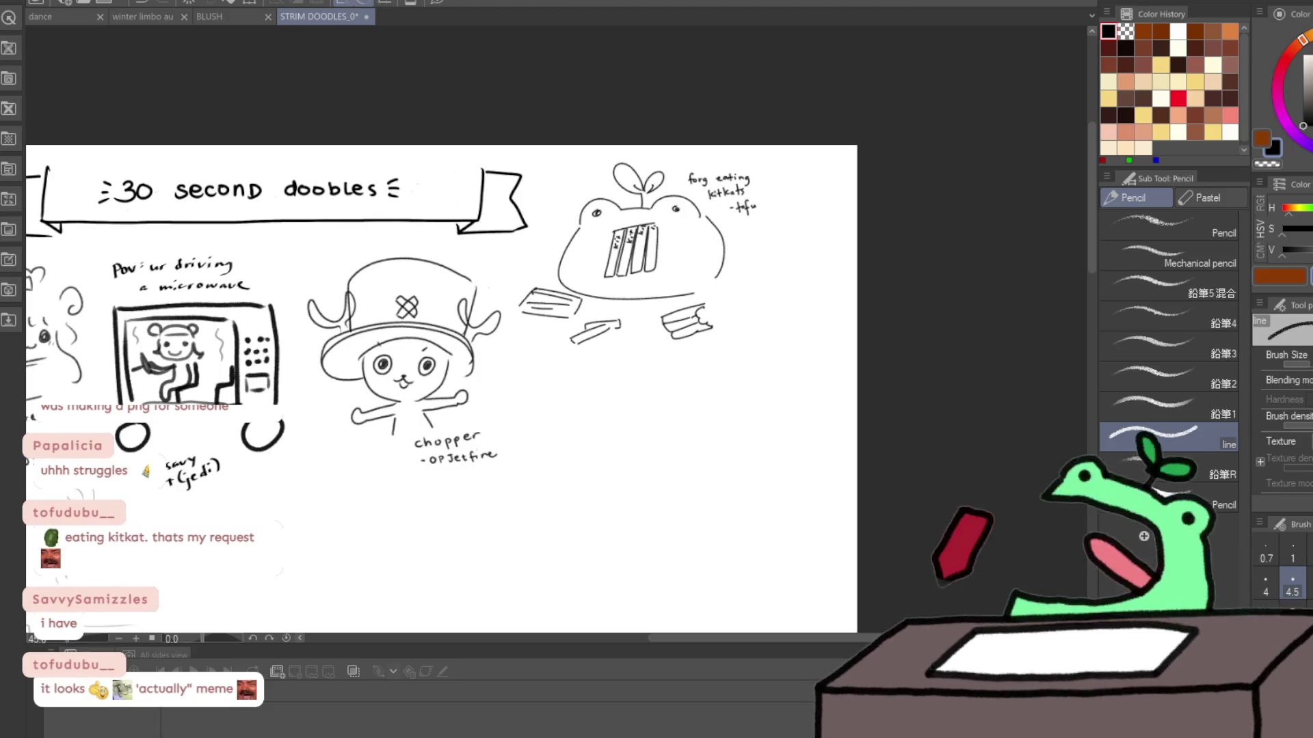
{"action": "key", "text": "ctrl+s"}
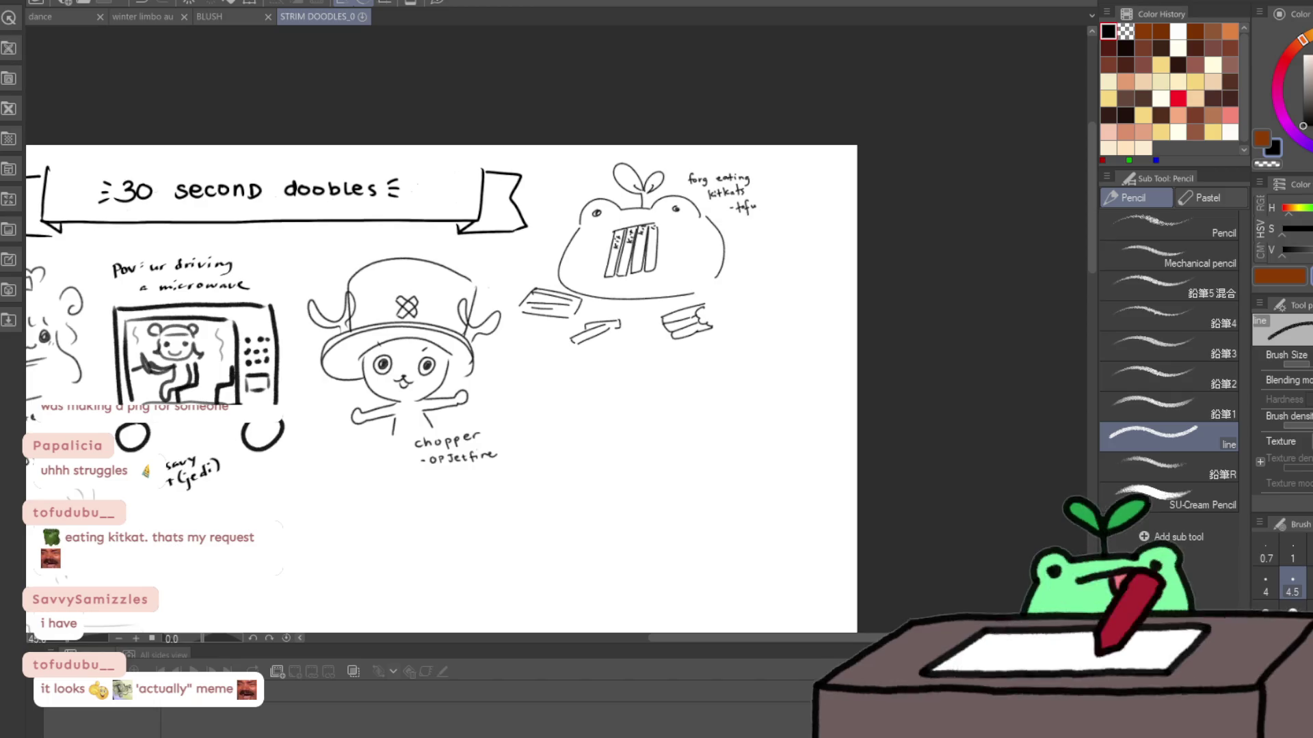
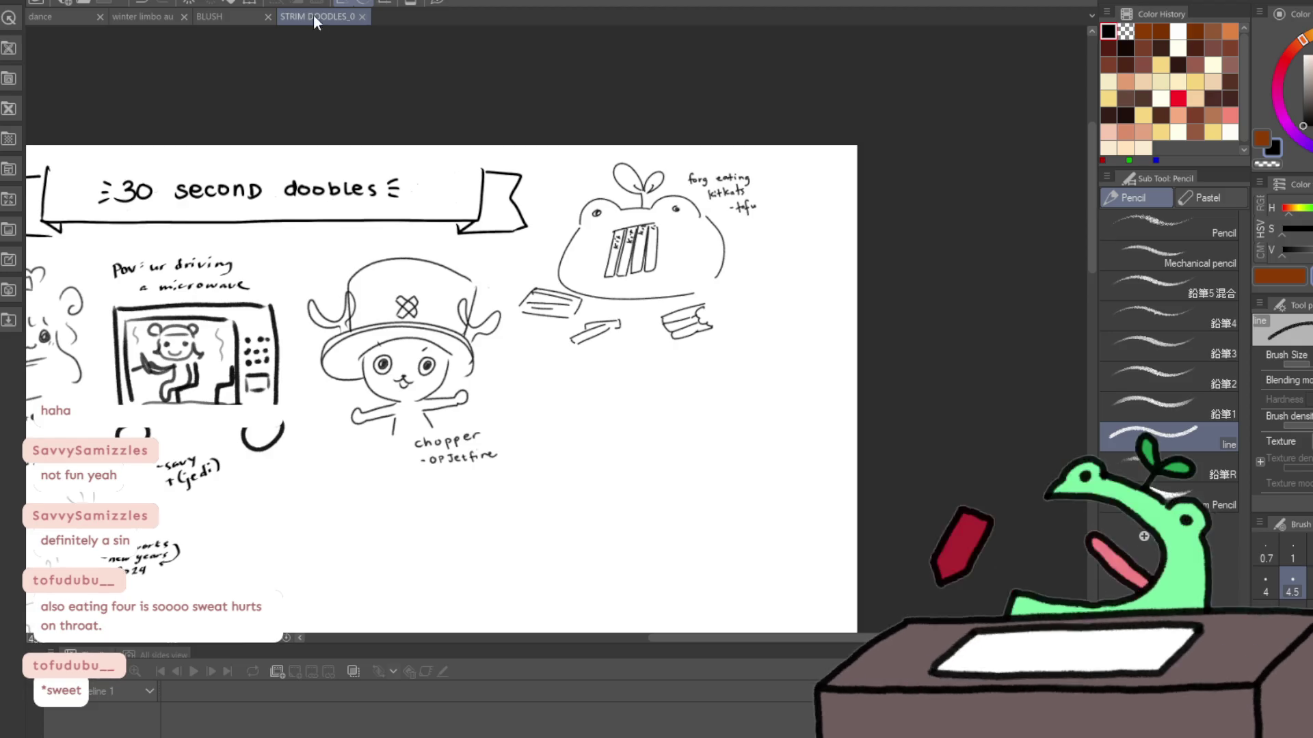
Step: Zoom in and pan to examine the microwave doodle close up
{"action": "scroll", "coordinate": [437, 390], "scroll_direction": "down", "scroll_amount": 4}
{"action": "scroll", "coordinate": [438, 390], "scroll_direction": "up", "scroll_amount": 3}
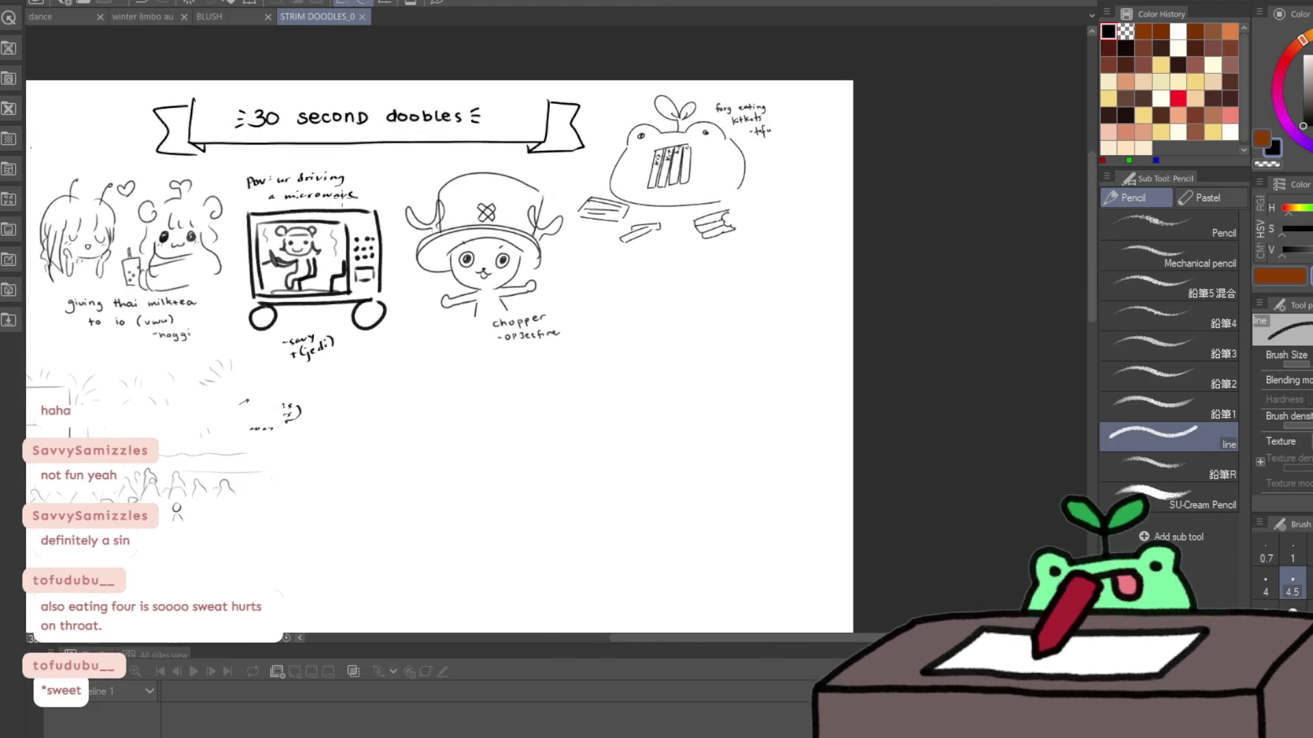
{"action": "scroll", "coordinate": [305, 226], "scroll_direction": "up", "scroll_amount": 4}
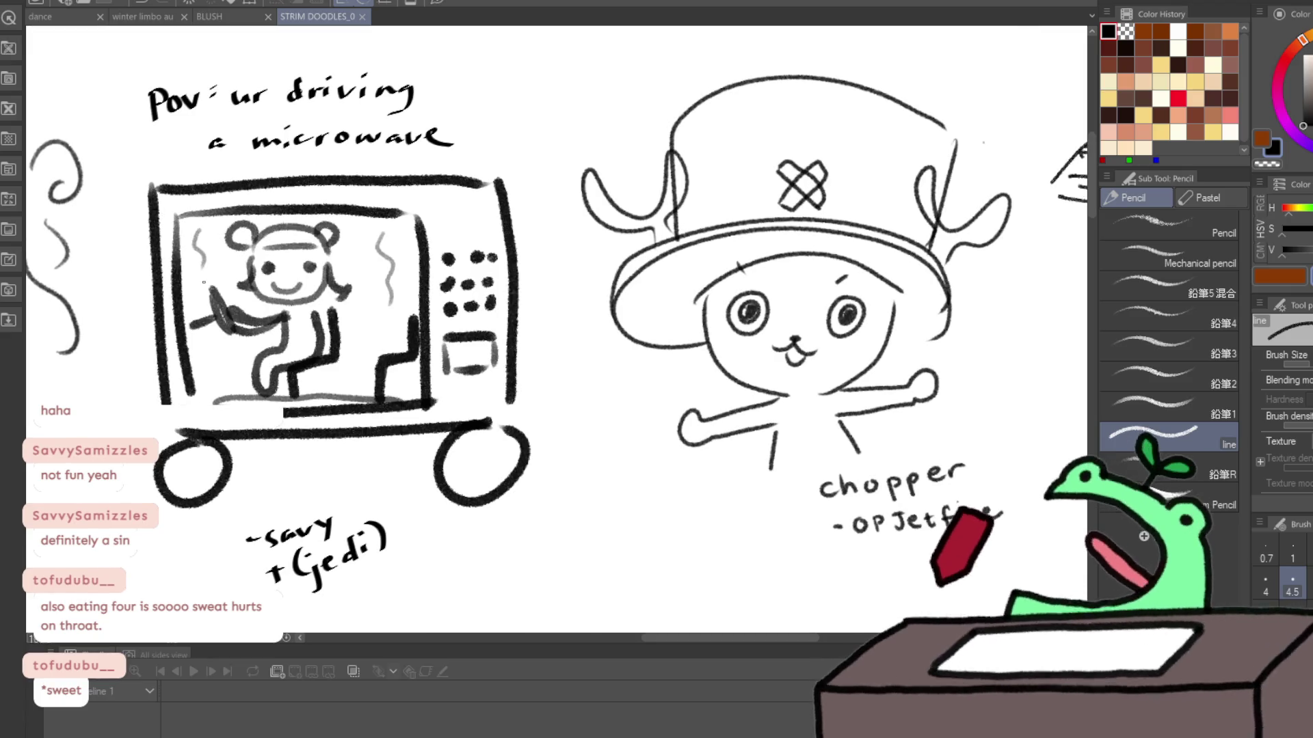
{"action": "left_click_drag", "start_coordinate": [266, 302], "coordinate": [544, 333]}
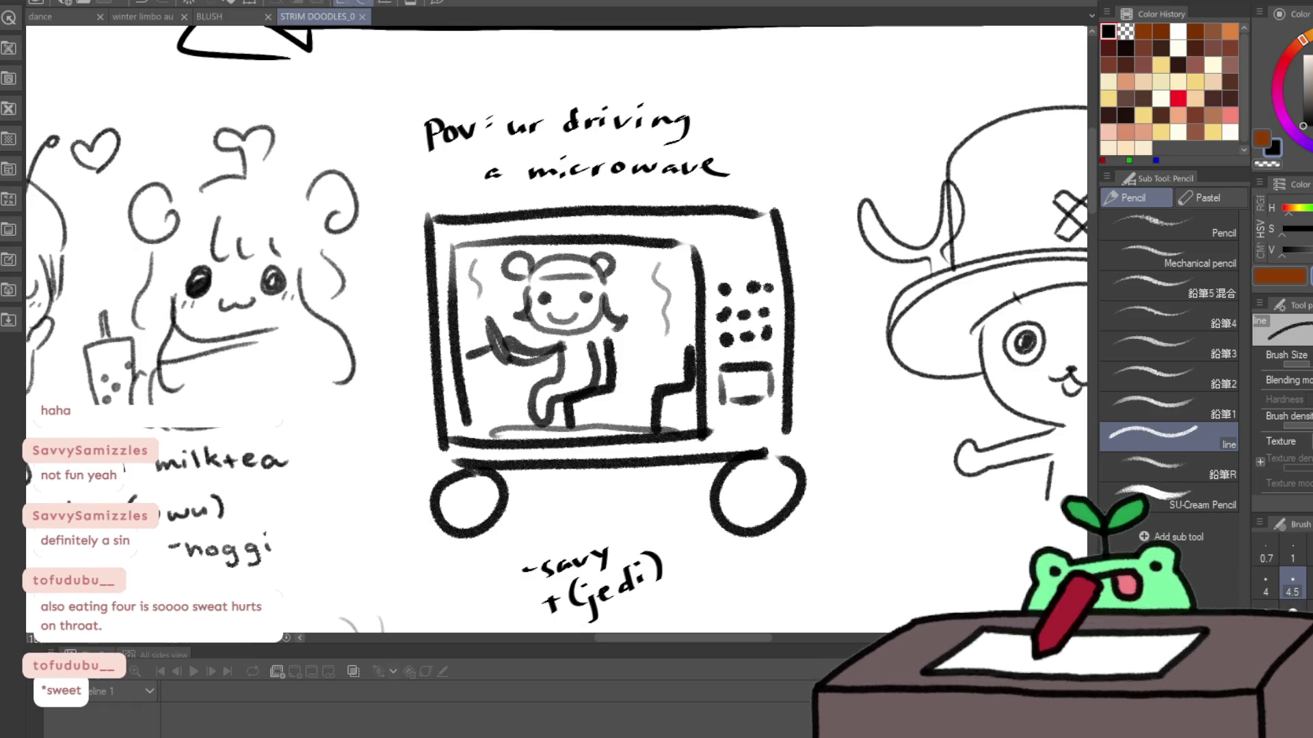
{"action": "left_click_drag", "start_coordinate": [448, 528], "coordinate": [408, 489]}
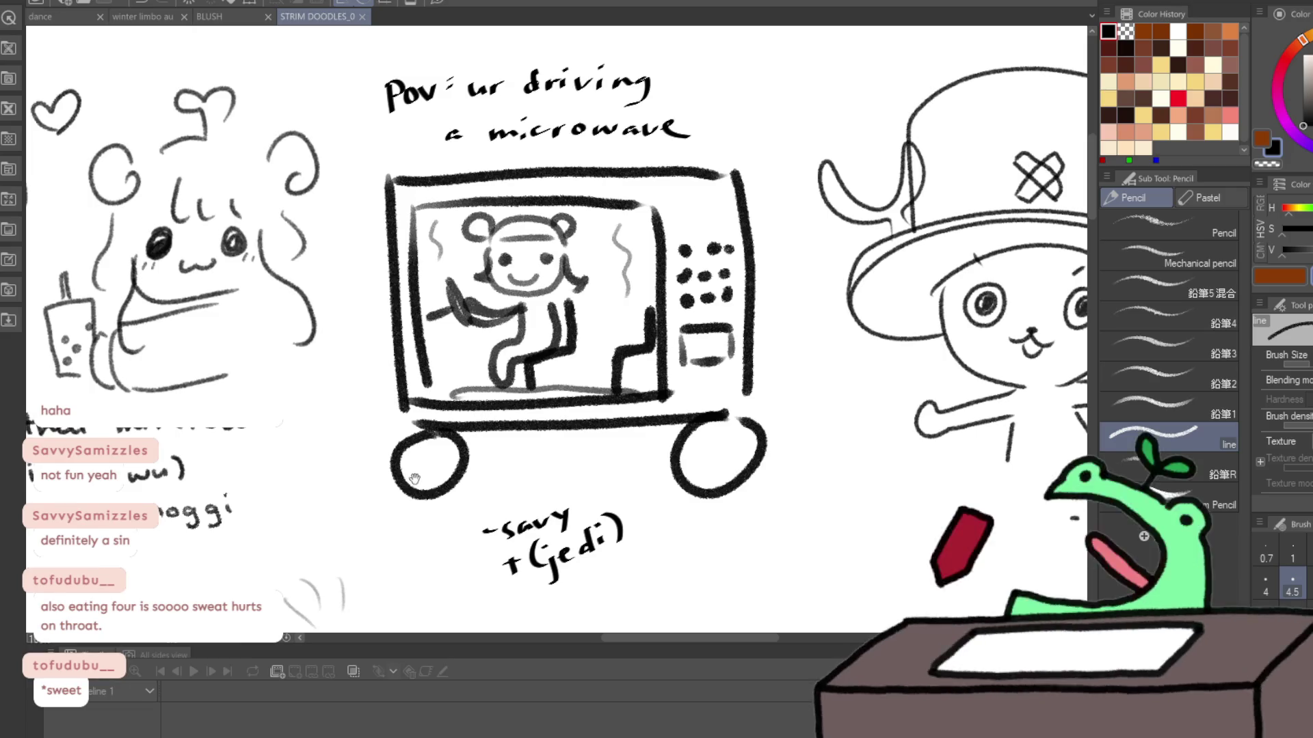
{"action": "scroll", "coordinate": [568, 300], "scroll_direction": "up", "scroll_amount": 2}
{"action": "scroll", "coordinate": [568, 299], "scroll_direction": "down", "scroll_amount": 1}
{"action": "scroll", "coordinate": [567, 299], "scroll_direction": "down", "scroll_amount": 5}
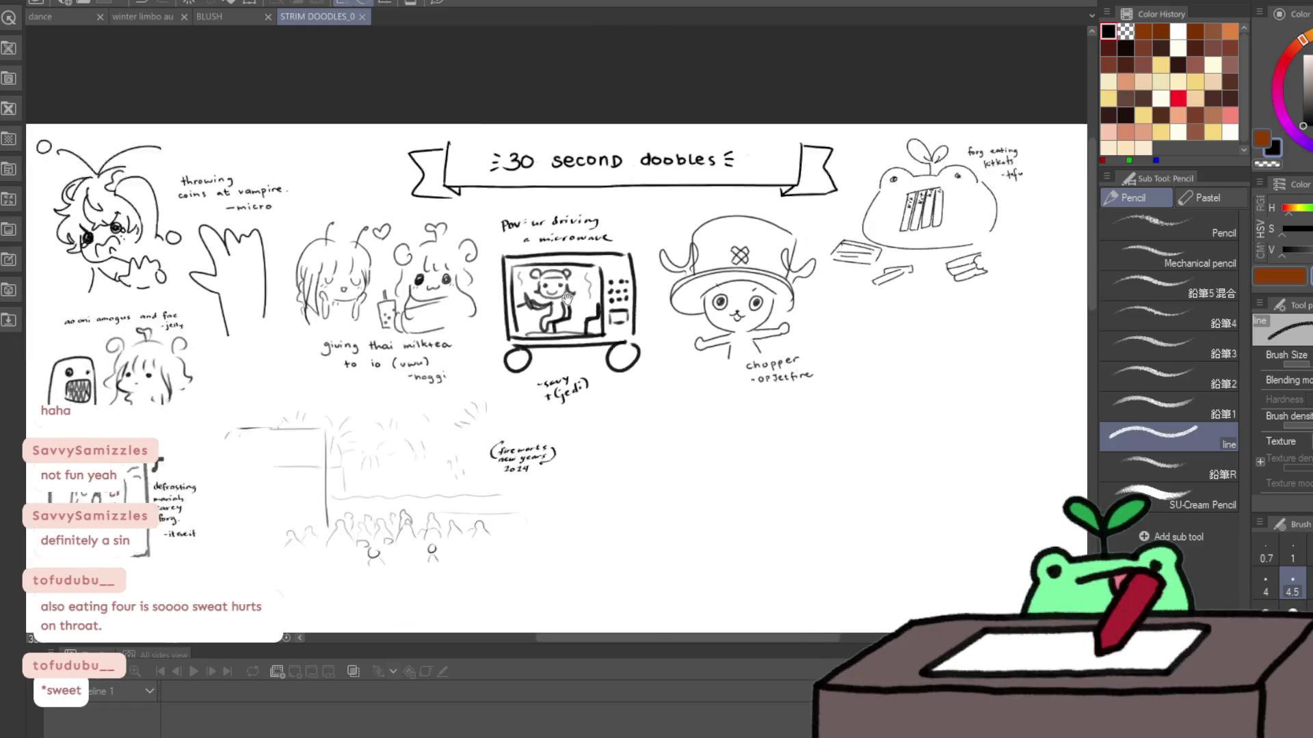
{"action": "scroll", "coordinate": [531, 462], "scroll_direction": "up", "scroll_amount": 4}
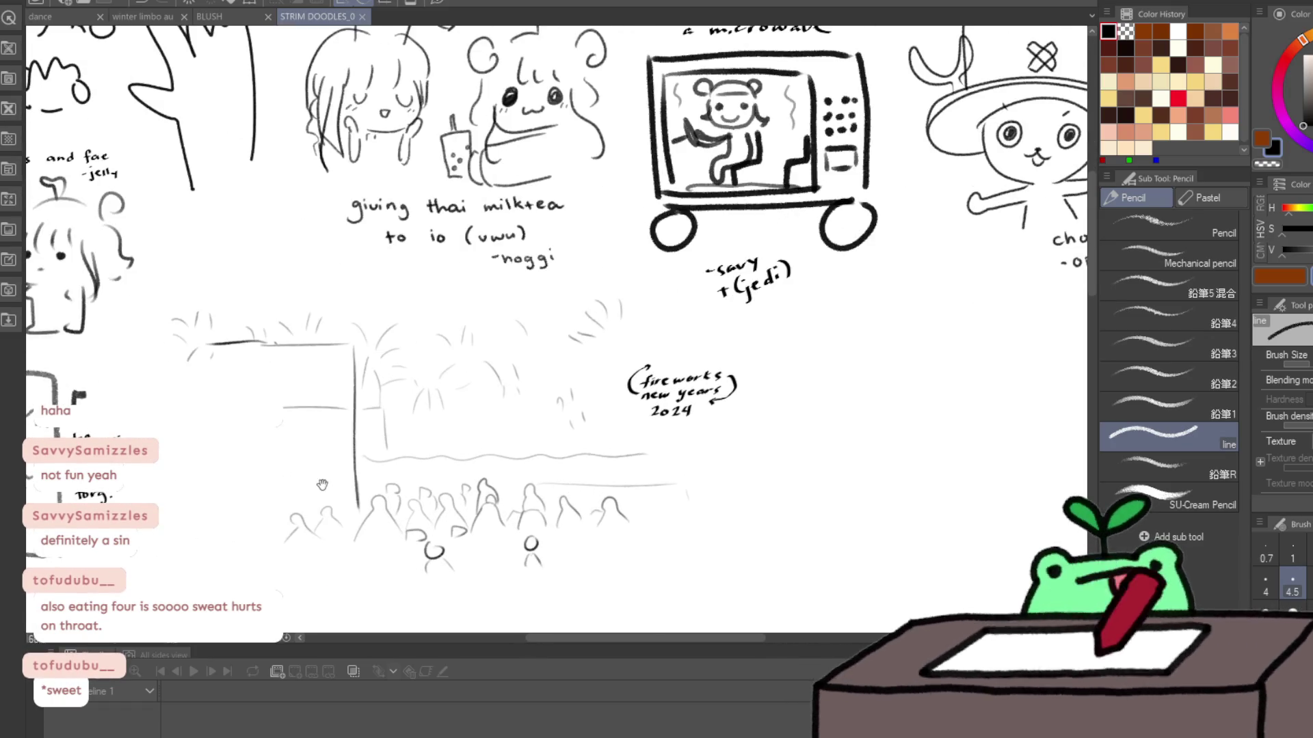
Step: Pan across to review the ao oni amogus sketches
{"action": "left_click_drag", "start_coordinate": [322, 486], "coordinate": [706, 480]}
{"action": "mouse_move", "coordinate": [542, 481]}
{"action": "left_mouse_down"}
{"action": "mouse_move", "coordinate": [609, 469]}
{"action": "mouse_move", "coordinate": [712, 545]}
{"action": "left_mouse_up"}
{"action": "scroll", "coordinate": [711, 545], "scroll_direction": "up", "scroll_amount": 3}
{"action": "scroll", "coordinate": [622, 503], "scroll_direction": "down", "scroll_amount": 3}
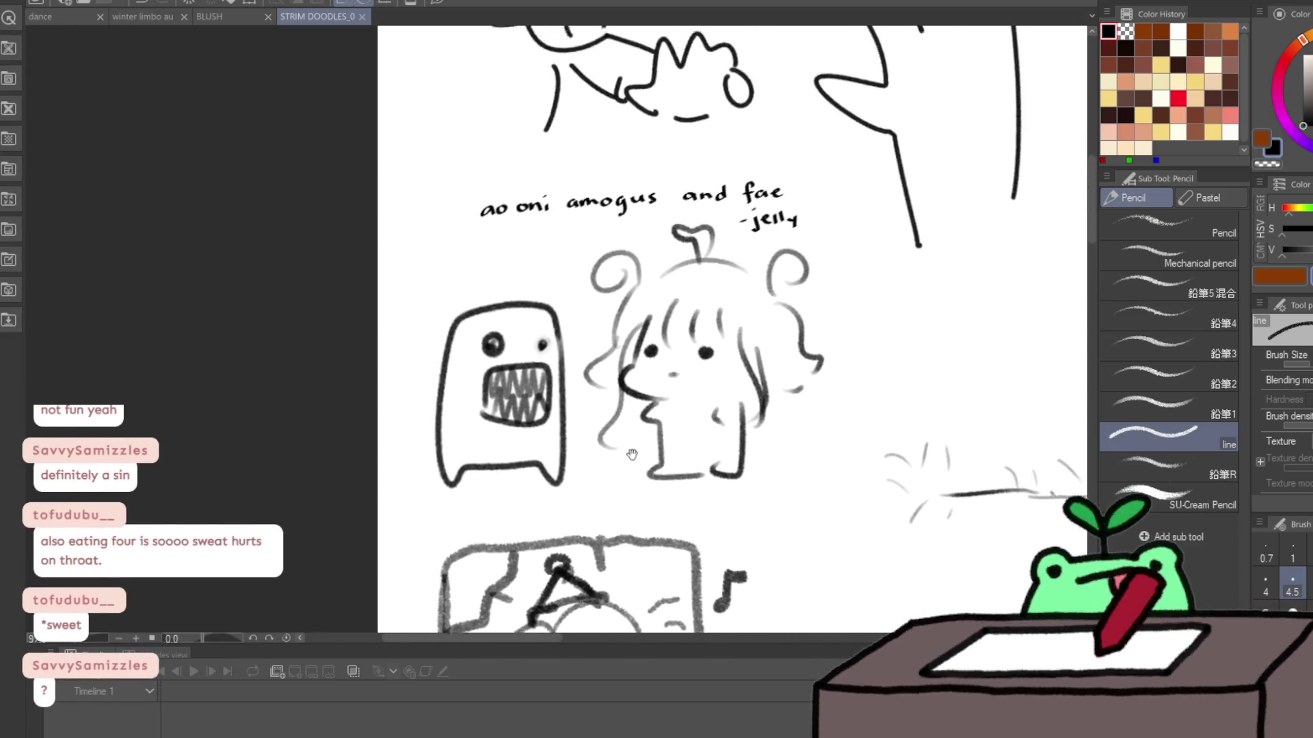
{"action": "scroll", "coordinate": [664, 356], "scroll_direction": "down", "scroll_amount": 2}
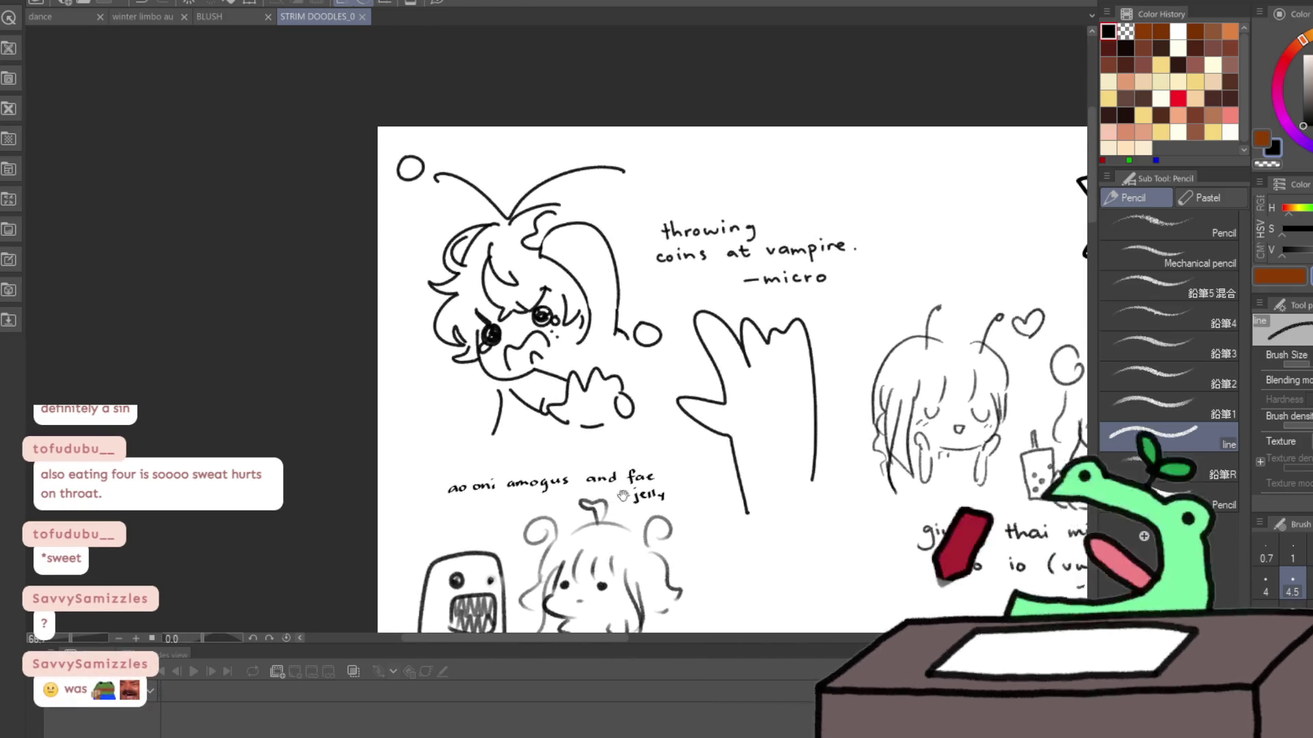
Step: Look over the '30 second doobles' header, then recentre on the microwave sketch
{"action": "left_click_drag", "start_coordinate": [664, 356], "coordinate": [317, 427]}
{"action": "scroll", "coordinate": [317, 427], "scroll_direction": "up", "scroll_amount": 2}
{"action": "scroll", "coordinate": [317, 427], "scroll_direction": "down", "scroll_amount": 1}
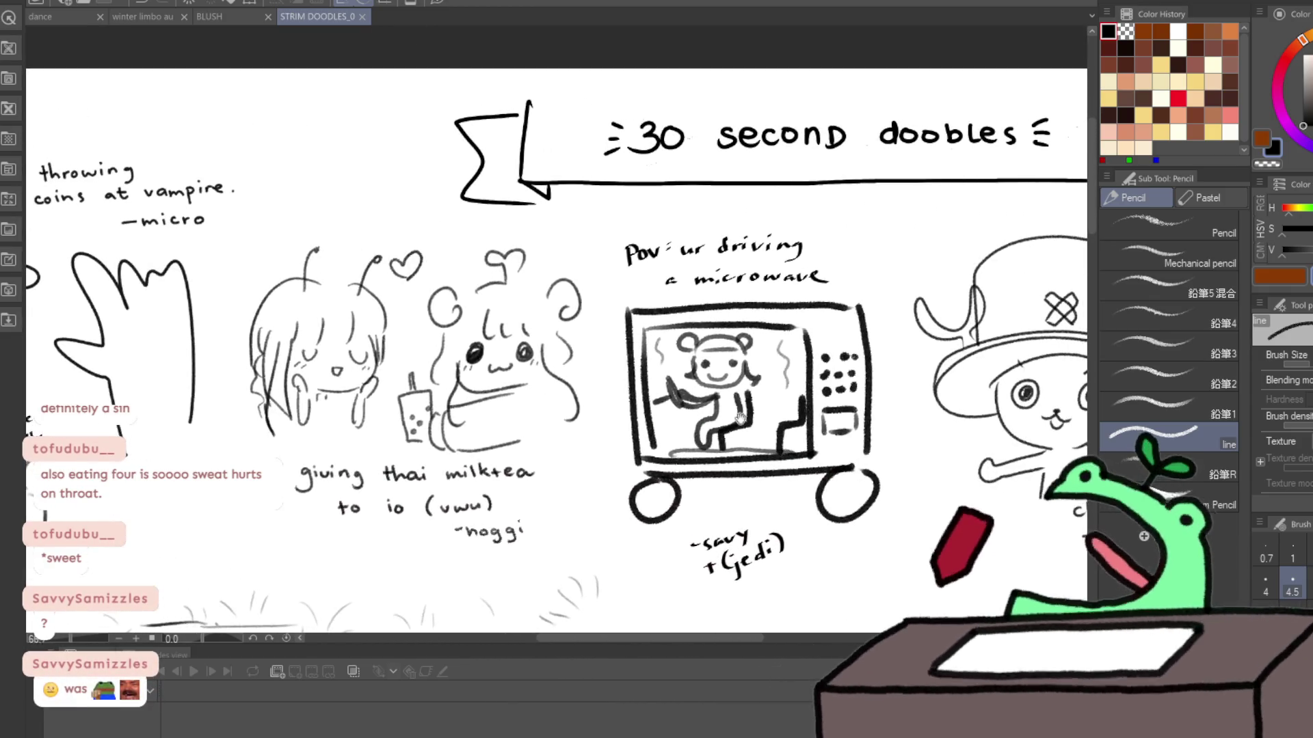
{"action": "scroll", "coordinate": [684, 417], "scroll_direction": "up", "scroll_amount": 2}
{"action": "left_click_drag", "start_coordinate": [794, 458], "coordinate": [677, 408]}
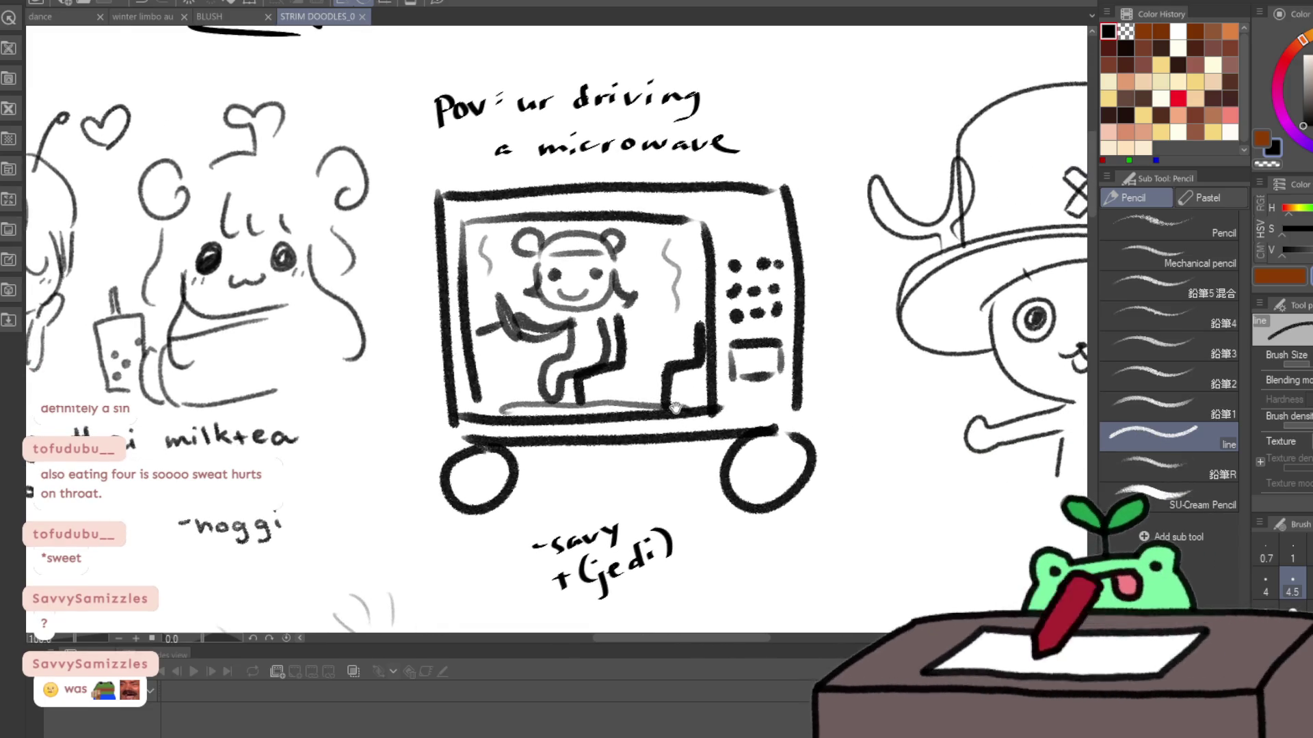
{"action": "scroll", "coordinate": [677, 408], "scroll_direction": "up", "scroll_amount": 1}
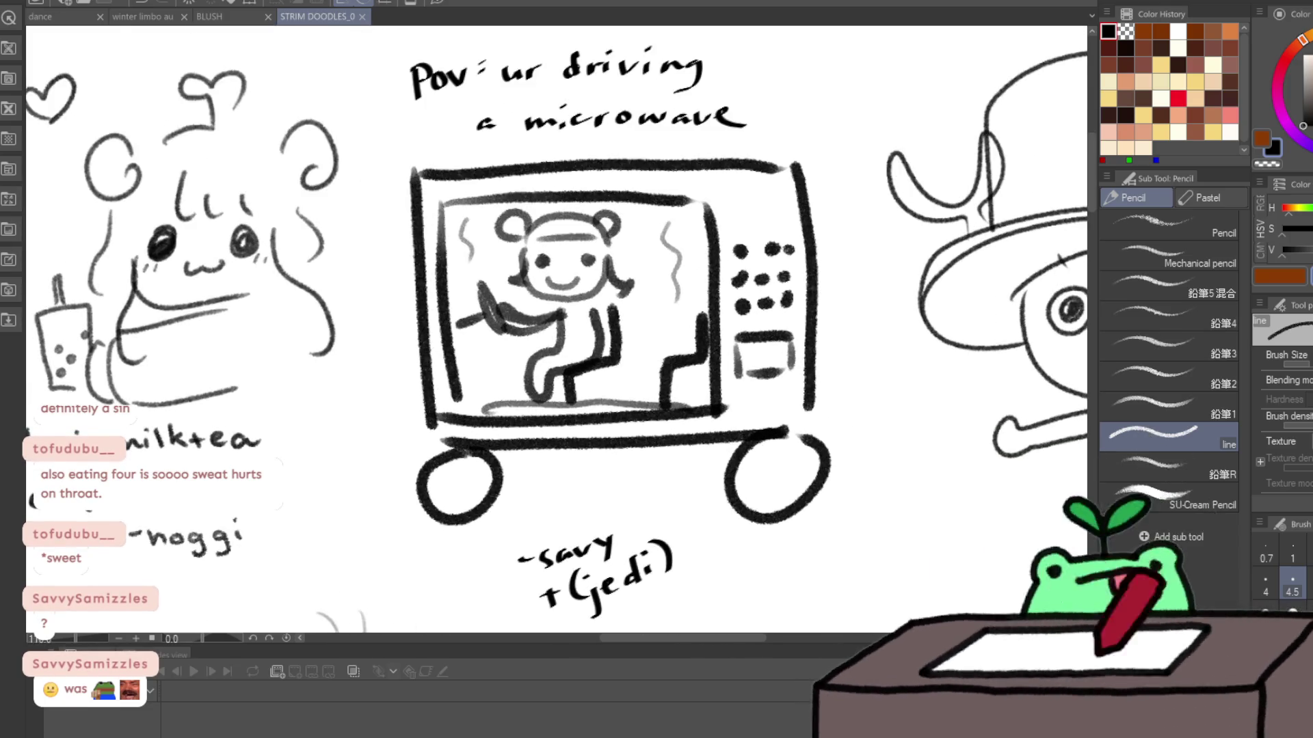
{"action": "key", "text": "Delete"}
{"action": "scroll", "coordinate": [318, 460], "scroll_direction": "down", "scroll_amount": 3}
{"action": "scroll", "coordinate": [318, 459], "scroll_direction": "down", "scroll_amount": 4}
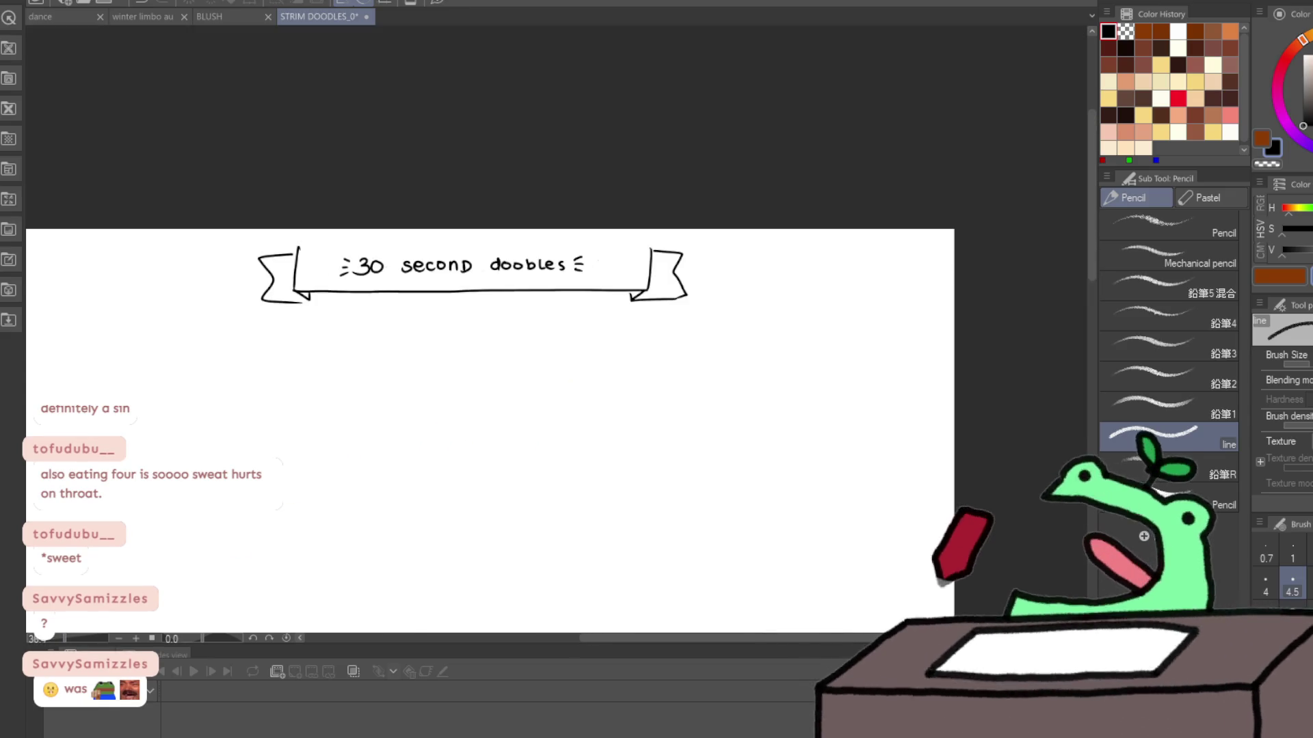
{"action": "scroll", "coordinate": [450, 302], "scroll_direction": "down", "scroll_amount": 1}
{"action": "scroll", "coordinate": [601, 262], "scroll_direction": "up", "scroll_amount": 6}
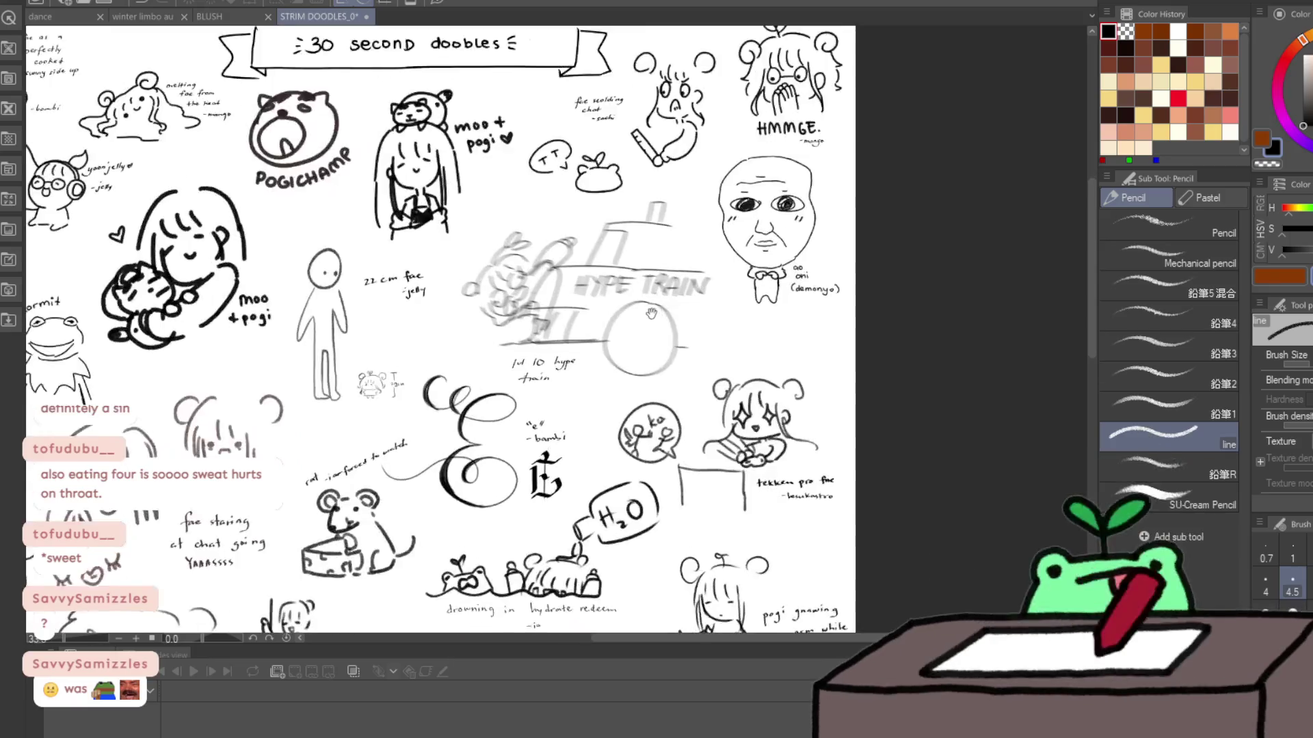
Step: Inspect the HYPE TRAIN sketch and the area around it
{"action": "mouse_move", "coordinate": [601, 263]}
{"action": "left_mouse_down"}
{"action": "mouse_move", "coordinate": [574, 359]}
{"action": "mouse_move", "coordinate": [582, 304]}
{"action": "left_mouse_up"}
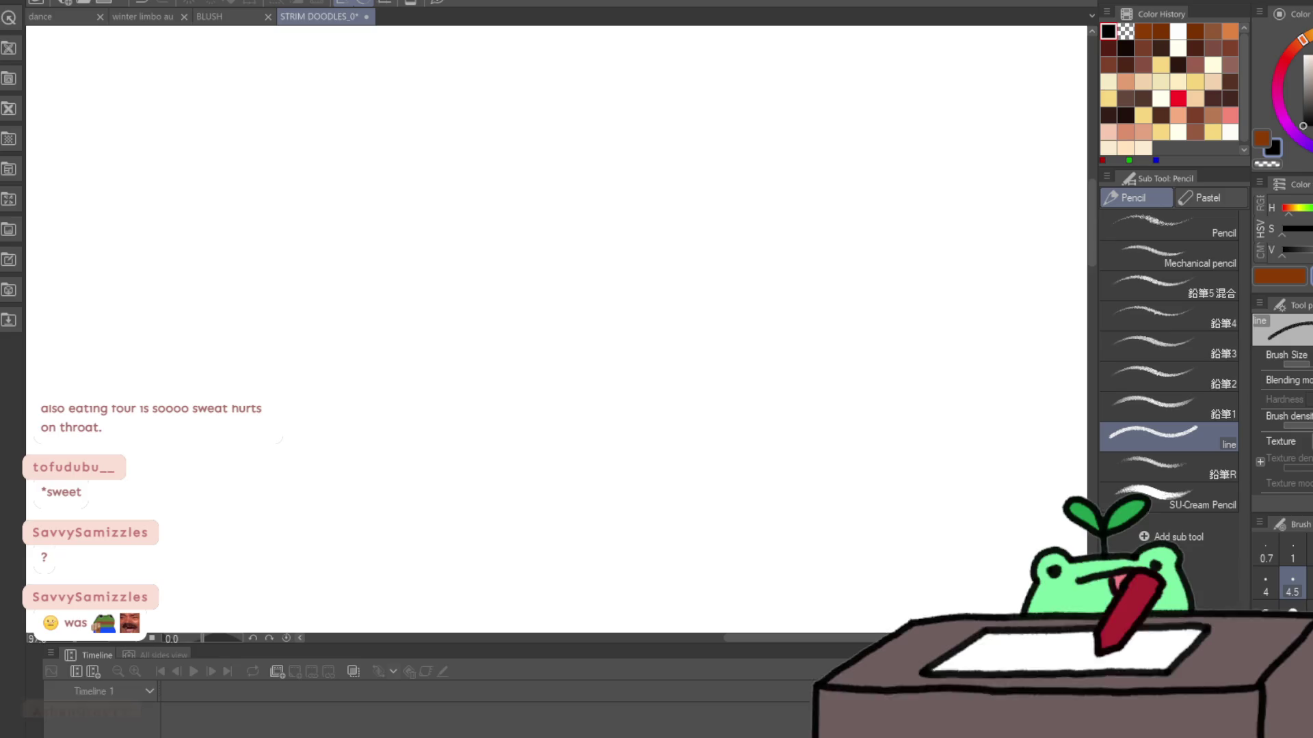
{"action": "scroll", "coordinate": [502, 360], "scroll_direction": "down", "scroll_amount": 3}
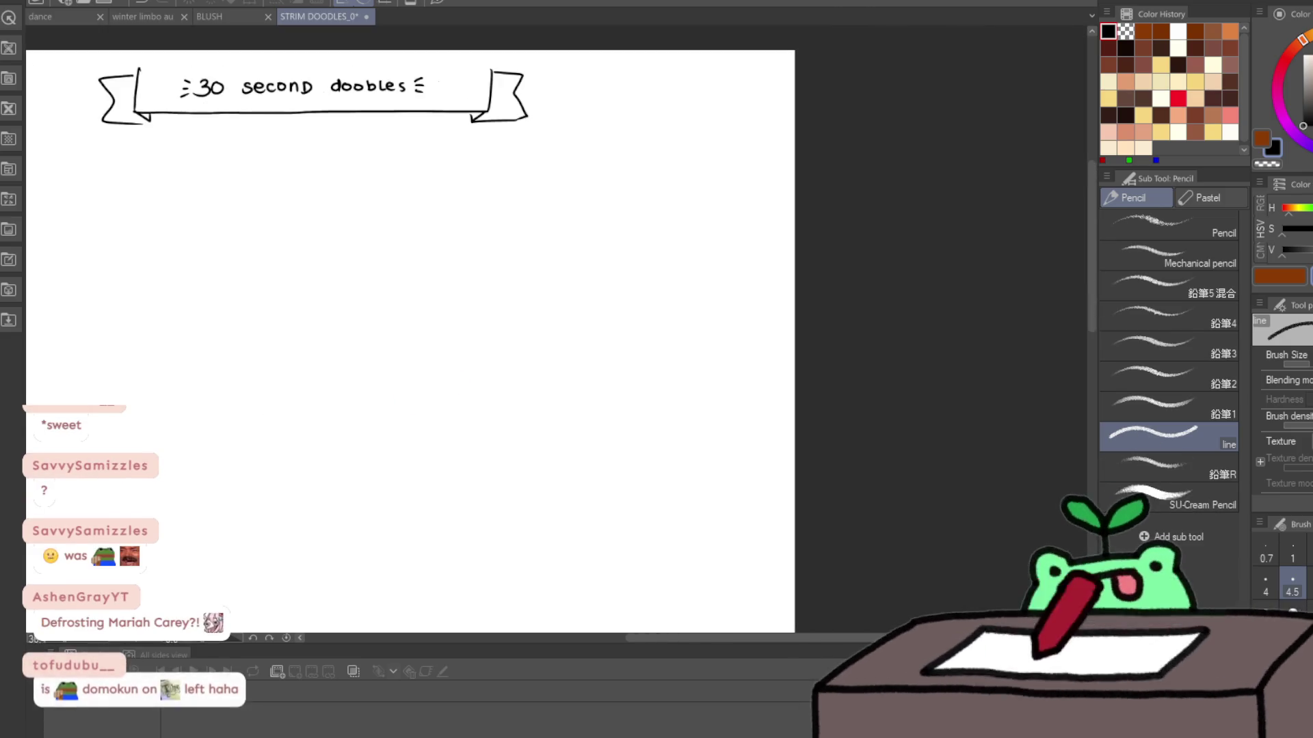
{"action": "scroll", "coordinate": [431, 293], "scroll_direction": "up", "scroll_amount": 4}
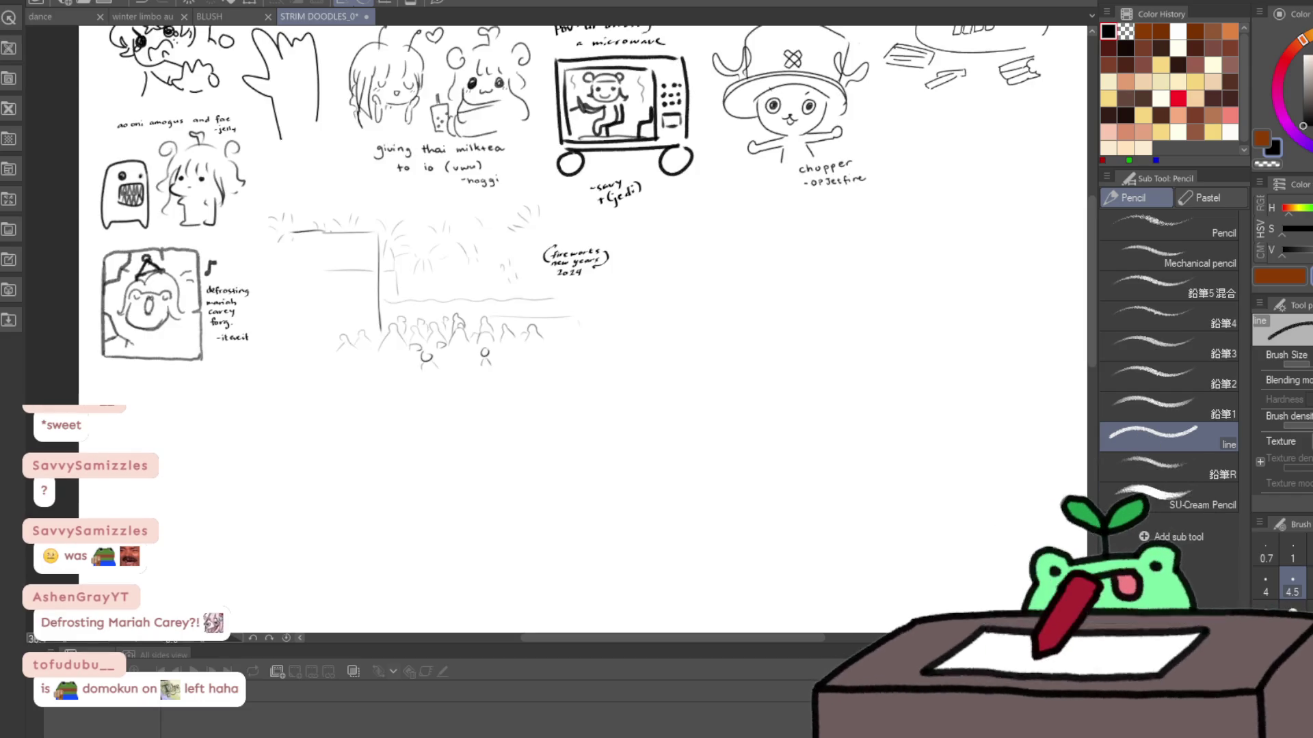
{"action": "scroll", "coordinate": [335, 408], "scroll_direction": "down", "scroll_amount": 4}
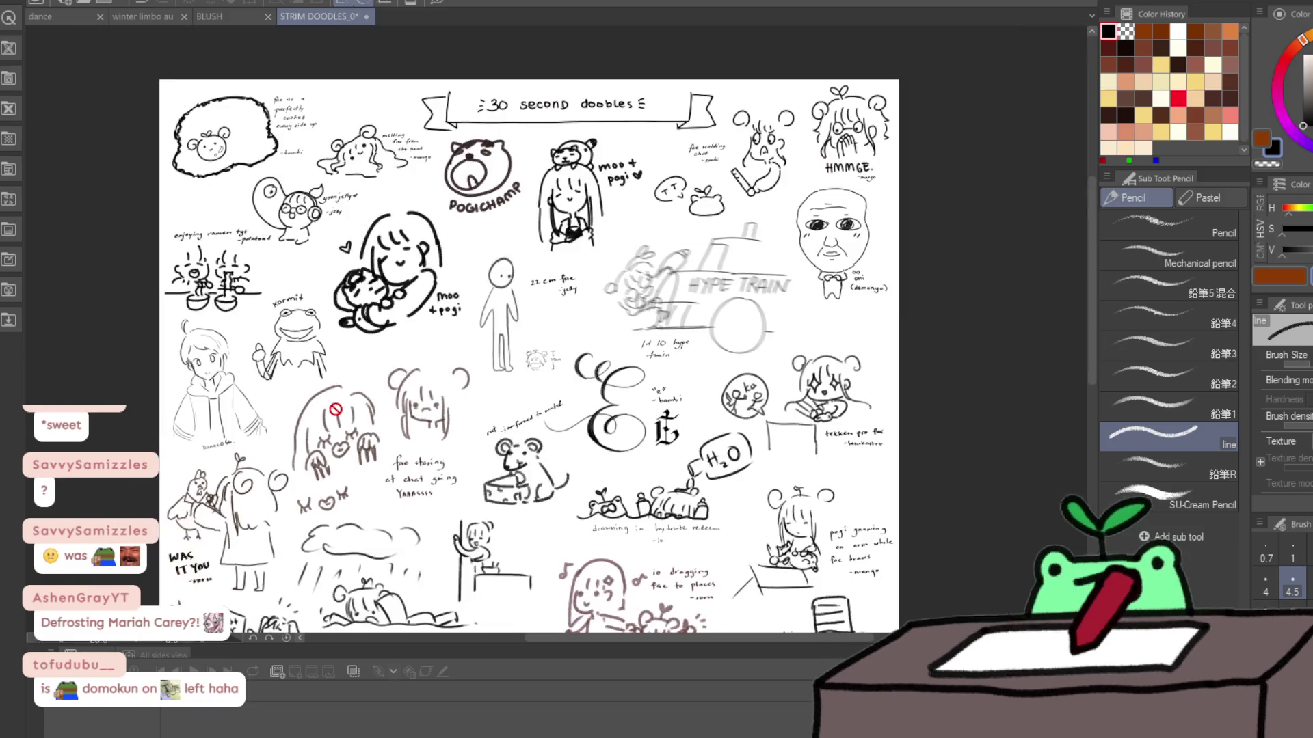
{"action": "scroll", "coordinate": [335, 408], "scroll_direction": "down", "scroll_amount": 2}
Step: View the whole doodle page, then zoom in on the Cat in the hat drawing
{"action": "left_click_drag", "start_coordinate": [335, 408], "coordinate": [333, 282]}
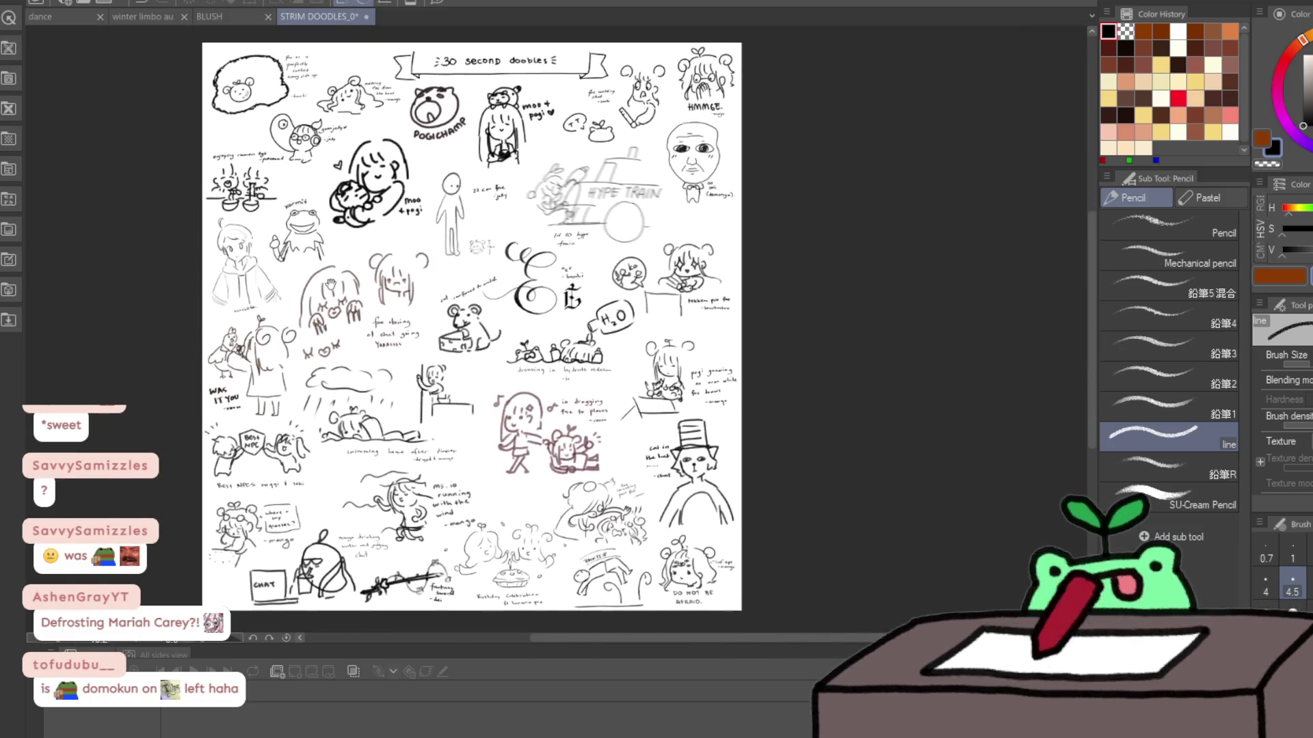
{"action": "scroll", "coordinate": [779, 481], "scroll_direction": "up", "scroll_amount": 2}
{"action": "scroll", "coordinate": [779, 480], "scroll_direction": "up", "scroll_amount": 6}
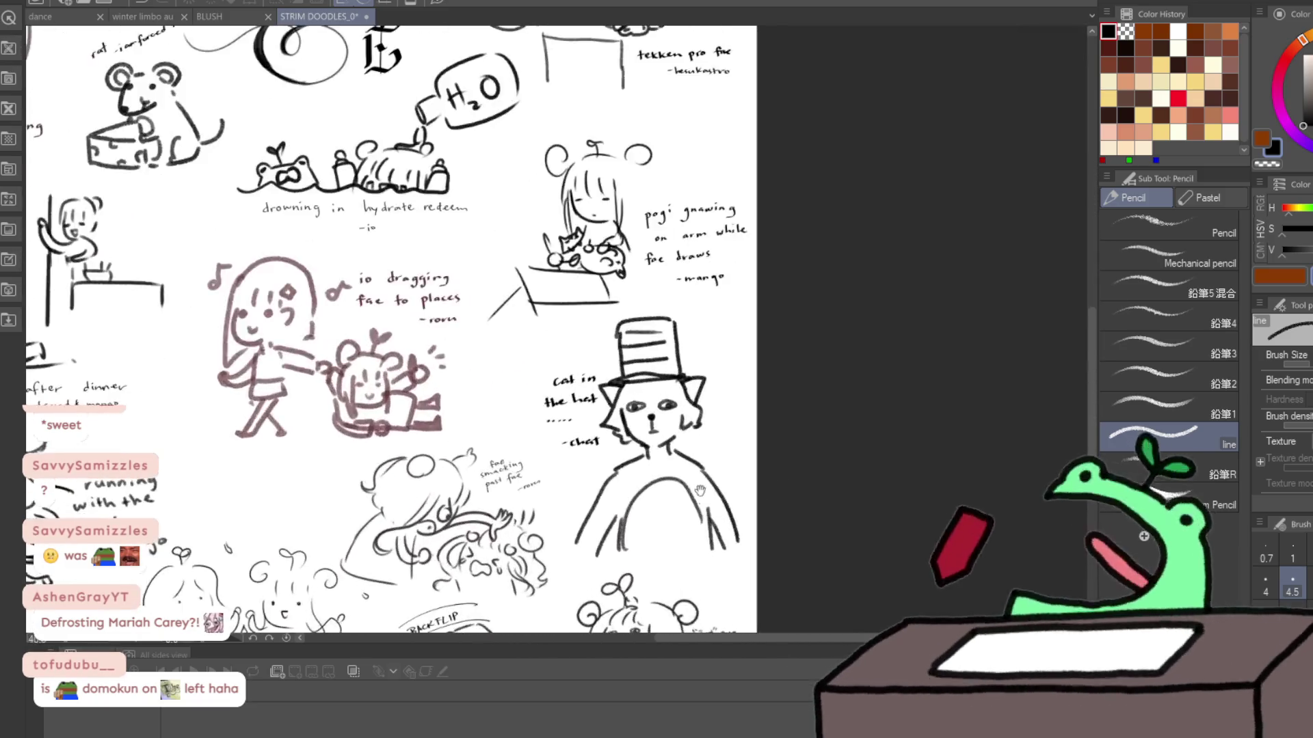
{"action": "left_click_drag", "start_coordinate": [765, 415], "coordinate": [657, 353]}
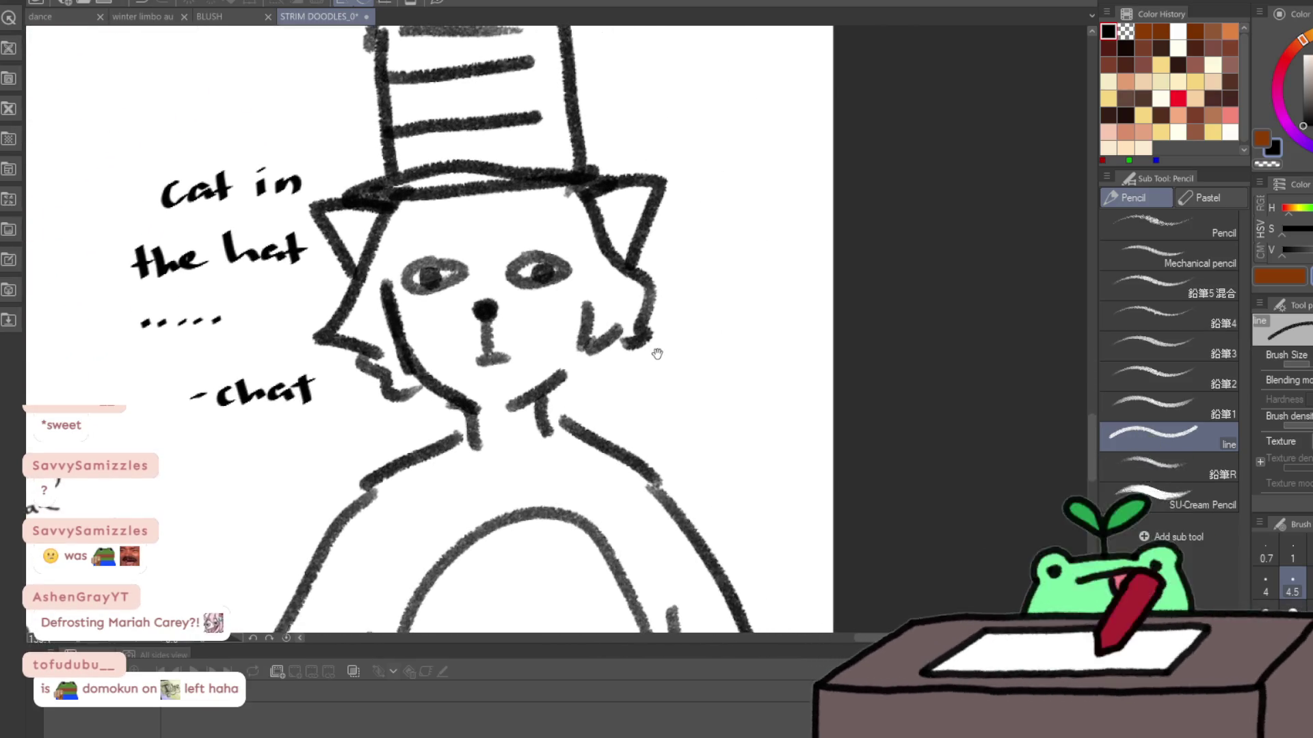
{"action": "scroll", "coordinate": [657, 353], "scroll_direction": "down", "scroll_amount": 2}
{"action": "scroll", "coordinate": [653, 352], "scroll_direction": "down", "scroll_amount": 1}
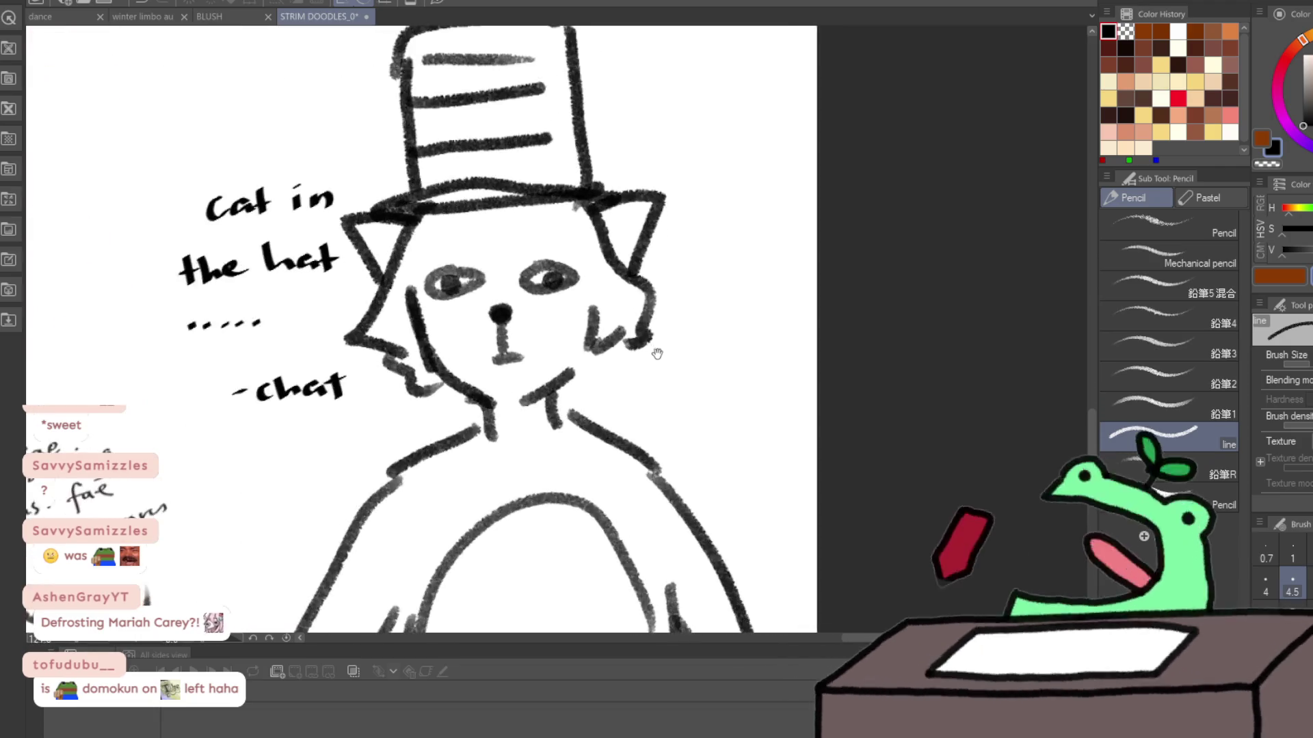
{"action": "scroll", "coordinate": [616, 335], "scroll_direction": "up", "scroll_amount": 2}
{"action": "scroll", "coordinate": [547, 301], "scroll_direction": "down", "scroll_amount": 4}
{"action": "scroll", "coordinate": [532, 293], "scroll_direction": "down", "scroll_amount": 2}
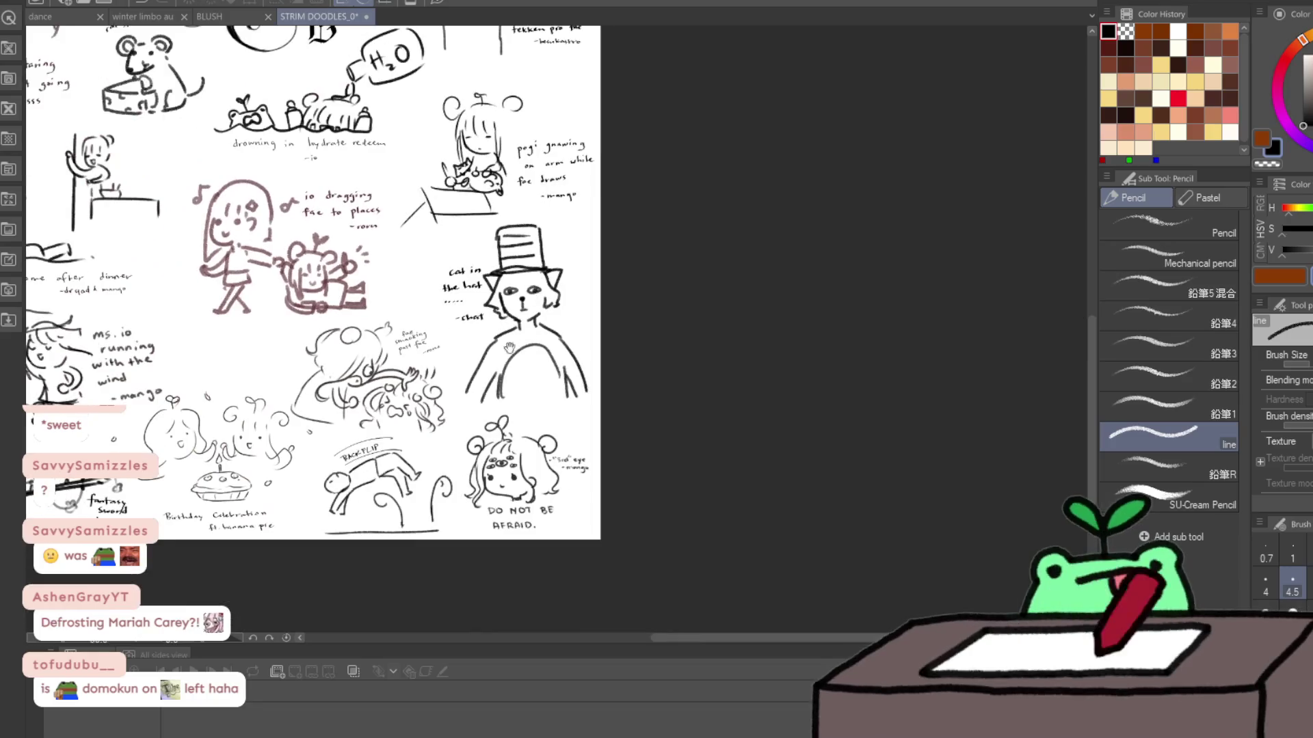
{"action": "scroll", "coordinate": [478, 341], "scroll_direction": "up", "scroll_amount": 6}
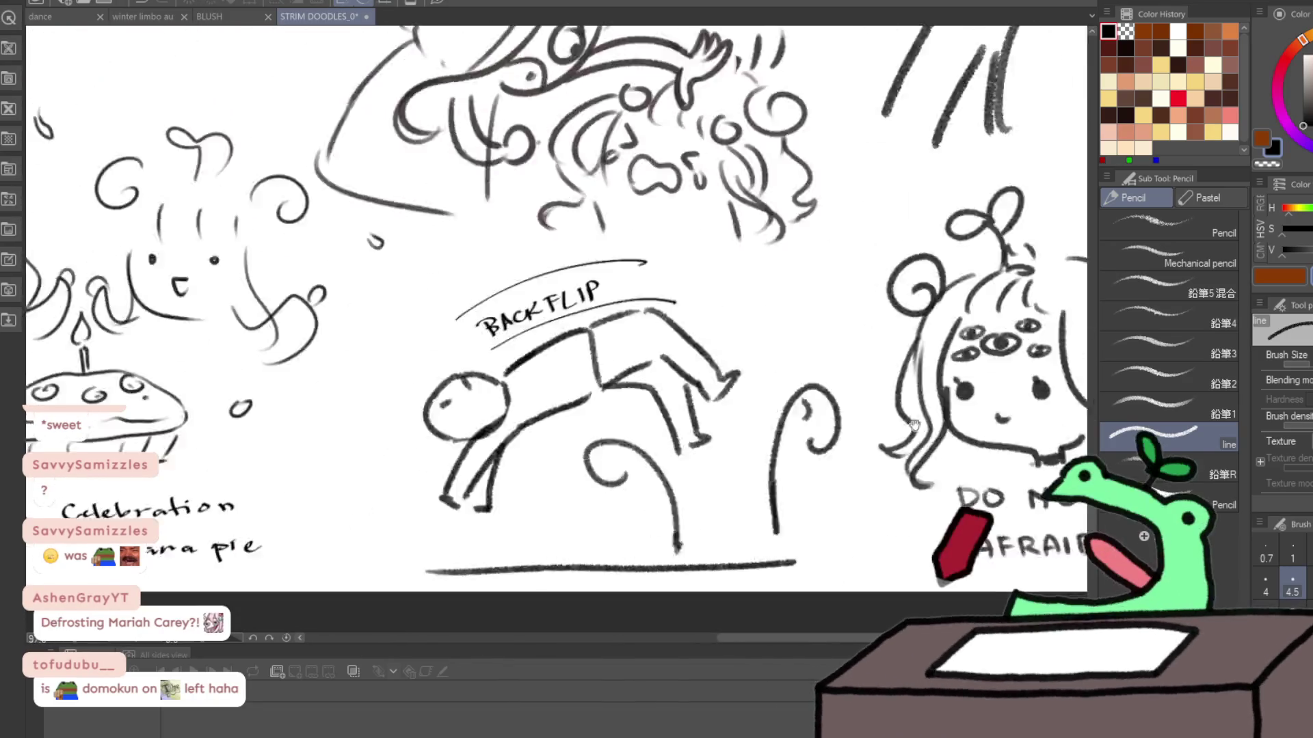
{"action": "scroll", "coordinate": [914, 425], "scroll_direction": "down", "scroll_amount": 2}
Step: Review the doodles on the left and top of the page, including Kermit
{"action": "left_click_drag", "start_coordinate": [61, 396], "coordinate": [917, 409]}
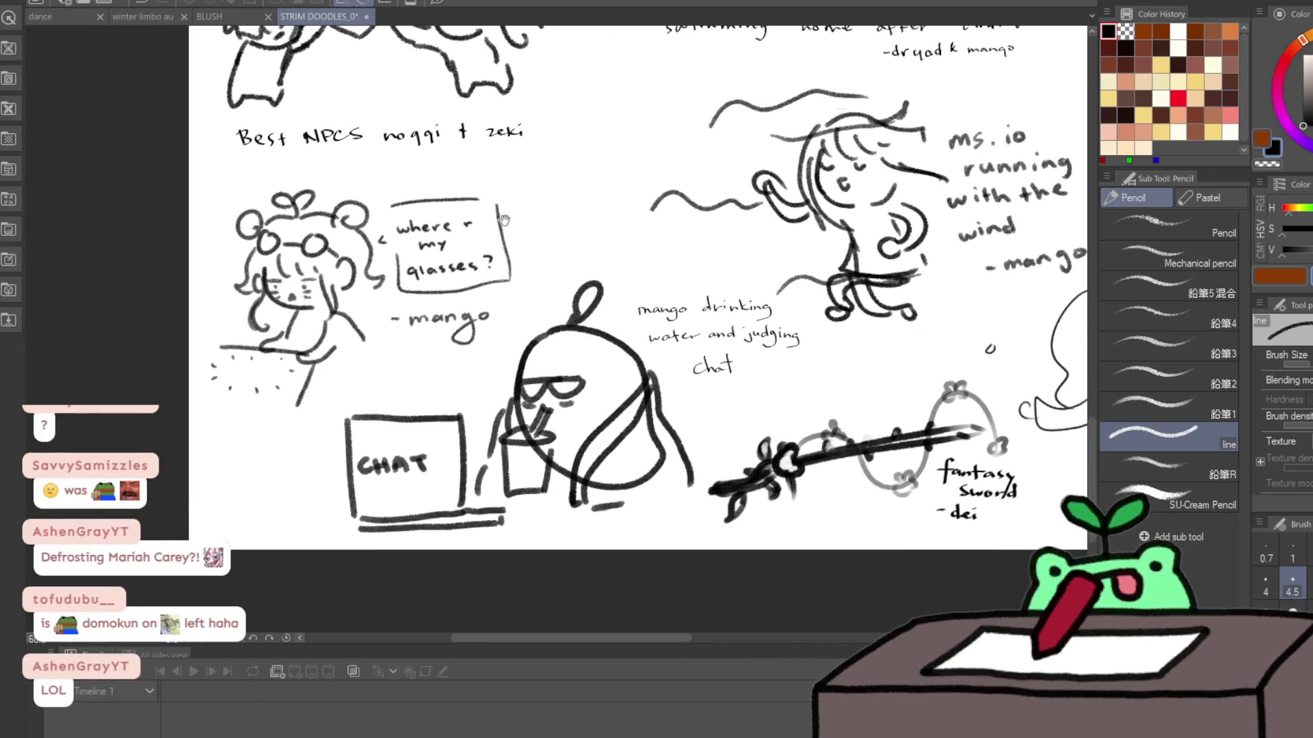
{"action": "scroll", "coordinate": [526, 451], "scroll_direction": "up", "scroll_amount": 3}
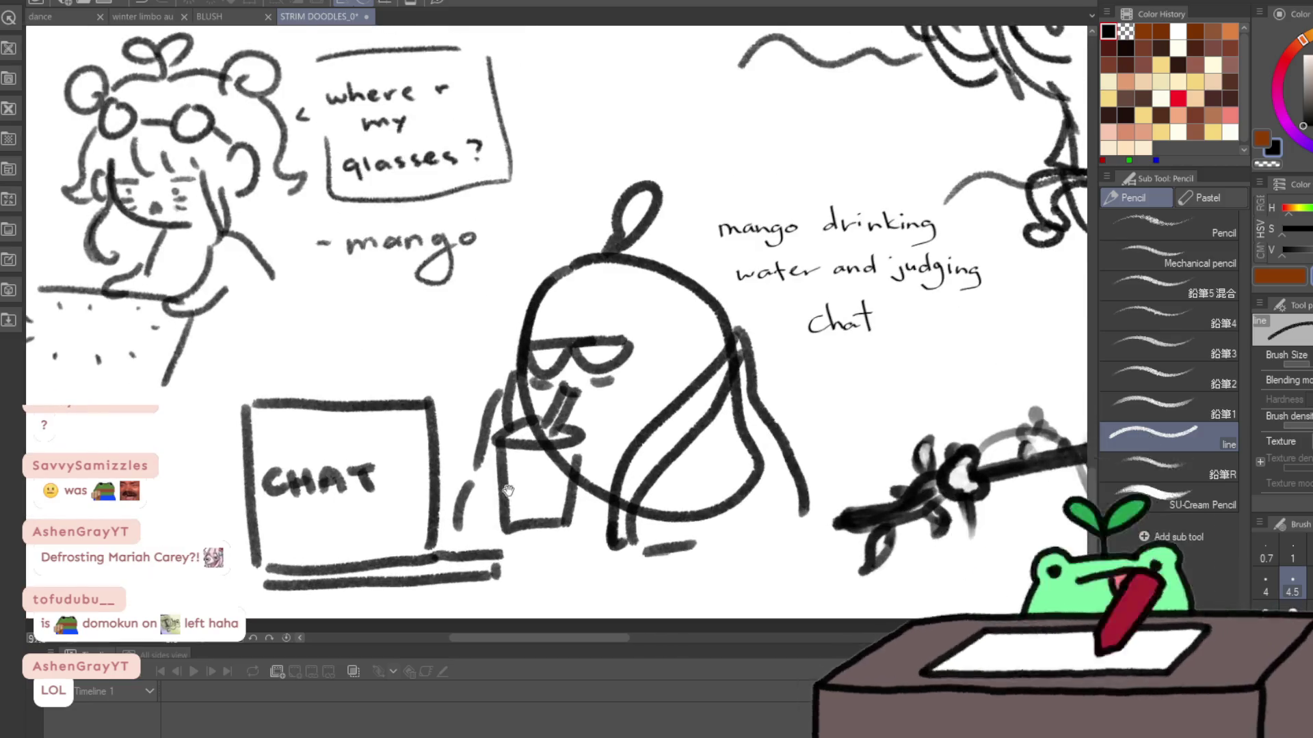
{"action": "scroll", "coordinate": [536, 443], "scroll_direction": "down", "scroll_amount": 2}
{"action": "scroll", "coordinate": [547, 355], "scroll_direction": "down", "scroll_amount": 3}
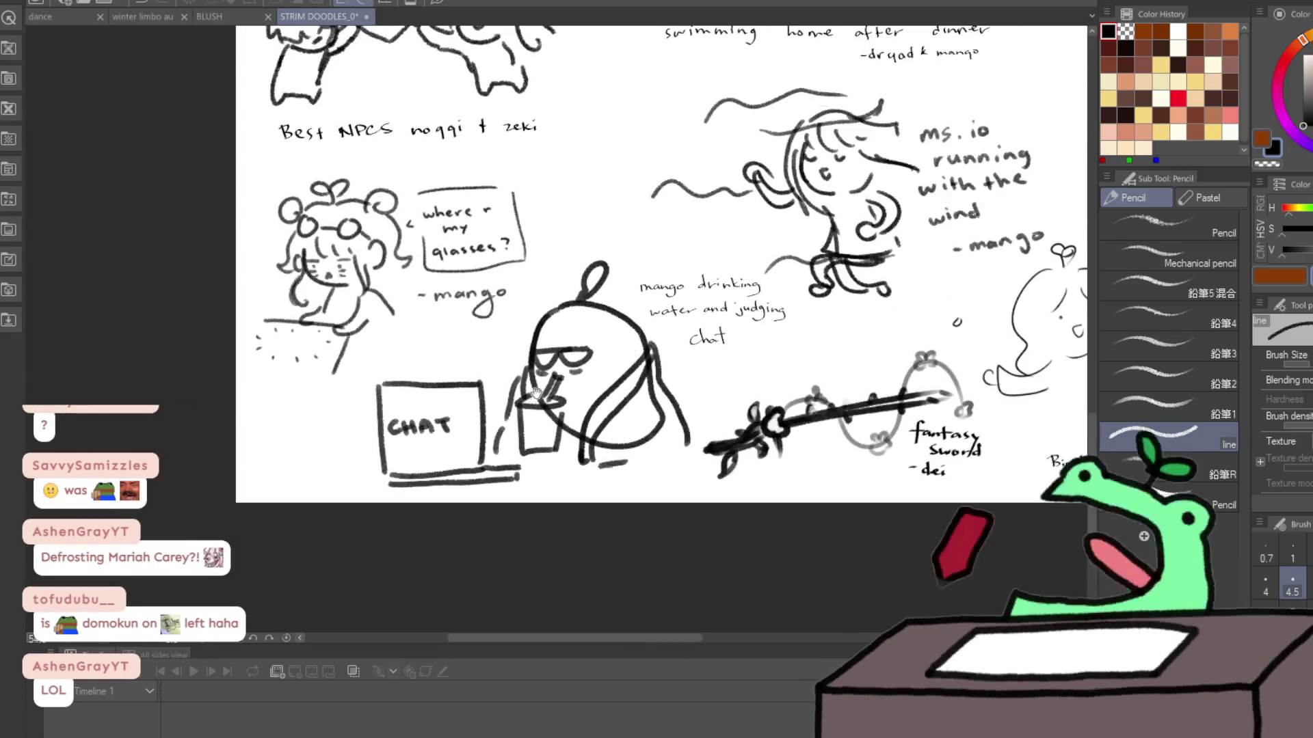
{"action": "left_click_drag", "start_coordinate": [559, 239], "coordinate": [553, 428]}
{"action": "mouse_move", "coordinate": [640, 233]}
{"action": "left_mouse_down"}
{"action": "mouse_move", "coordinate": [571, 336]}
{"action": "mouse_move", "coordinate": [414, 448]}
{"action": "left_mouse_up"}
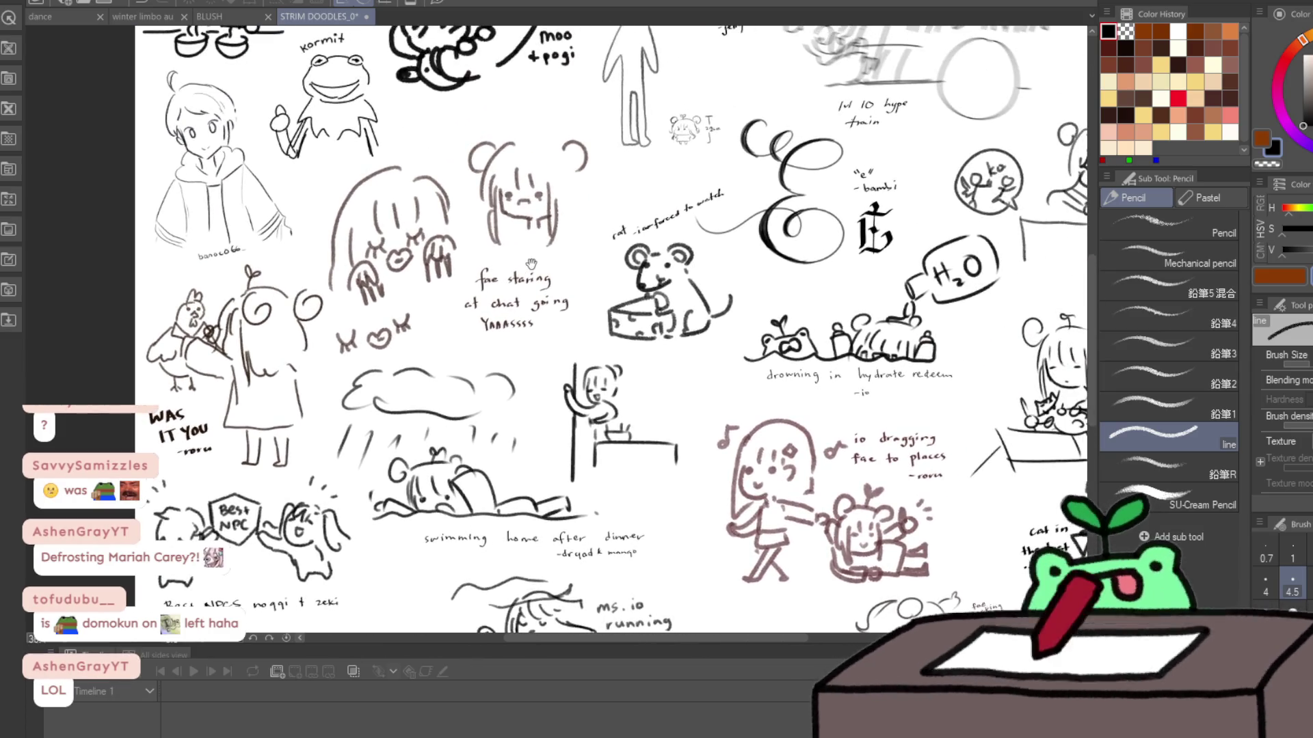
{"action": "left_click_drag", "start_coordinate": [531, 265], "coordinate": [429, 408]}
{"action": "scroll", "coordinate": [429, 409], "scroll_direction": "down", "scroll_amount": 1}
{"action": "scroll", "coordinate": [524, 431], "scroll_direction": "down", "scroll_amount": 1}
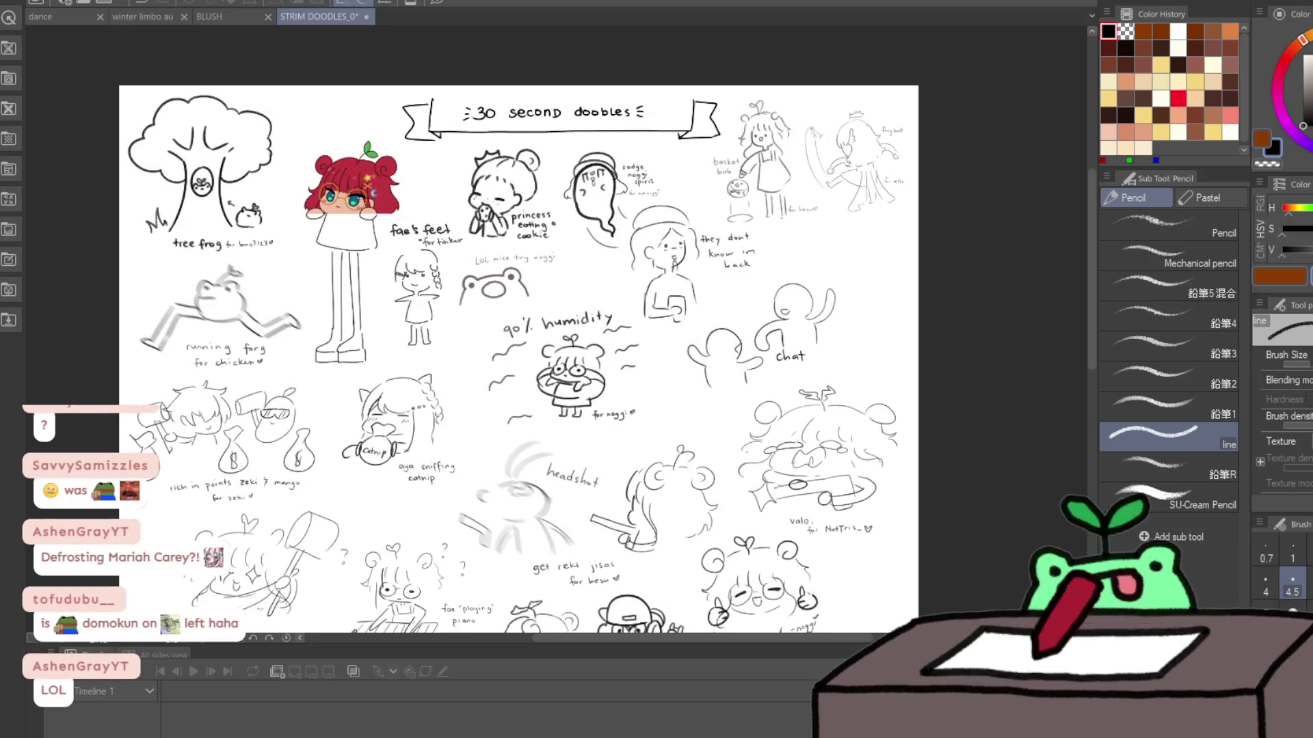
Step: Pan down to the lower doodles above the blank area of the page
{"action": "mouse_move", "coordinate": [99, 463]}
{"action": "left_mouse_down"}
{"action": "mouse_move", "coordinate": [152, 323]}
{"action": "mouse_move", "coordinate": [190, 317]}
{"action": "left_mouse_up"}
{"action": "scroll", "coordinate": [152, 323], "scroll_direction": "down", "scroll_amount": 3}
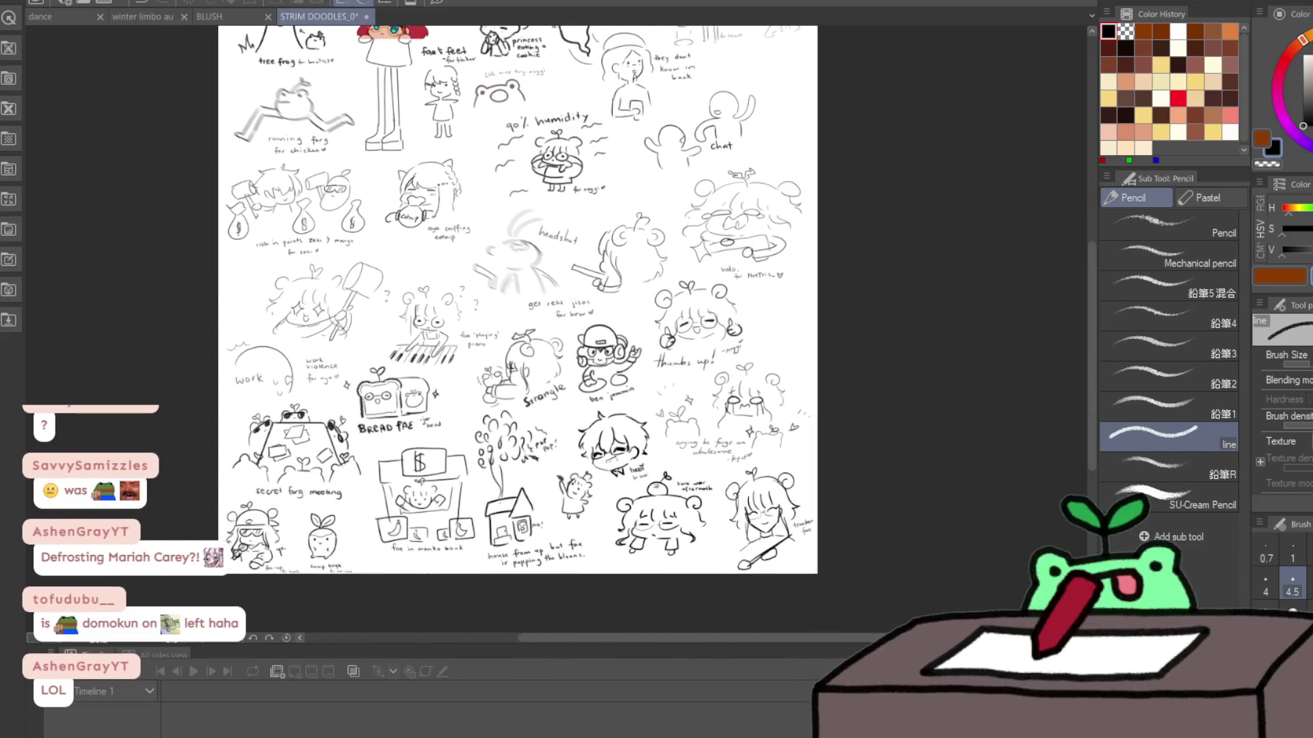
{"action": "key", "text": "Delete"}
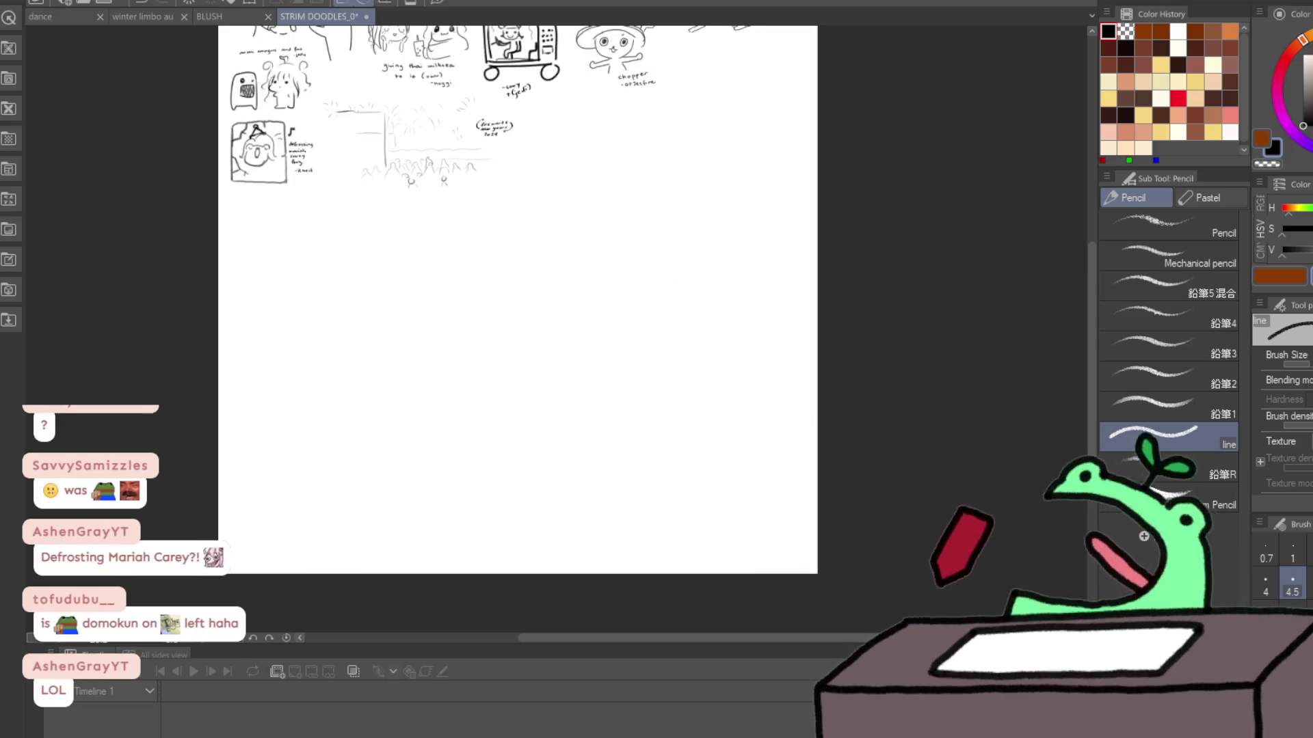
Step: Zoom in and centre the yoga ball doodle for a close look
{"action": "scroll", "coordinate": [746, 222], "scroll_direction": "up", "scroll_amount": 3}
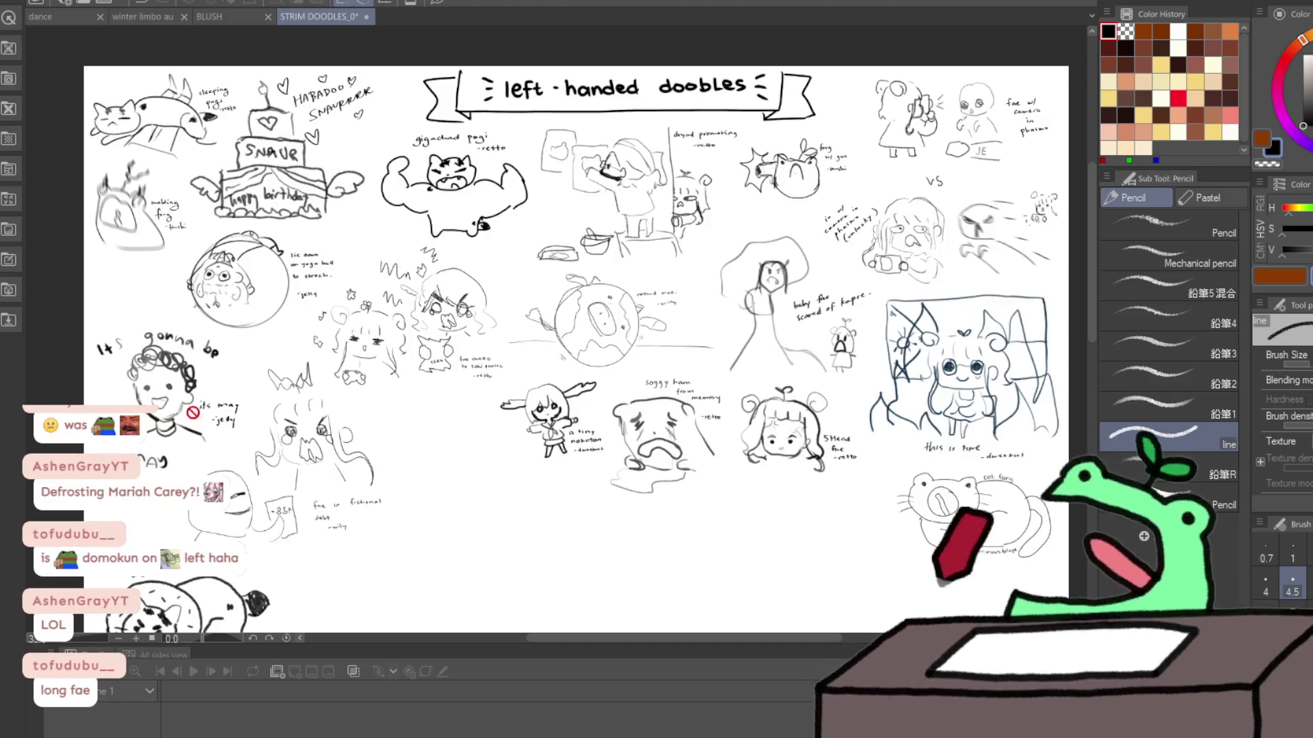
{"action": "scroll", "coordinate": [293, 294], "scroll_direction": "up", "scroll_amount": 5}
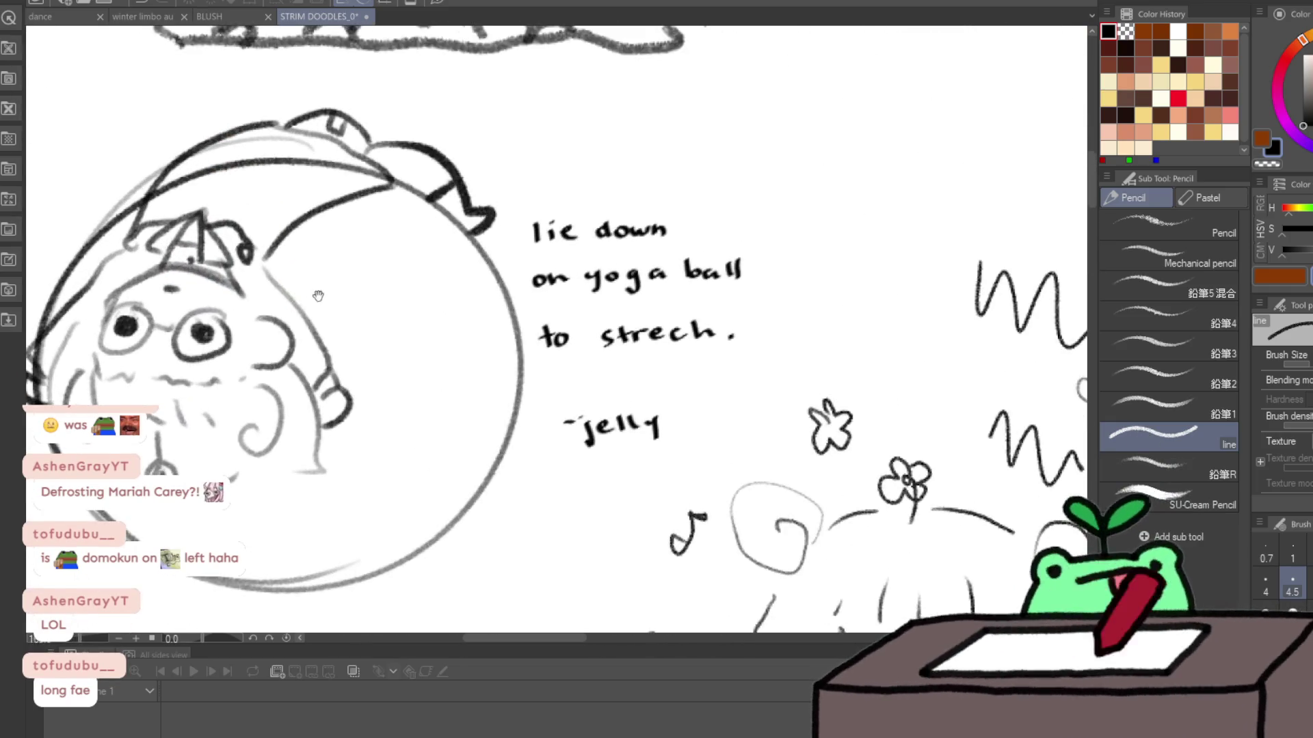
{"action": "left_click_drag", "start_coordinate": [415, 301], "coordinate": [557, 293]}
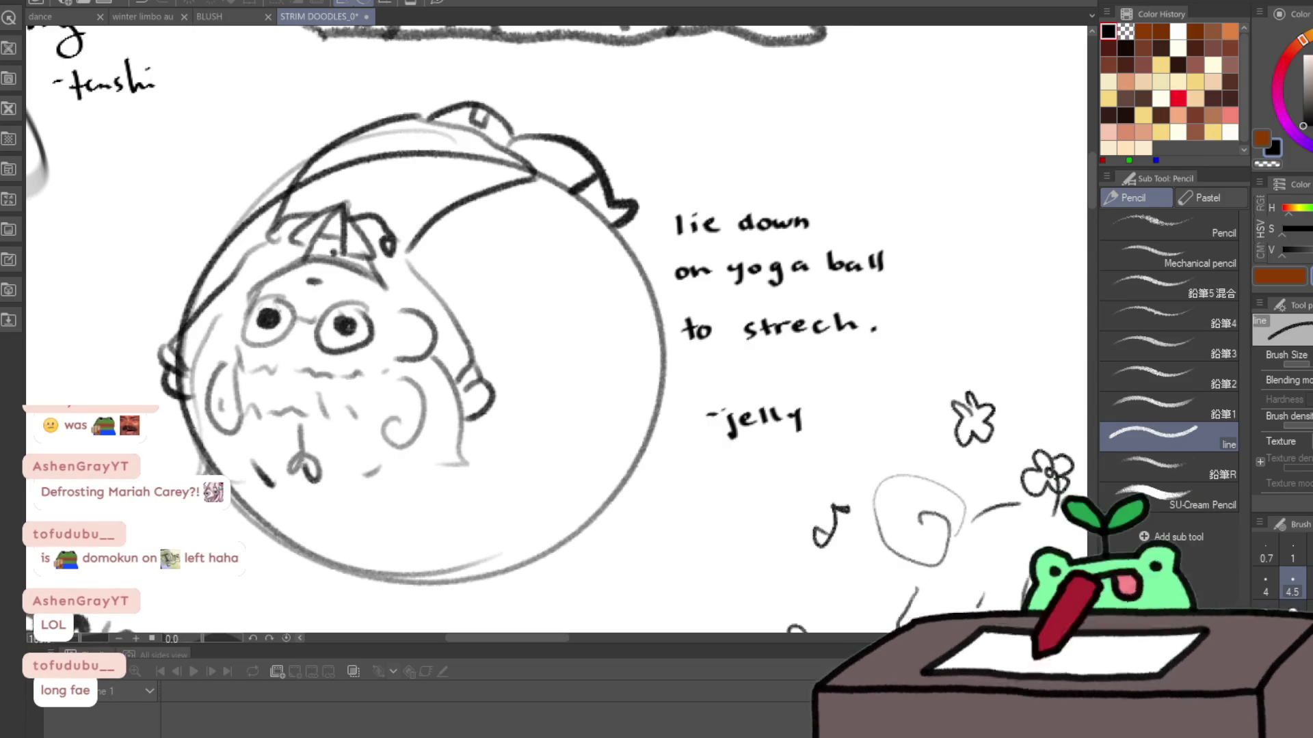
{"action": "scroll", "coordinate": [284, 330], "scroll_direction": "down", "scroll_amount": 2}
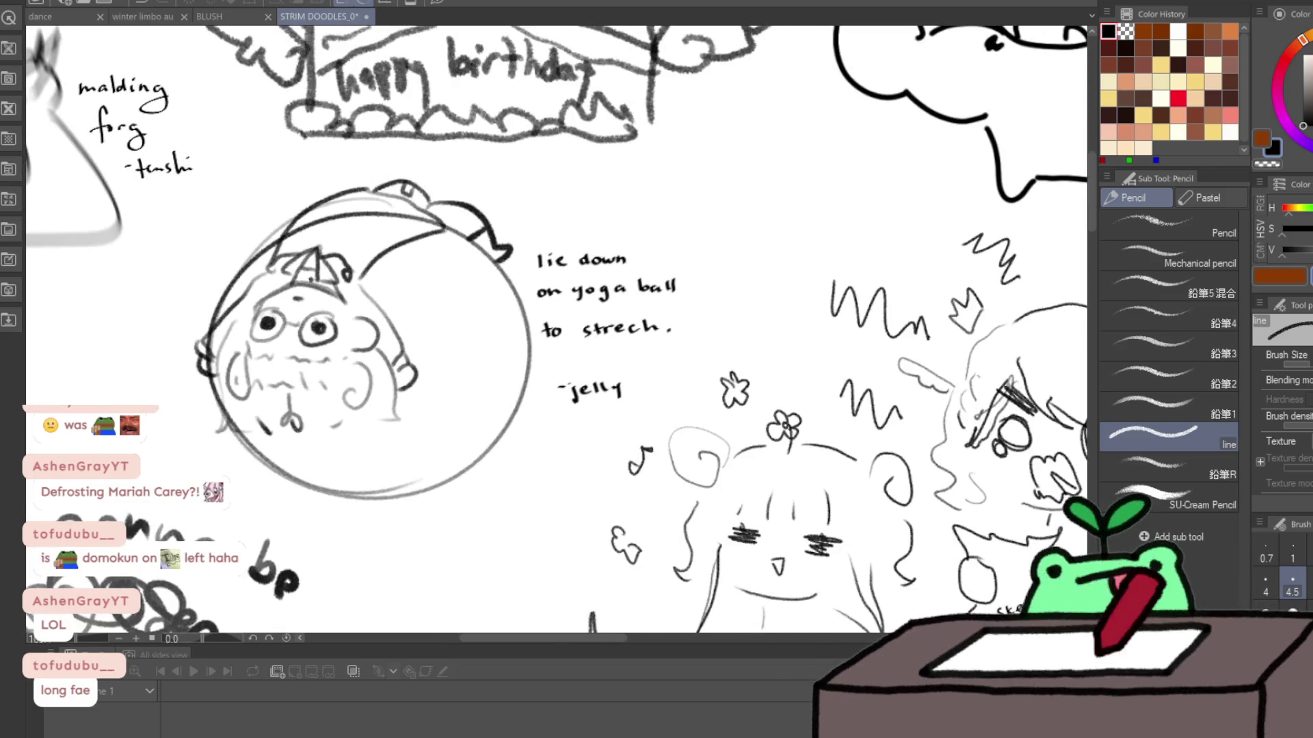
{"action": "scroll", "coordinate": [272, 390], "scroll_direction": "down", "scroll_amount": 3}
Step: Fit the whole sheet in view and review the right-side doodles
{"action": "left_click_drag", "start_coordinate": [581, 355], "coordinate": [157, 303]}
{"action": "left_click_drag", "start_coordinate": [536, 319], "coordinate": [190, 265]}
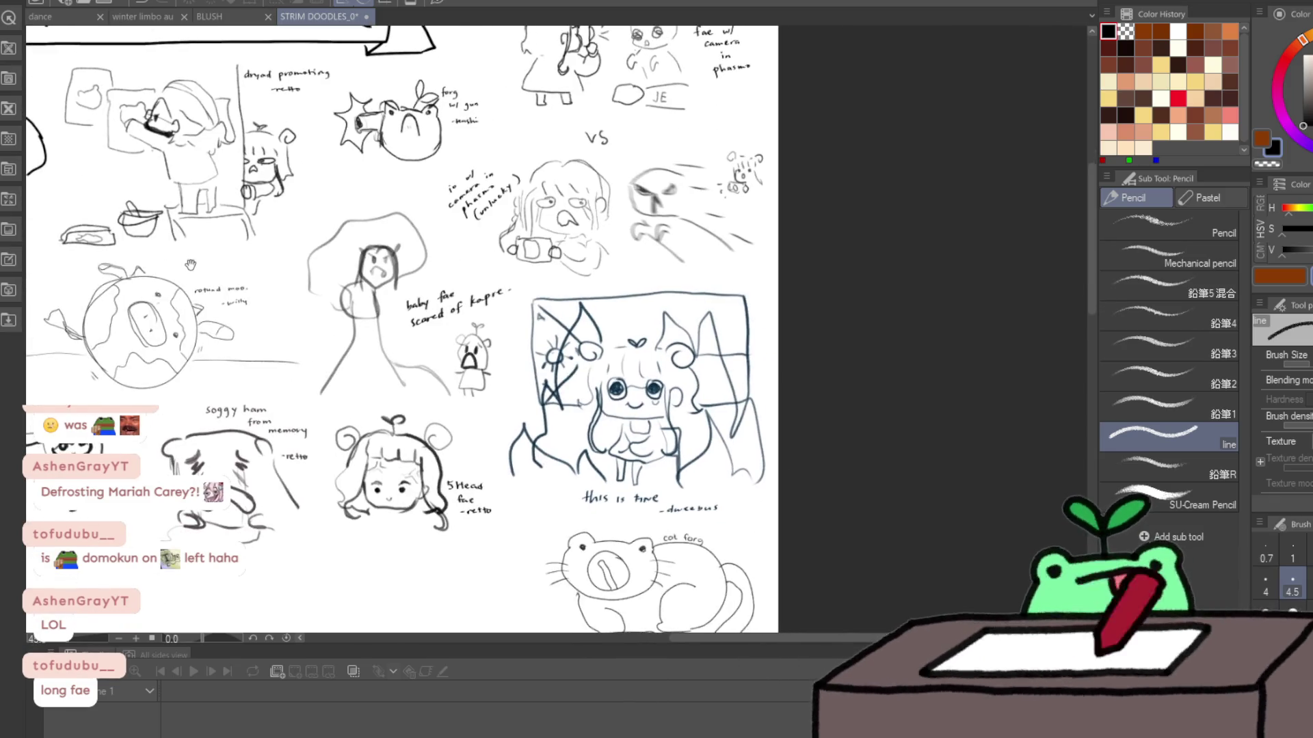
{"action": "scroll", "coordinate": [621, 466], "scroll_direction": "up", "scroll_amount": 5}
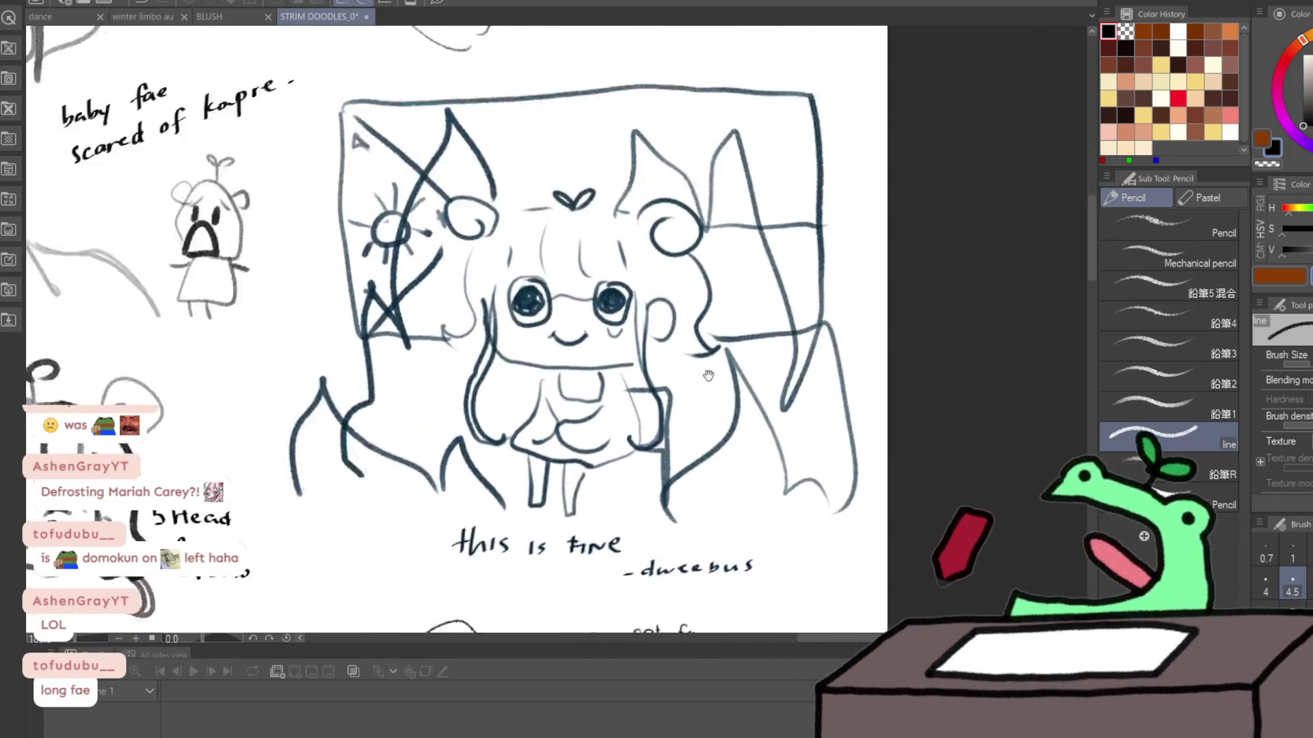
{"action": "scroll", "coordinate": [693, 370], "scroll_direction": "down", "scroll_amount": 4}
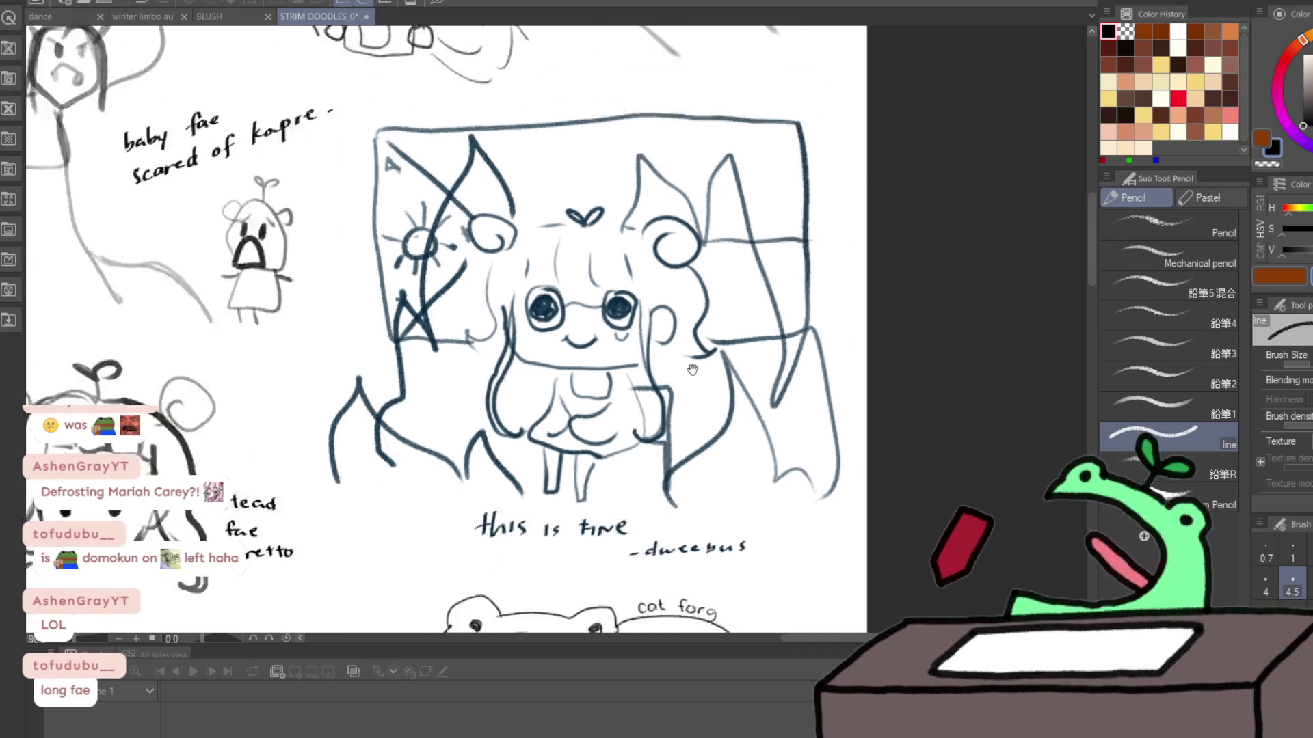
{"action": "scroll", "coordinate": [693, 370], "scroll_direction": "down", "scroll_amount": 1}
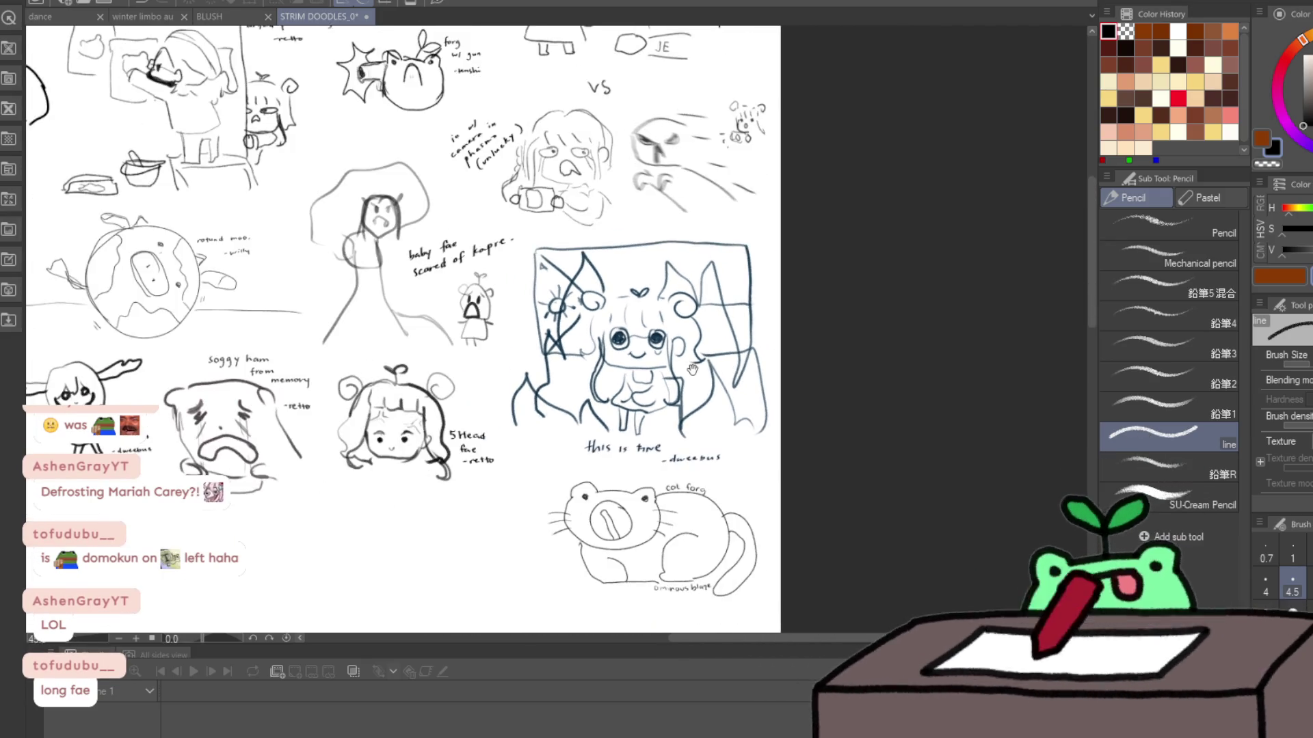
Step: Pan to the left part of the page and zoom in on its sketches
{"action": "mouse_move", "coordinate": [420, 434]}
{"action": "left_mouse_down"}
{"action": "mouse_move", "coordinate": [583, 391]}
{"action": "mouse_move", "coordinate": [709, 375]}
{"action": "left_mouse_up"}
{"action": "scroll", "coordinate": [622, 390], "scroll_direction": "down", "scroll_amount": 2}
{"action": "scroll", "coordinate": [626, 340], "scroll_direction": "up", "scroll_amount": 3}
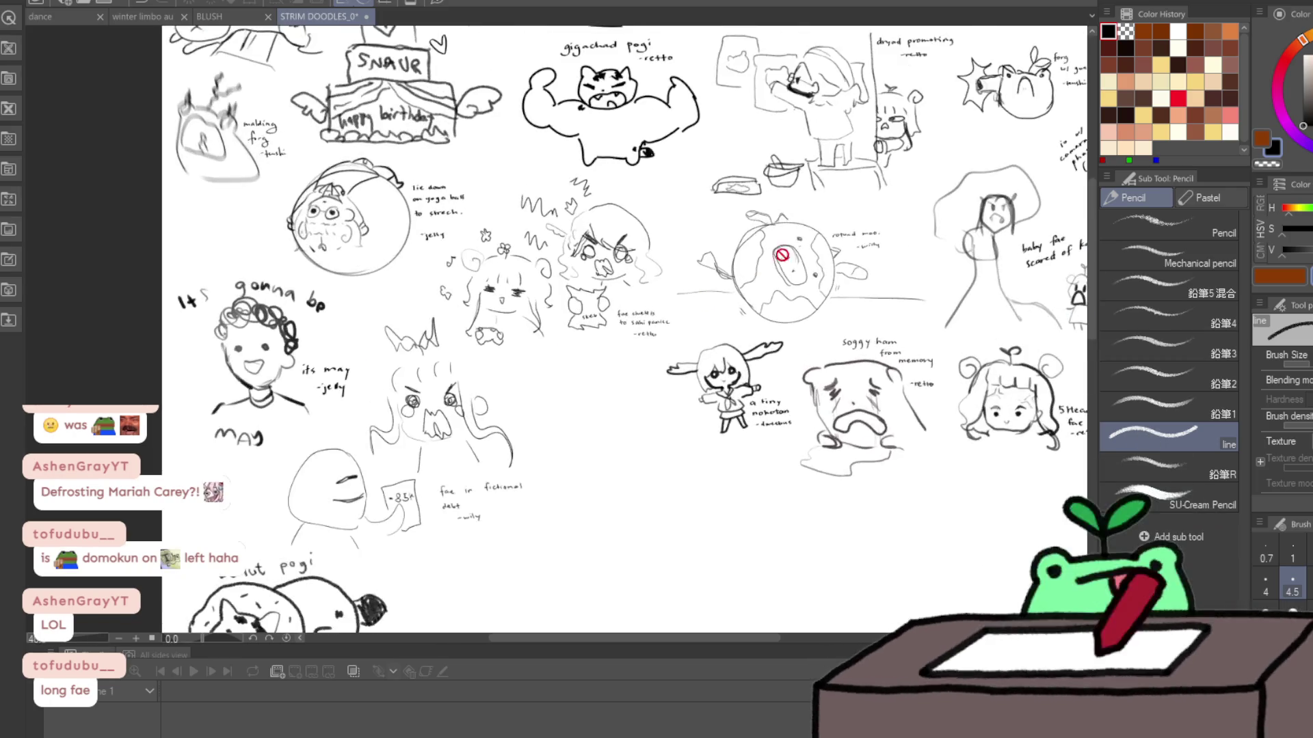
{"action": "scroll", "coordinate": [740, 341], "scroll_direction": "up", "scroll_amount": 5}
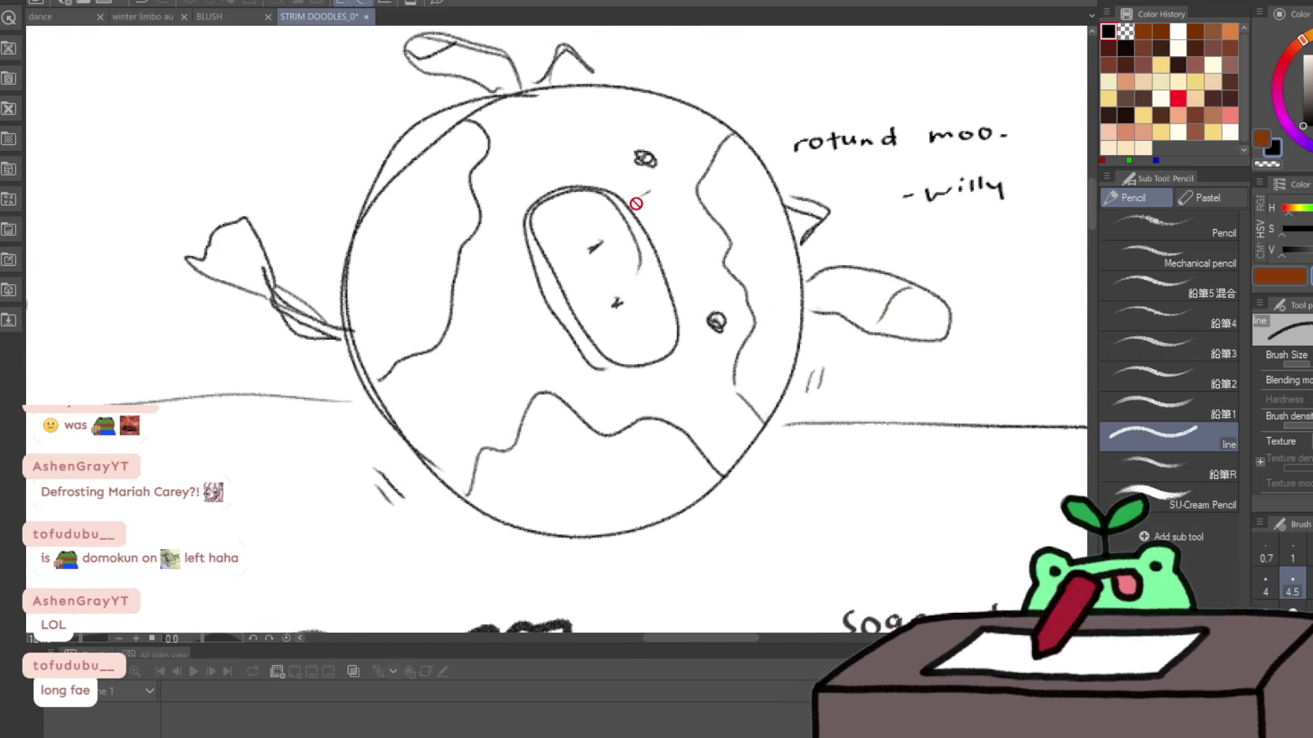
{"action": "scroll", "coordinate": [635, 208], "scroll_direction": "up", "scroll_amount": 2}
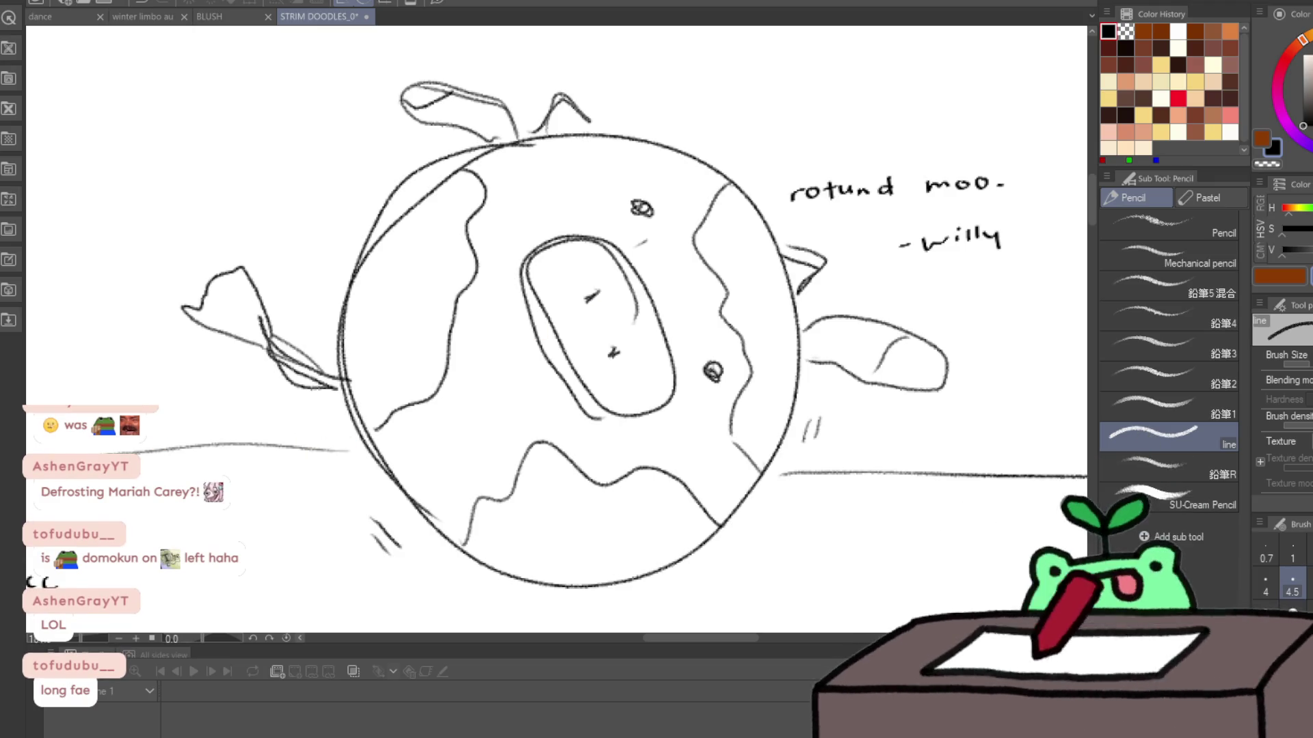
{"action": "scroll", "coordinate": [383, 328], "scroll_direction": "down", "scroll_amount": 6}
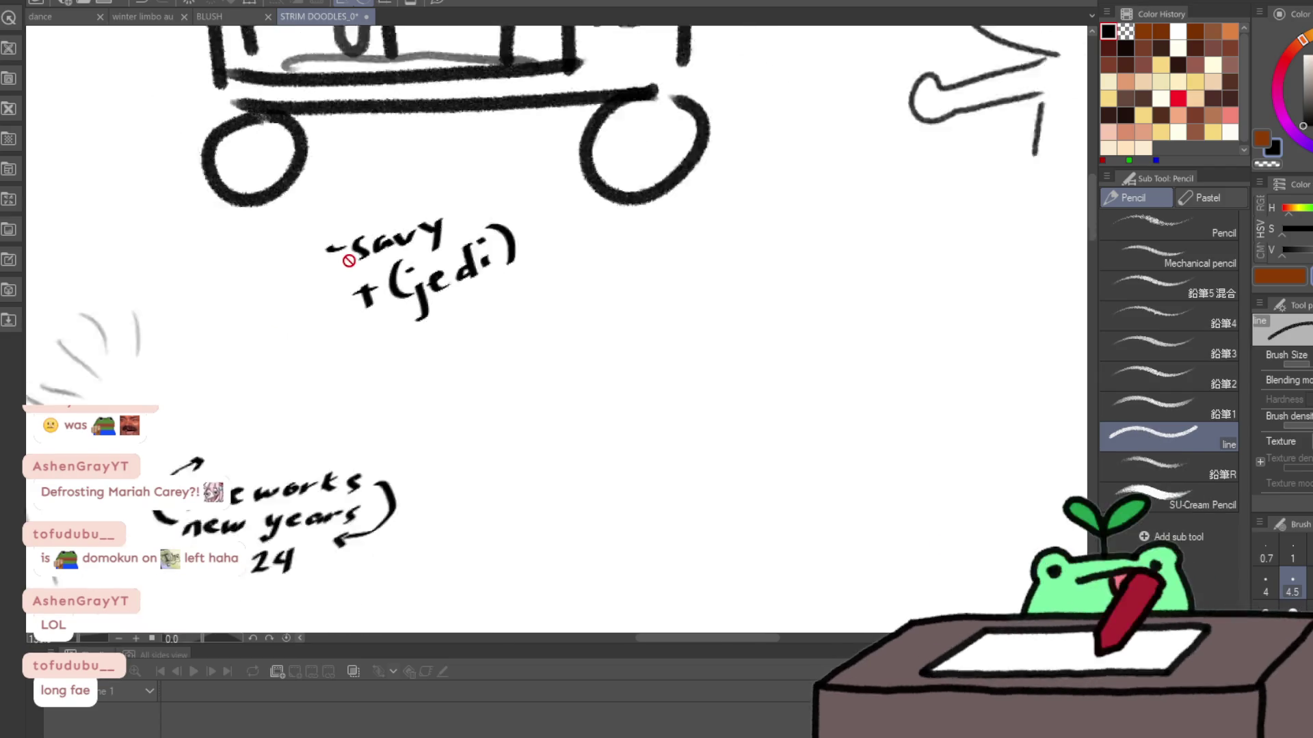
Step: Close the STRIM DOODLES file and play the chibi animation in the dance file
{"action": "left_click_drag", "start_coordinate": [360, 258], "coordinate": [547, 334]}
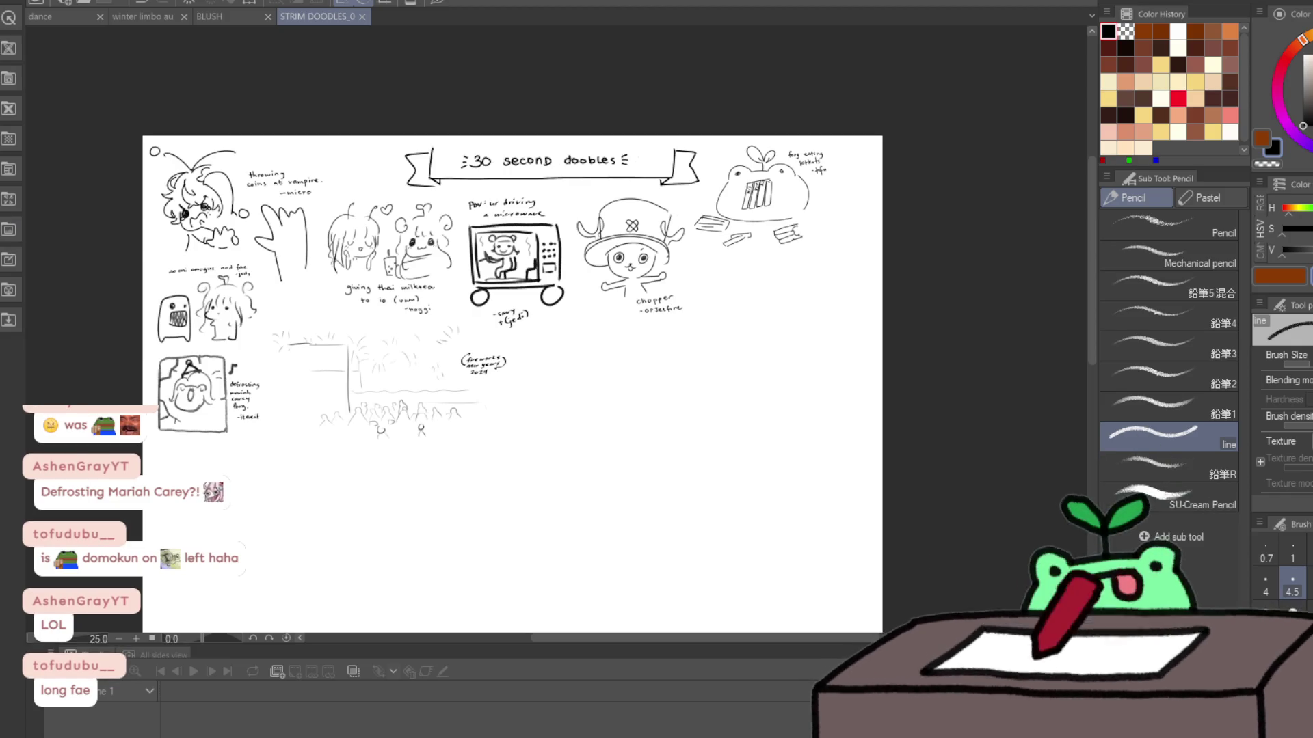
{"action": "left_click", "coordinate": [362, 16]}
{"action": "left_click", "coordinate": [51, 19]}
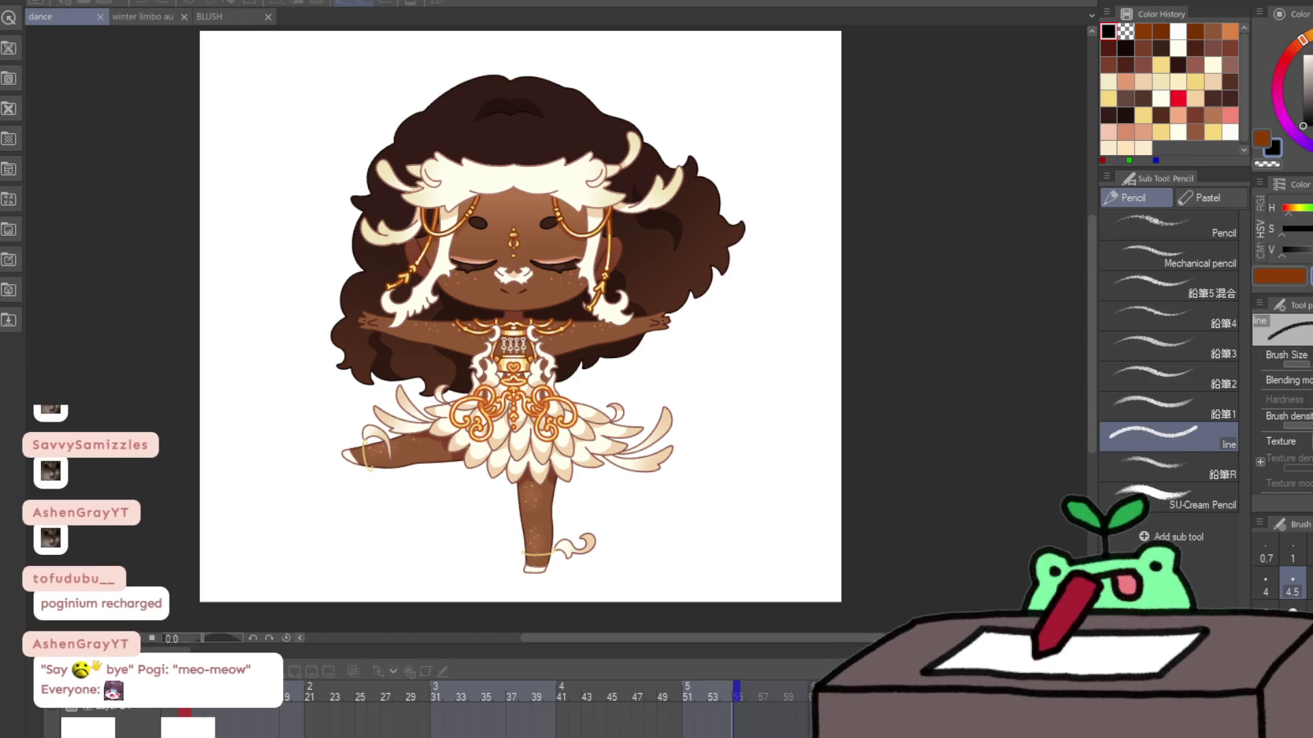
{"action": "key", "text": "space"}
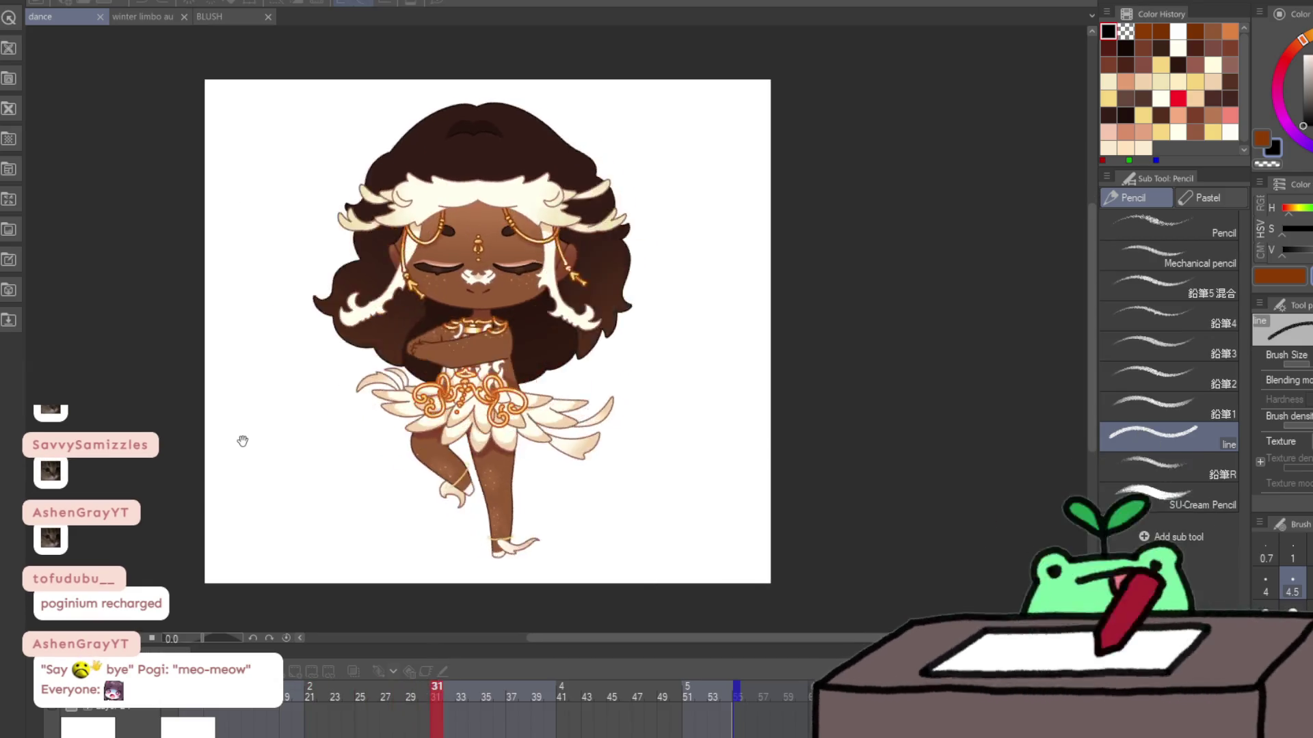